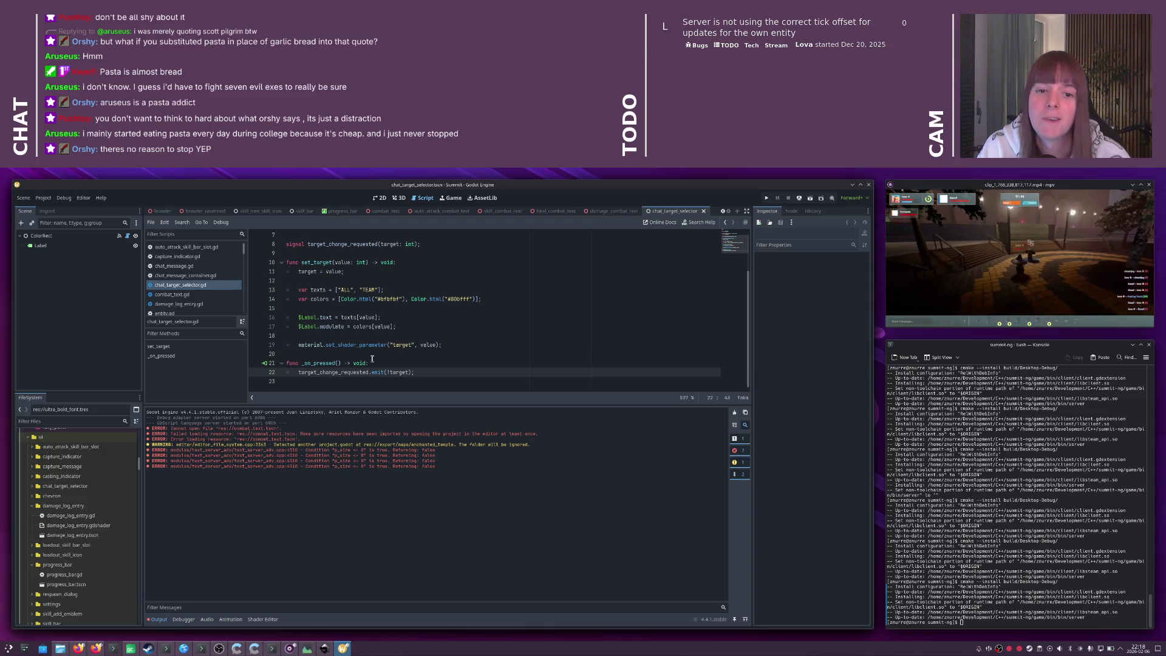
# - Review the pressed handler and the signal emit line in the script
pyautogui.click(372, 362)
pyautogui.scroll(2, 373, 362)
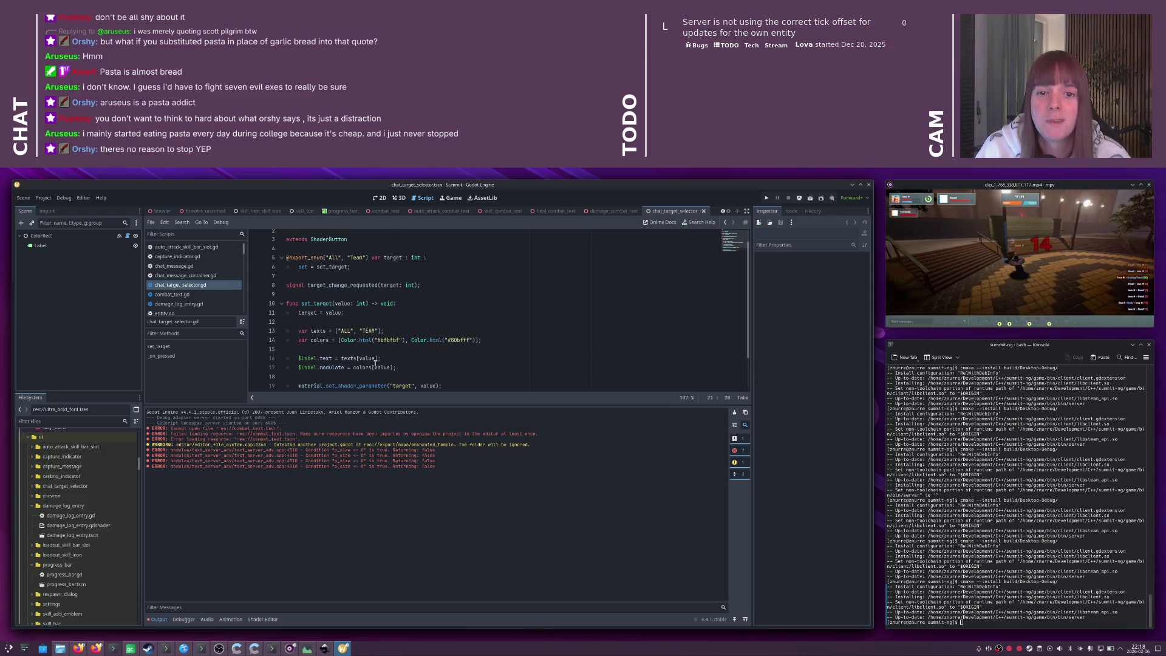
pyautogui.scroll(-2, 373, 361)
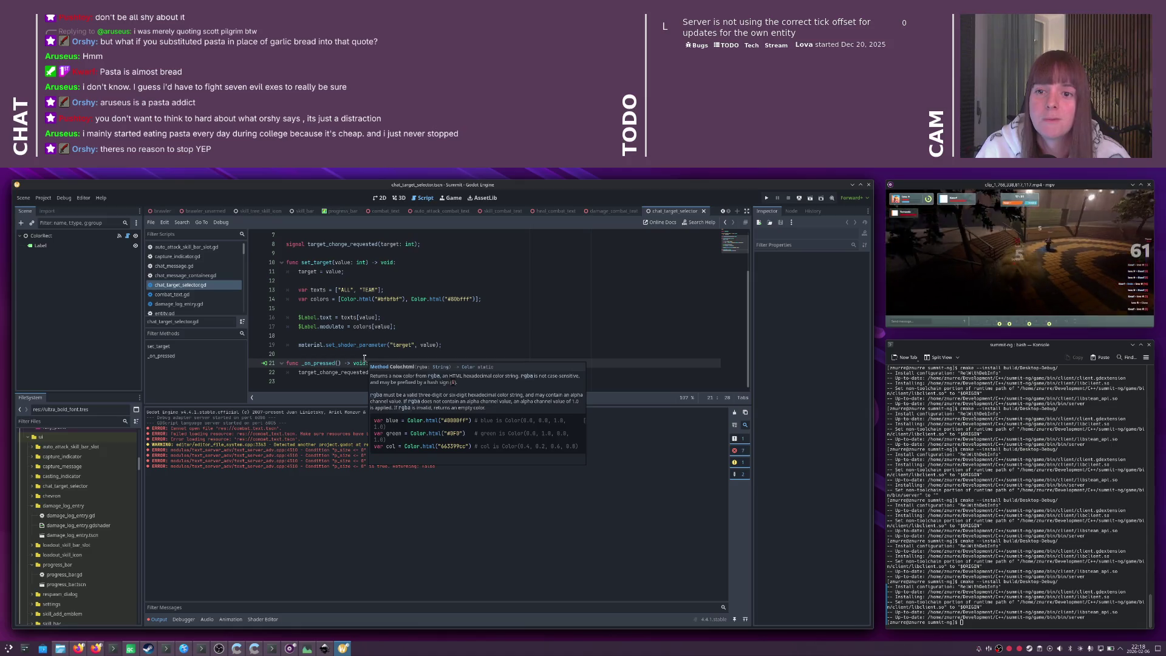
pyautogui.click(344, 370)
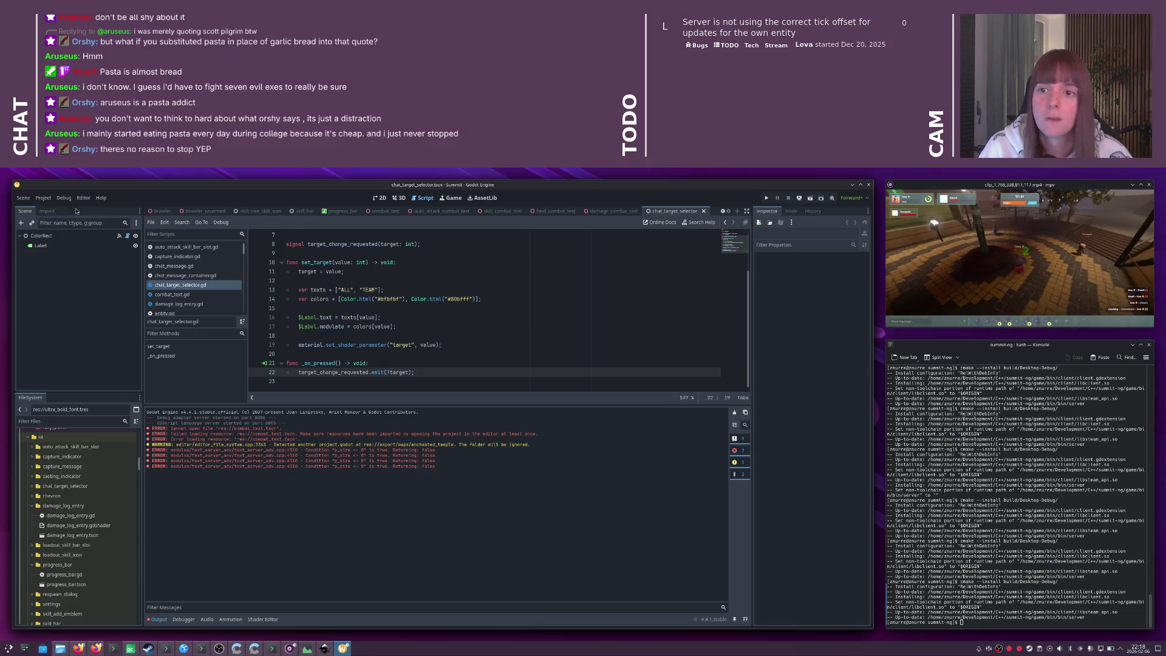
# - Filter the FileSystem for 'game.' and open game.tscn
pyautogui.click(27, 419)
pyautogui.write('game.')
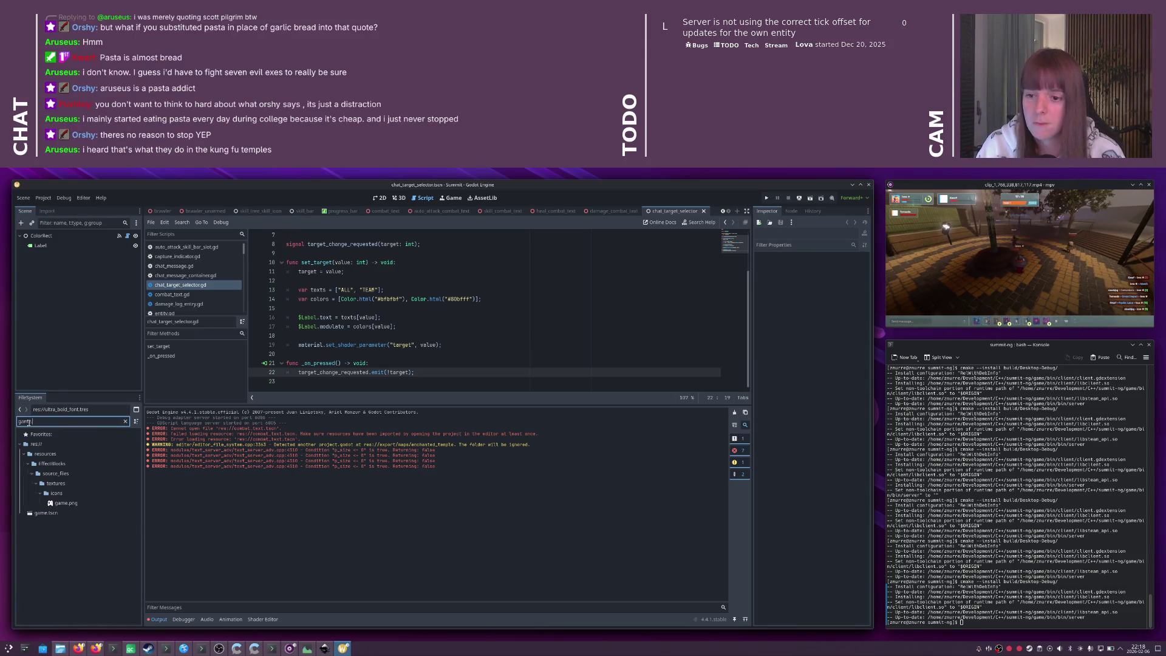
pyautogui.doubleClick(46, 513)
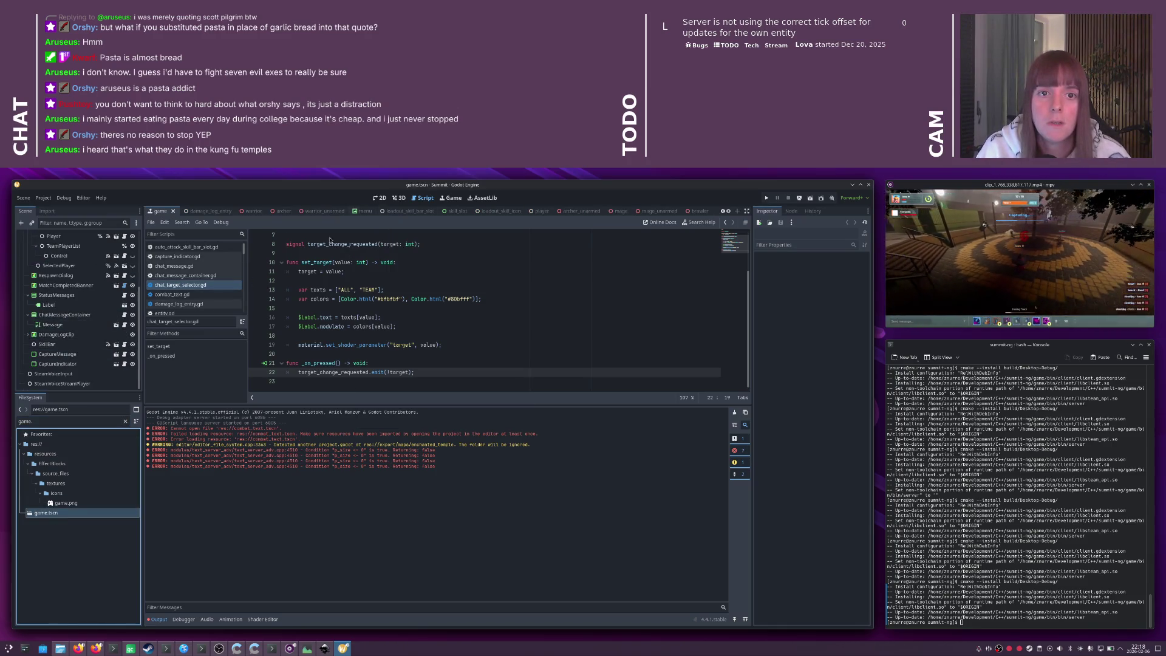
# - In the SkillBar scene, rename the ColorRect node under Panel to ChatTargetSelector
pyautogui.click(116, 344)
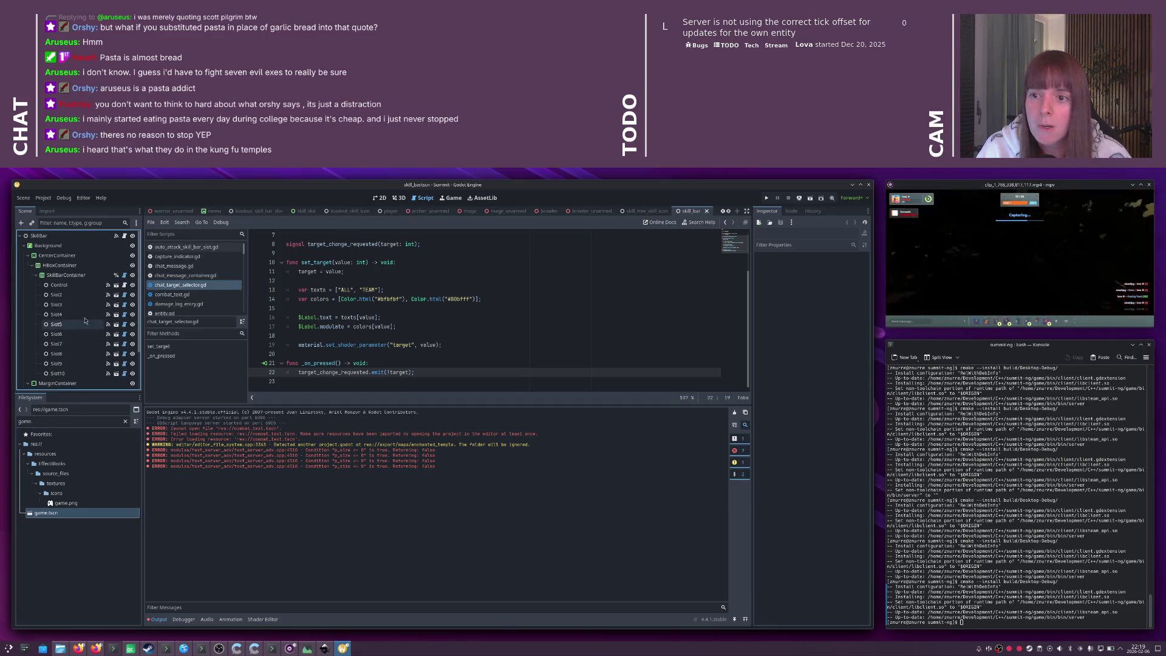
pyautogui.click(61, 364)
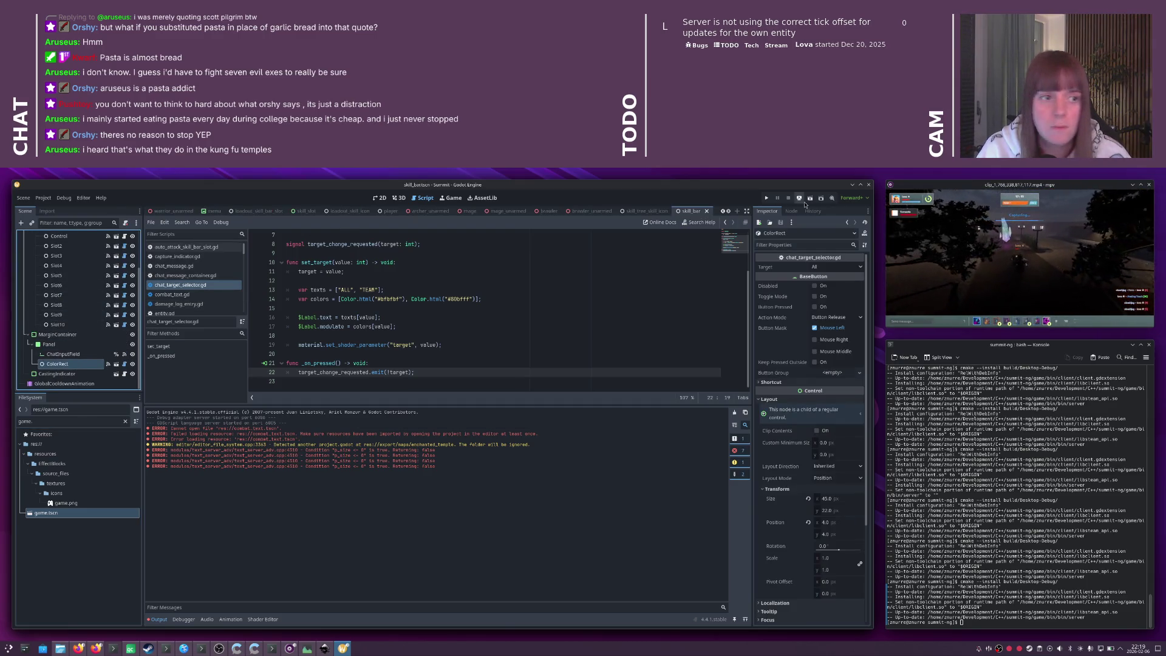
pyautogui.doubleClick(91, 365)
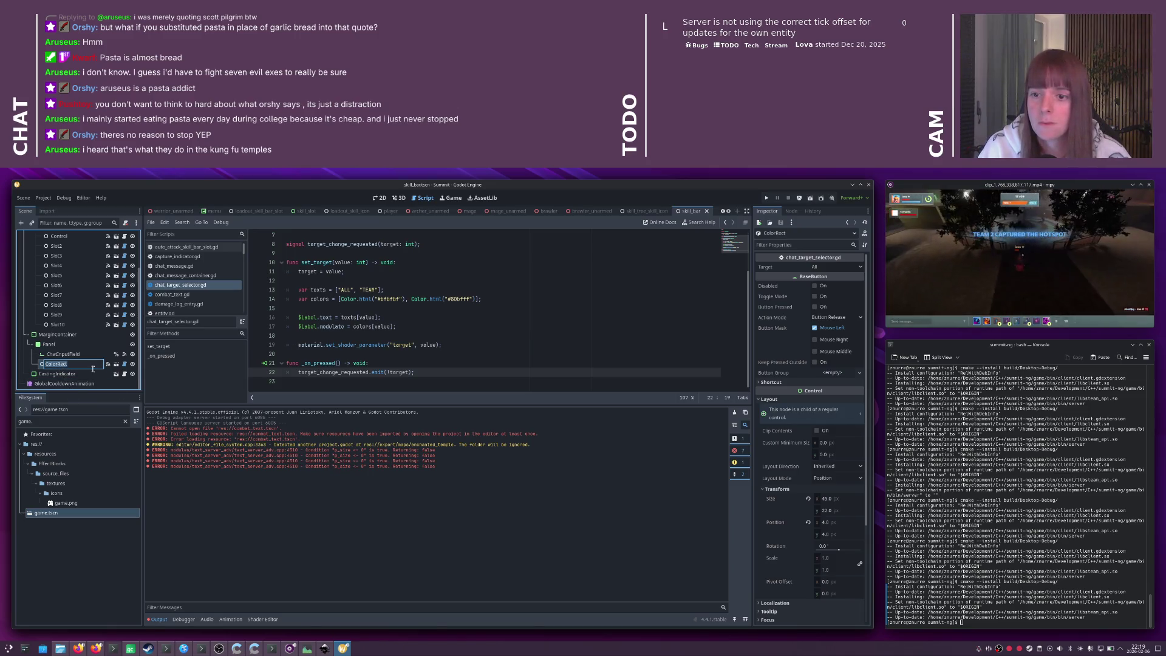
pyautogui.write('hatT')
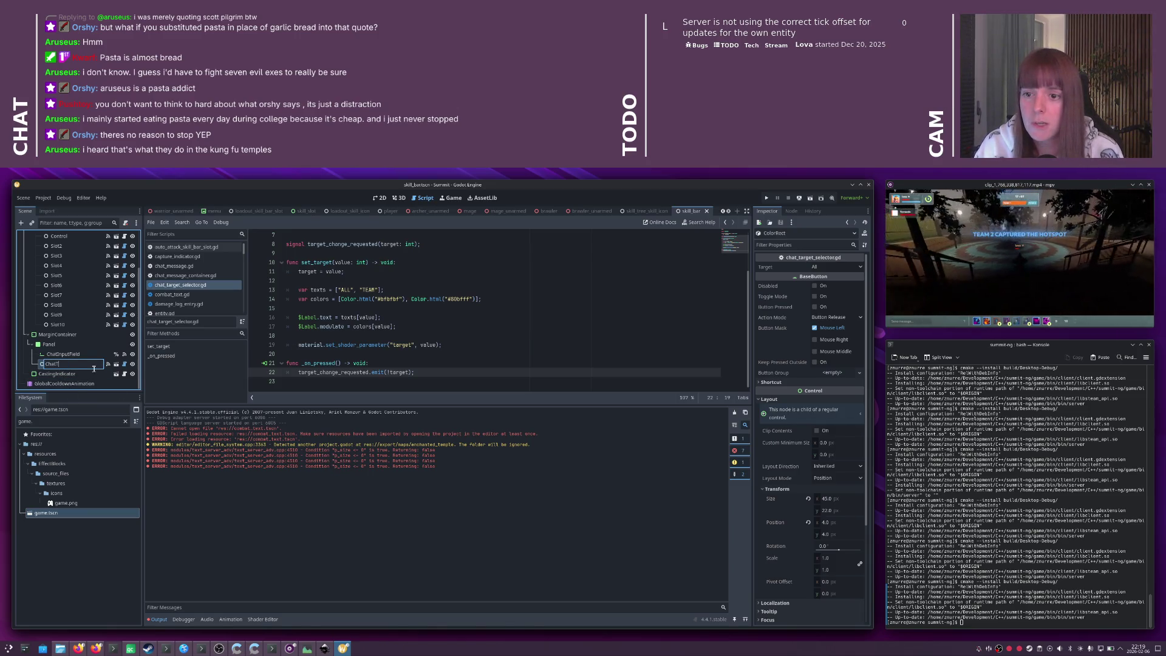
pyautogui.write('tor')
pyautogui.press('Return')
pyautogui.click(791, 210)
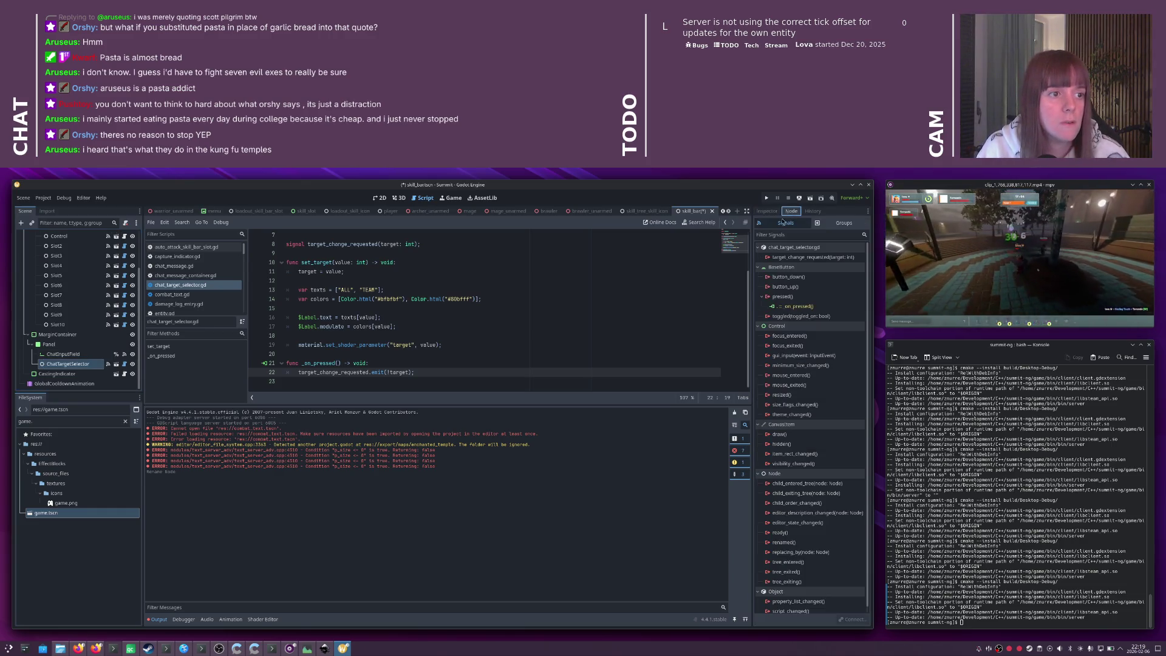
# - Check the ChatTargetSelector and ChatInputField signals and the ChatTargetSelector scene before connecting
pyautogui.doubleClick(804, 257)
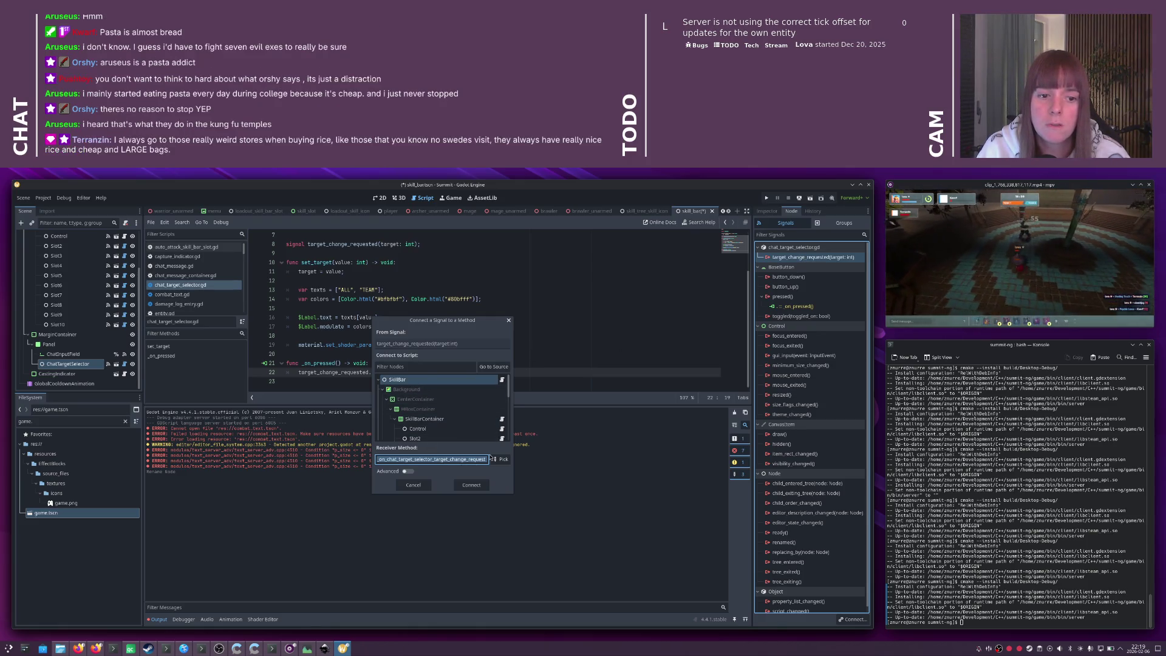
pyautogui.click(417, 485)
pyautogui.click(65, 354)
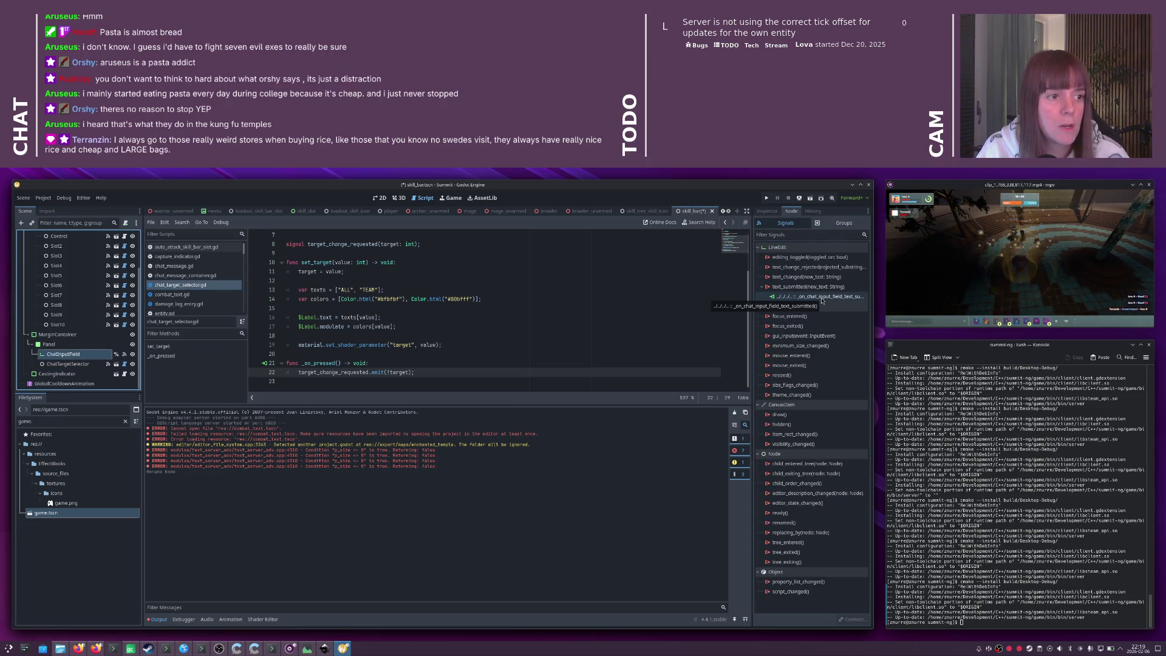
pyautogui.click(79, 363)
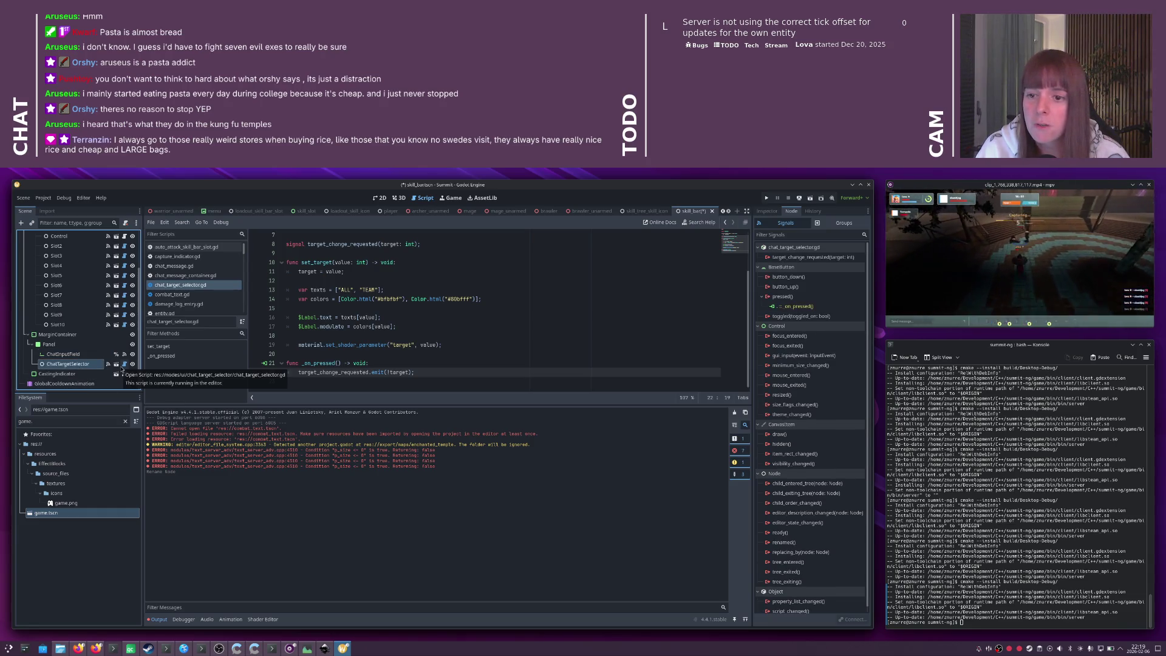
pyautogui.click(117, 365)
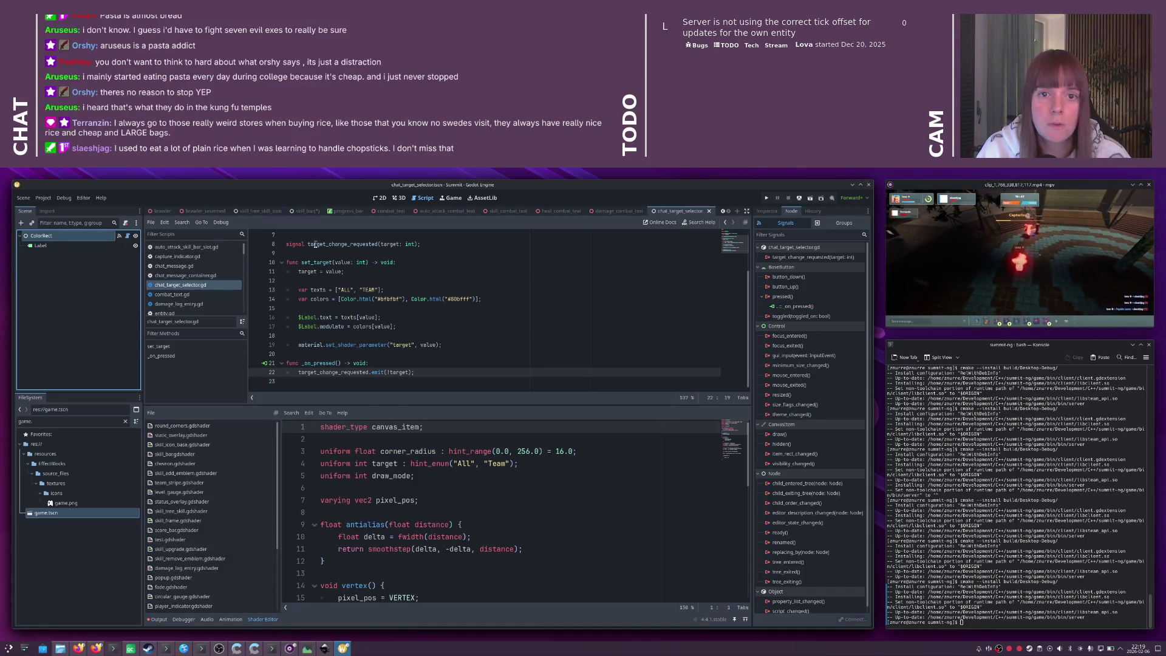
pyautogui.click(306, 211)
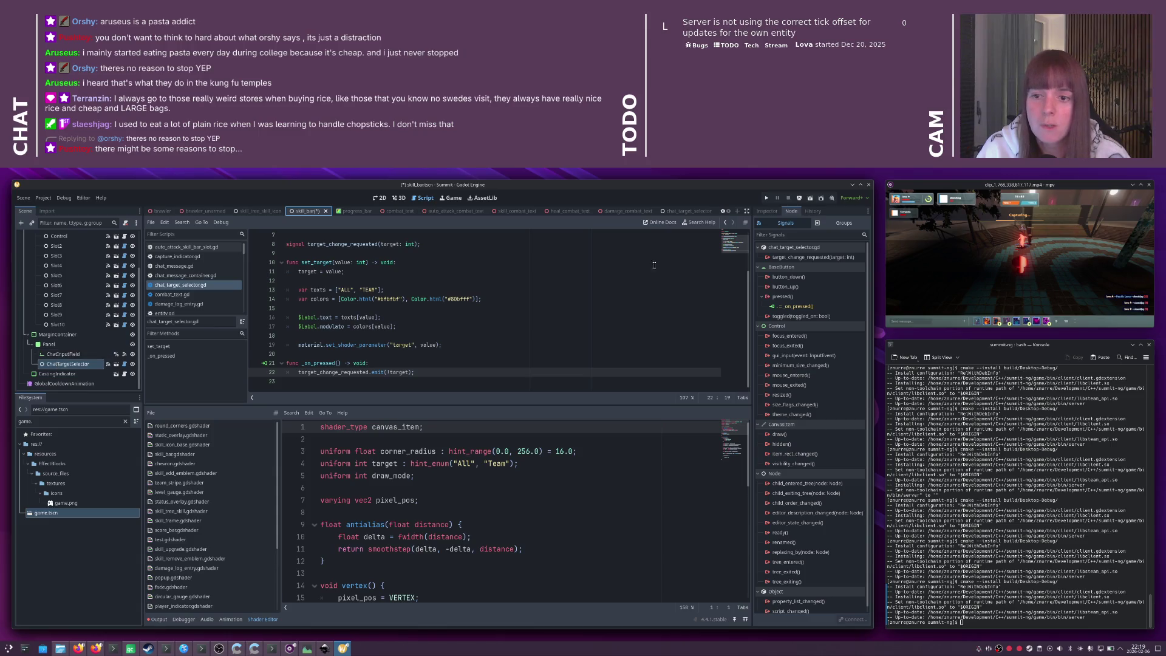
# - Connect target_change_requested to a new _on_chat_target_selector_target_change_requested handler
pyautogui.doubleClick(807, 258)
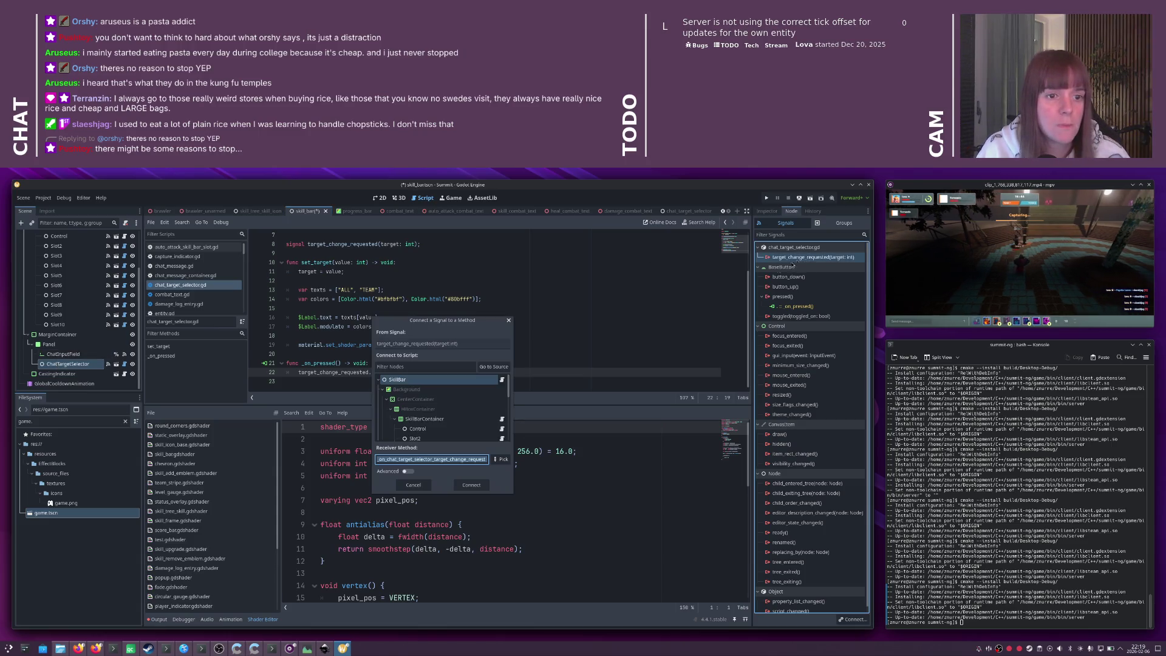
pyautogui.click(468, 484)
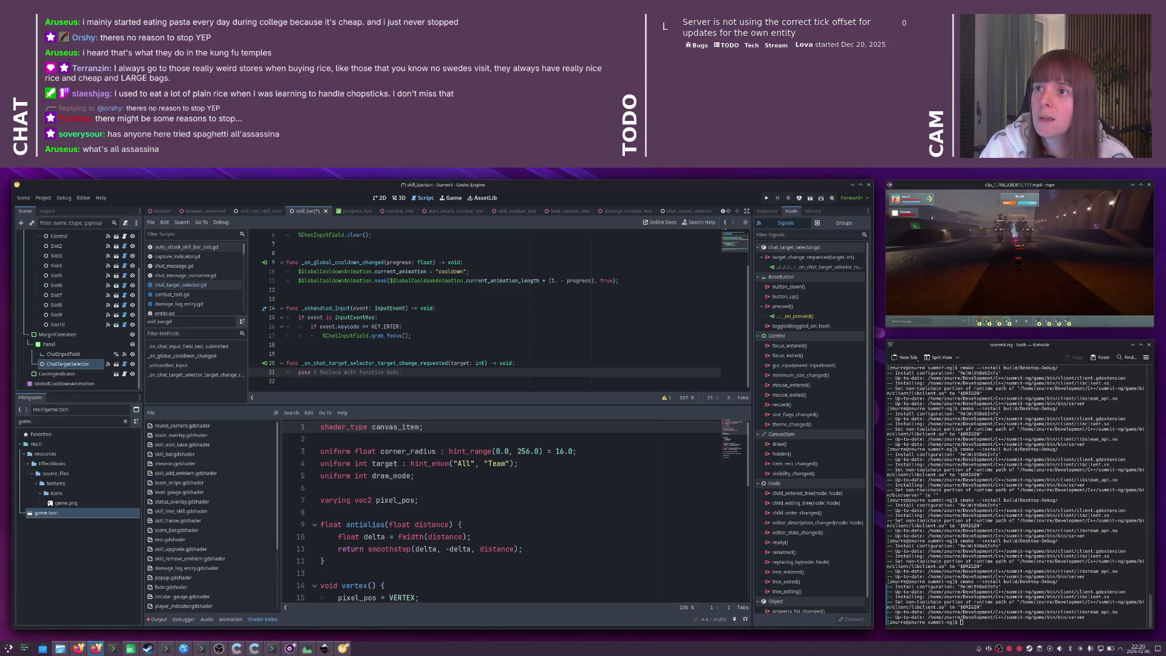
pyautogui.hotkey('alt', 'Tab')
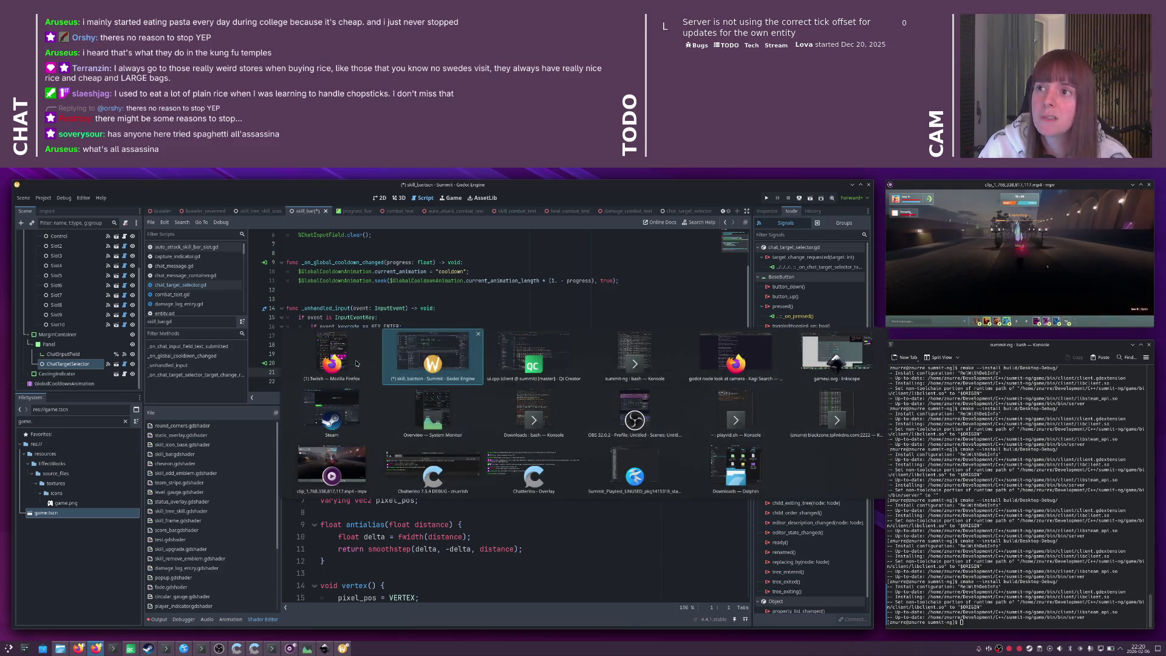
# - Search Firefox for 'spaghetti all'assassina' and skim the first recipe result
pyautogui.hotkey('alt', 'Tab')
pyautogui.hotkey('alt', 'Tab')
pyautogui.hotkey('ctrl', 't')
pyautogui.write("spaghetti all'assassina")
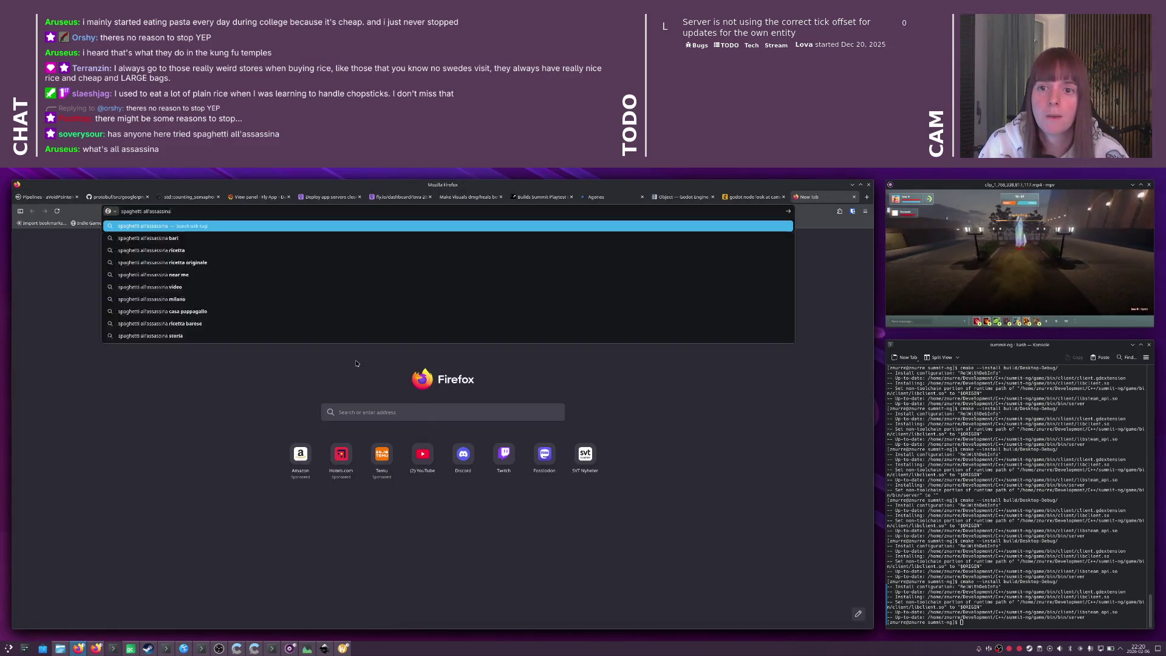
pyautogui.press('Return')
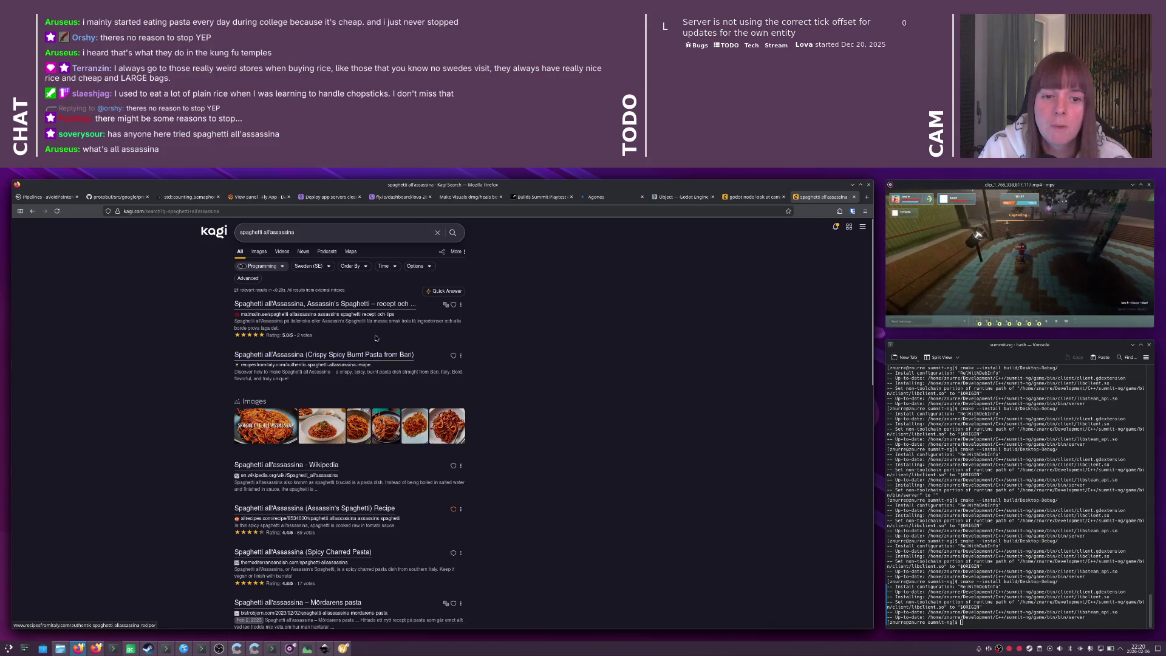
pyautogui.click(357, 306)
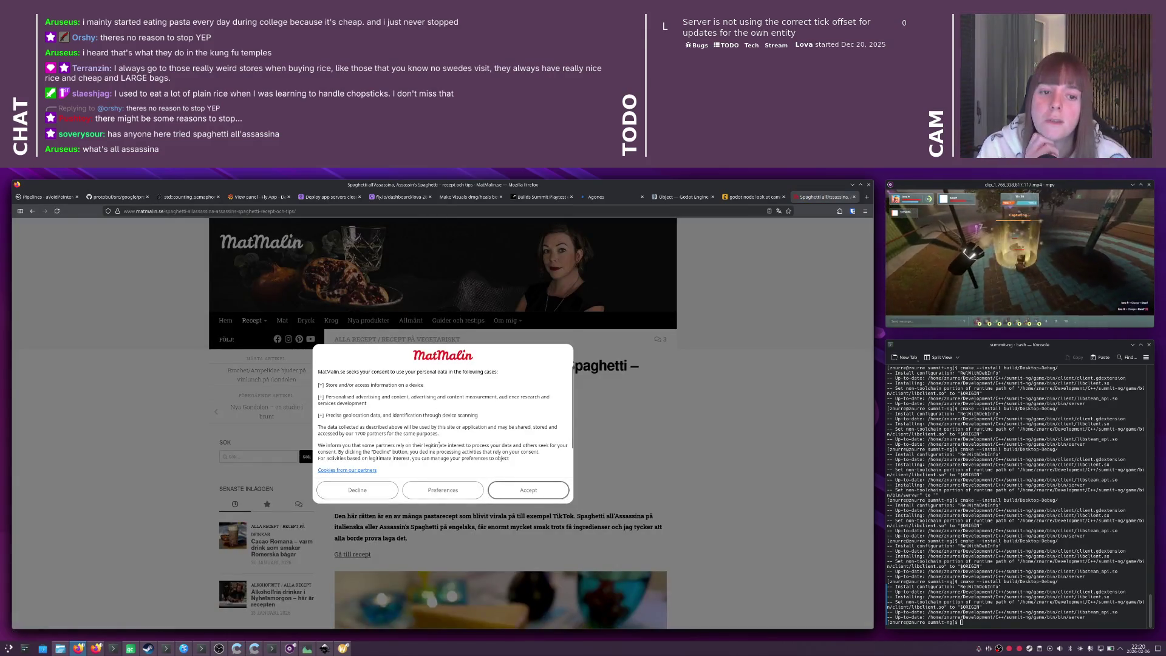
pyautogui.click(356, 488)
pyautogui.scroll(-10, 408, 461)
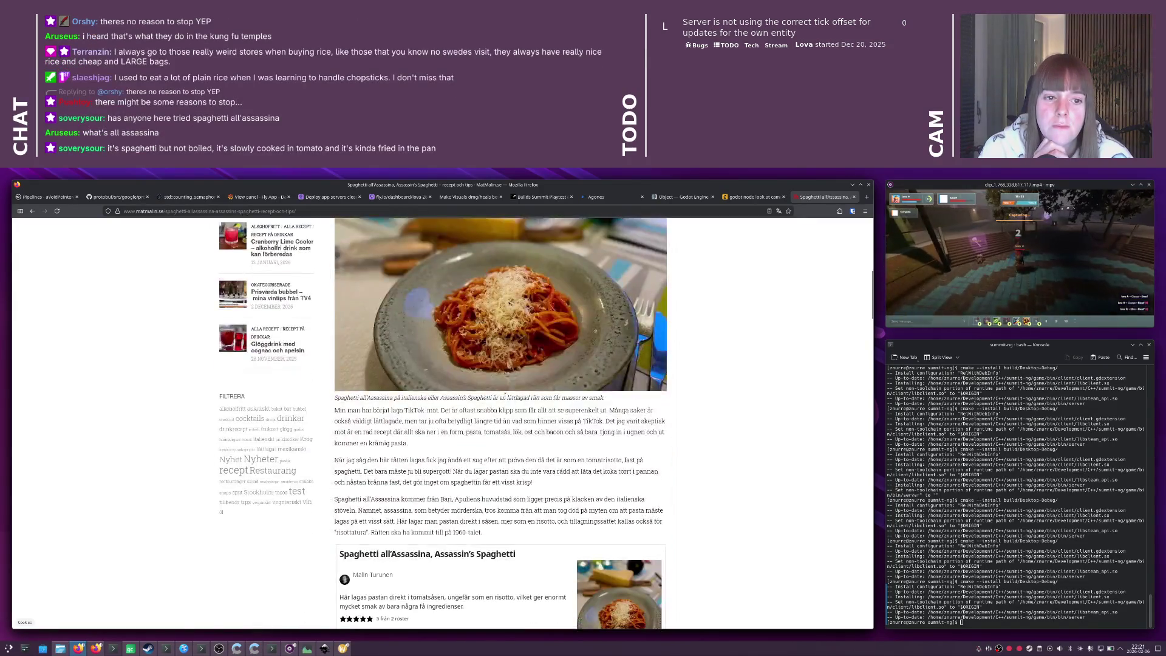
pyautogui.hotkey('alt', 'Left')
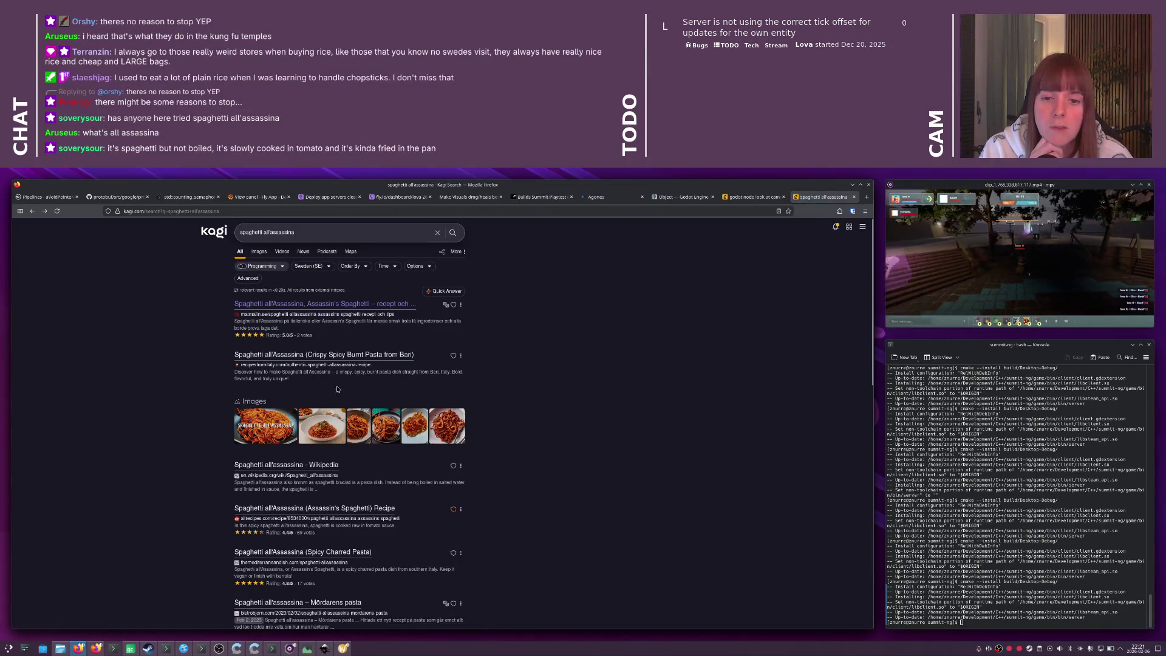
# - Open the second recipe result, close its cookie settings, and read through it
pyautogui.click(298, 357)
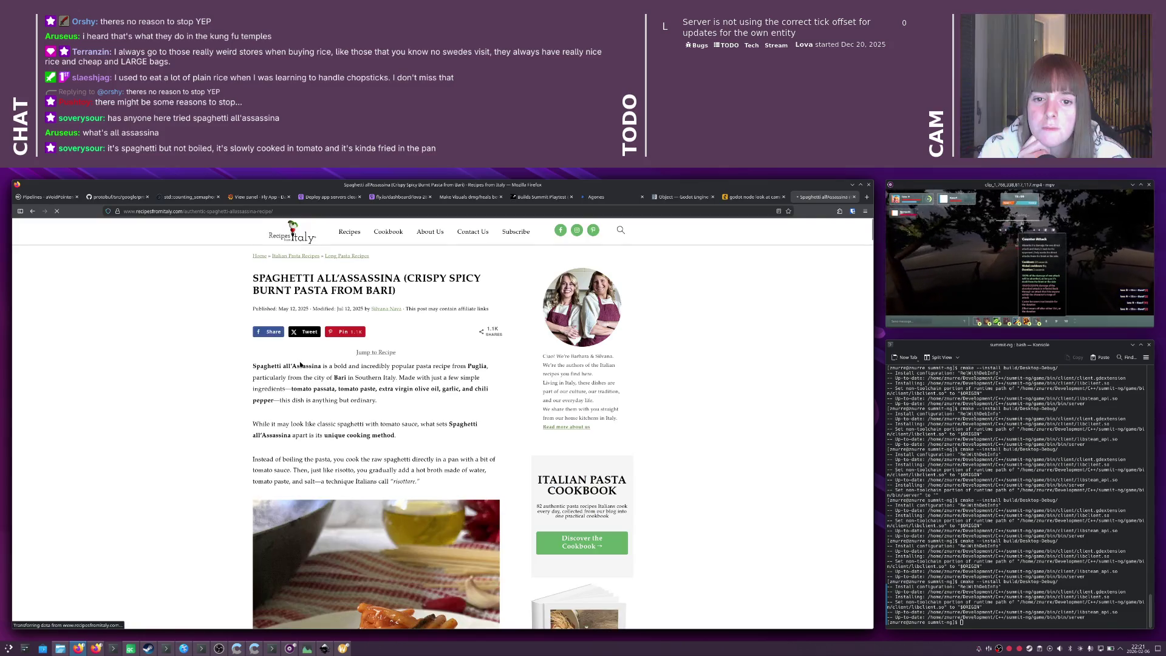
pyautogui.scroll(-5, 300, 365)
pyautogui.click(402, 475)
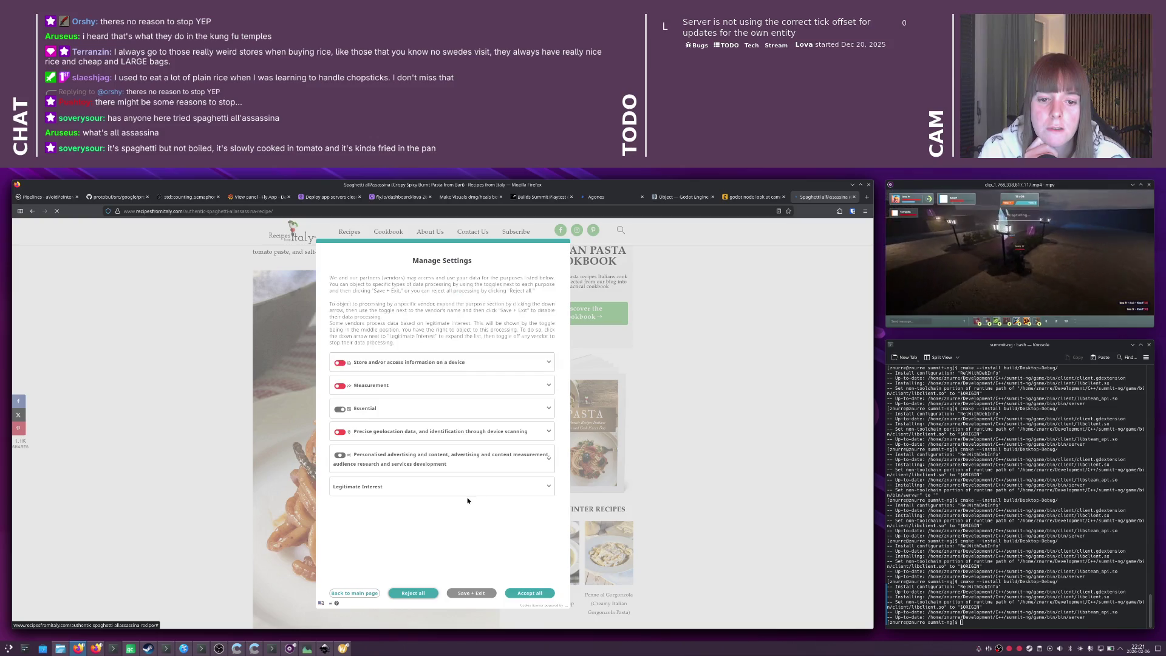
pyautogui.click(476, 595)
pyautogui.scroll(-6, 467, 563)
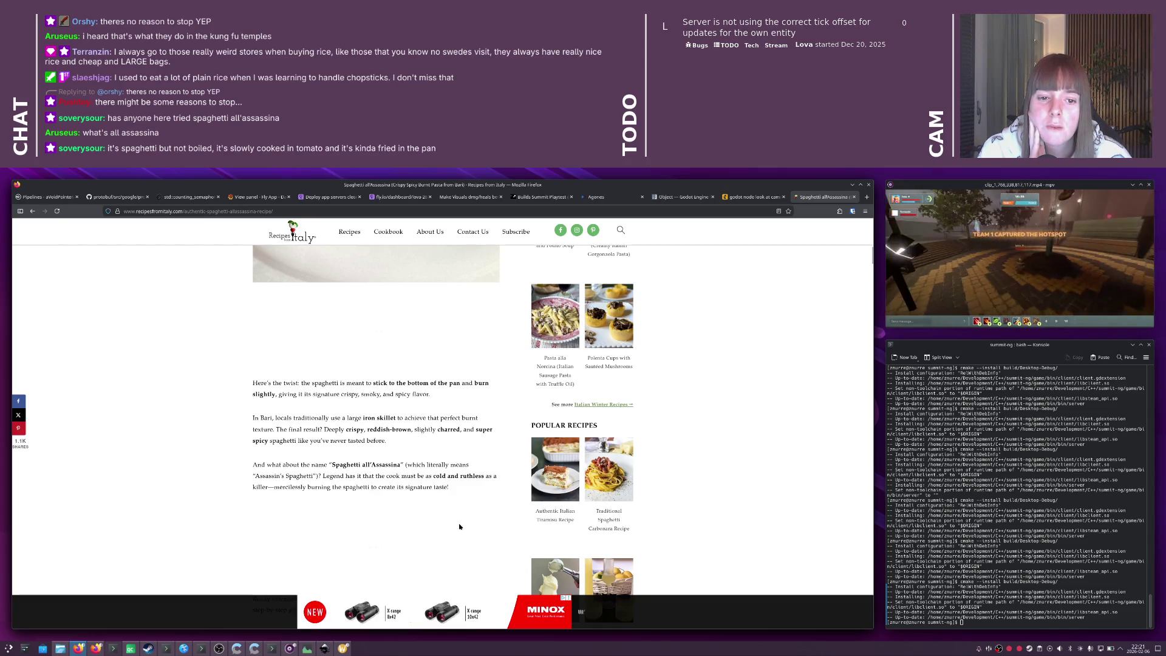
pyautogui.scroll(-3, 460, 528)
pyautogui.scroll(-5, 459, 521)
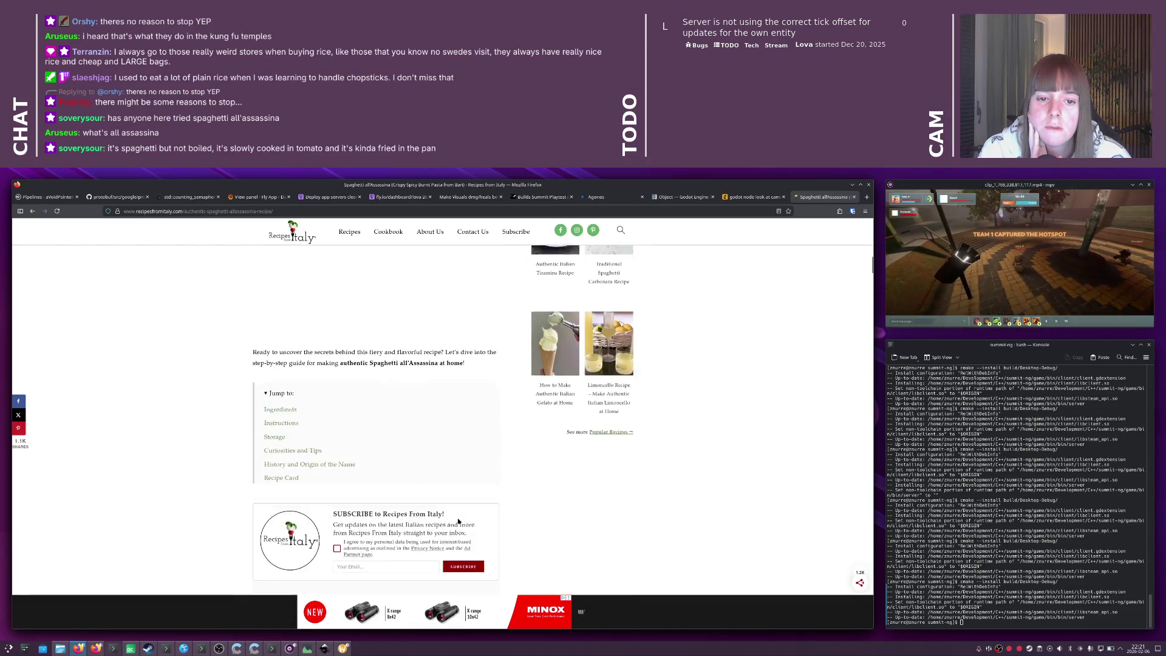
pyautogui.scroll(-7, 456, 521)
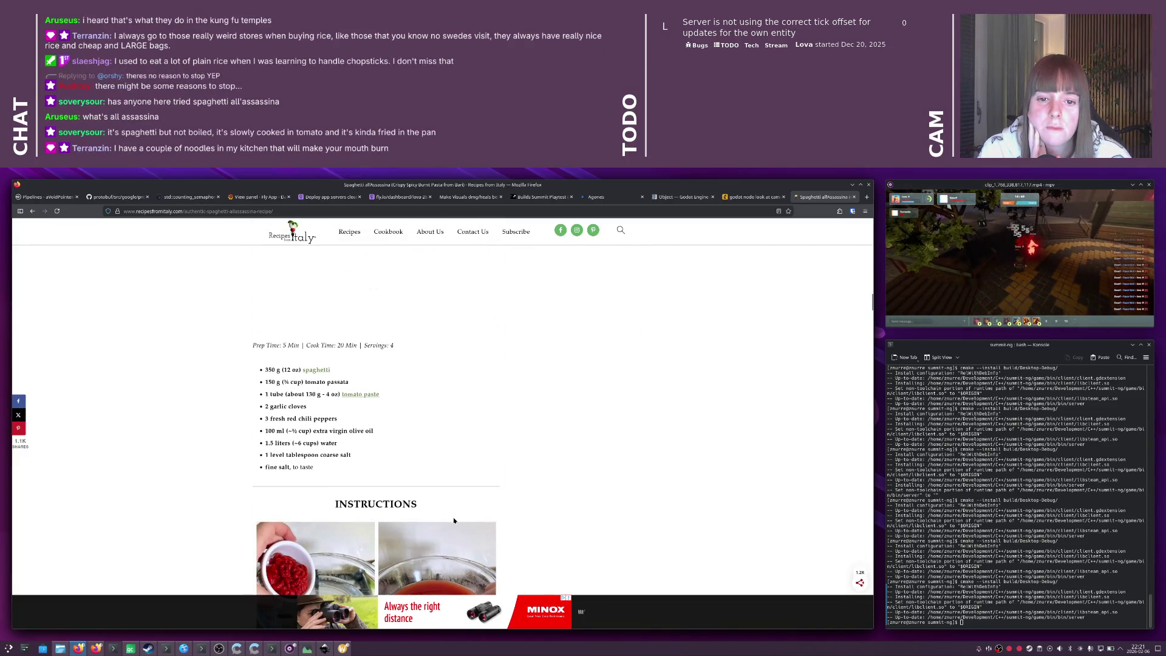
pyautogui.scroll(-3, 452, 520)
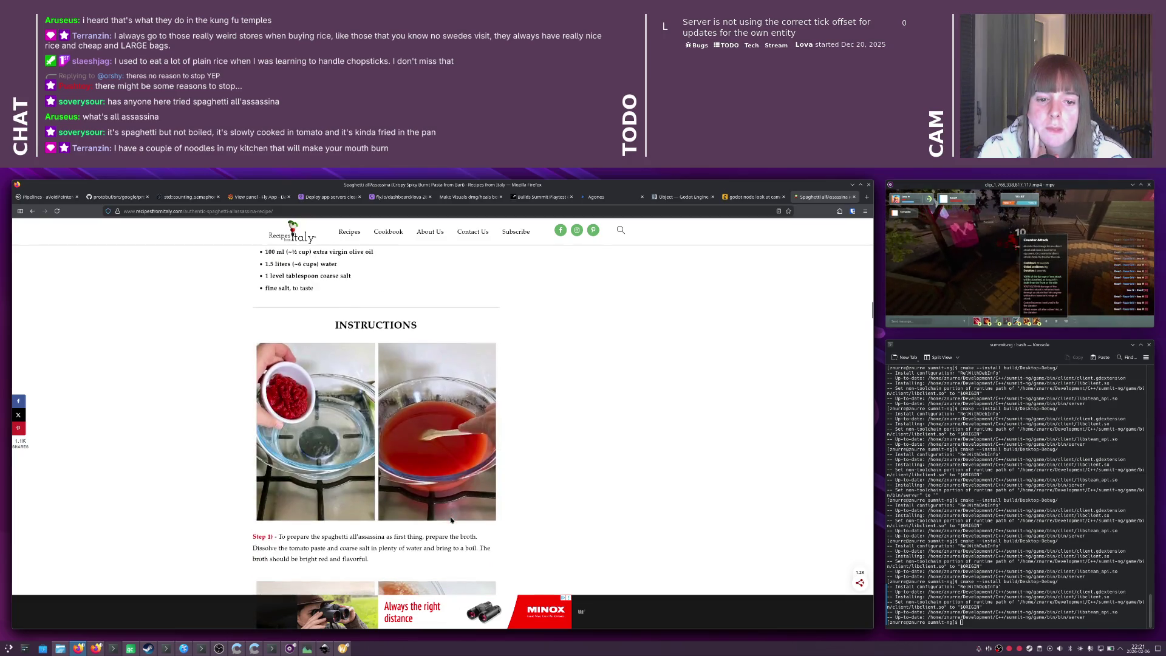
pyautogui.hotkey('alt', 'Left')
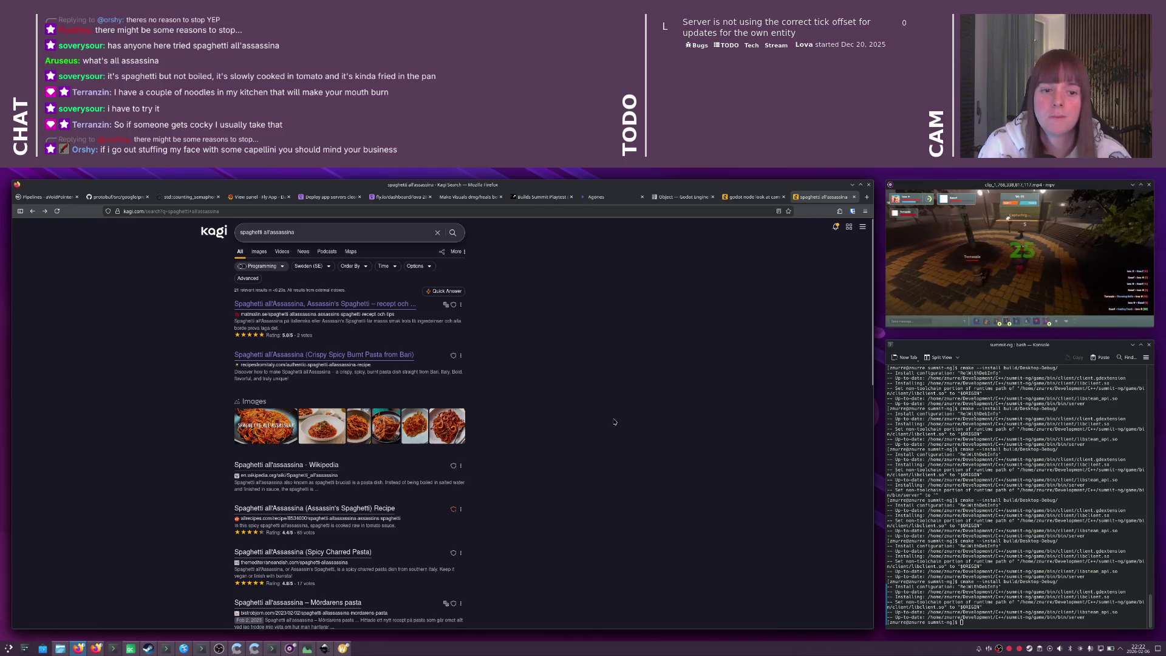
# - Close the spaghetti search tab and go back to Godot
pyautogui.hotkey('alt', 'Tab')
pyautogui.hotkey('ctrl', 'w')
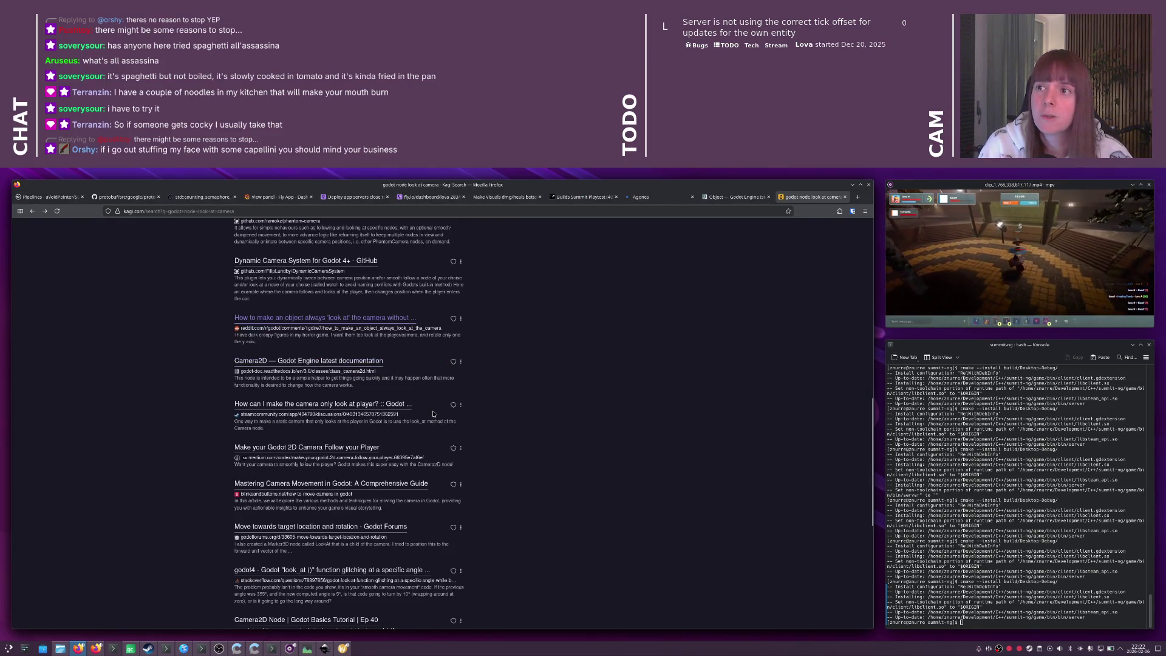
pyautogui.hotkey('alt', 'Tab')
pyautogui.hotkey('alt', 'Tab')
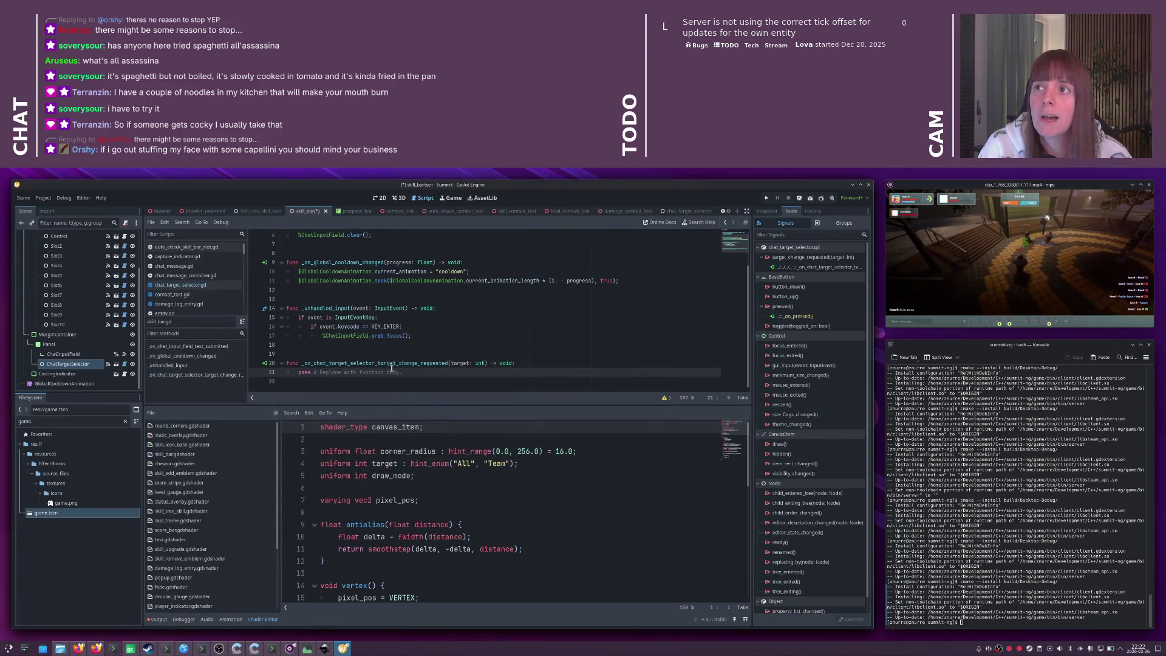
# - Save skill_bar.gd and look over the empty target-change handler stub
pyautogui.click(409, 370)
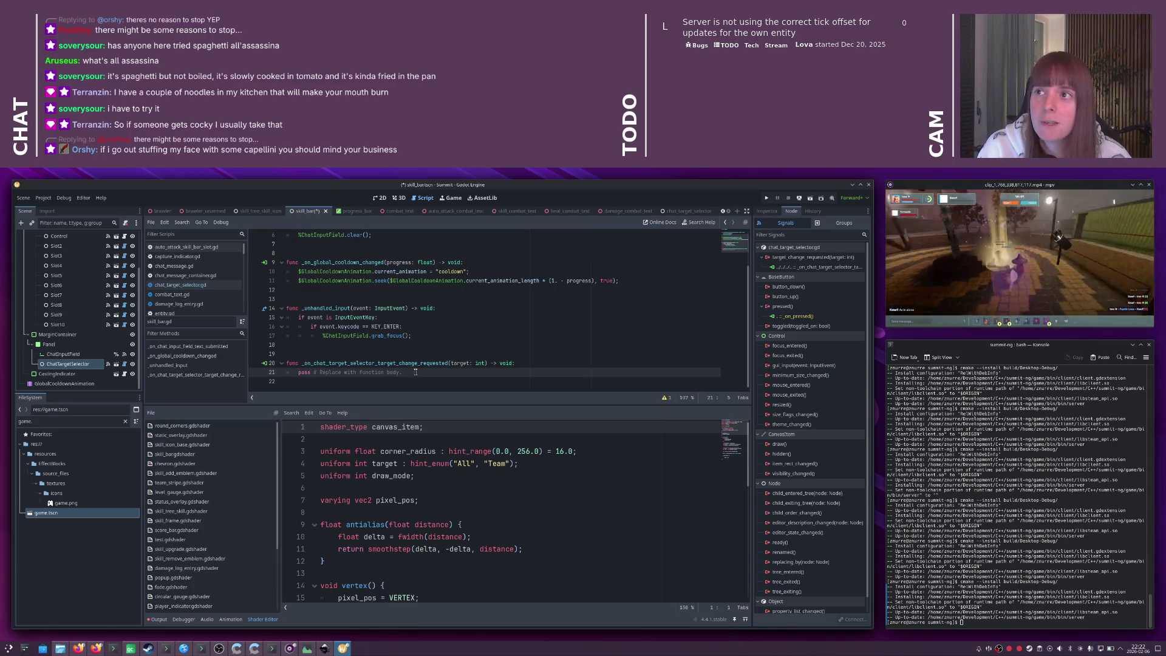
pyautogui.hotkey('ctrl', 's')
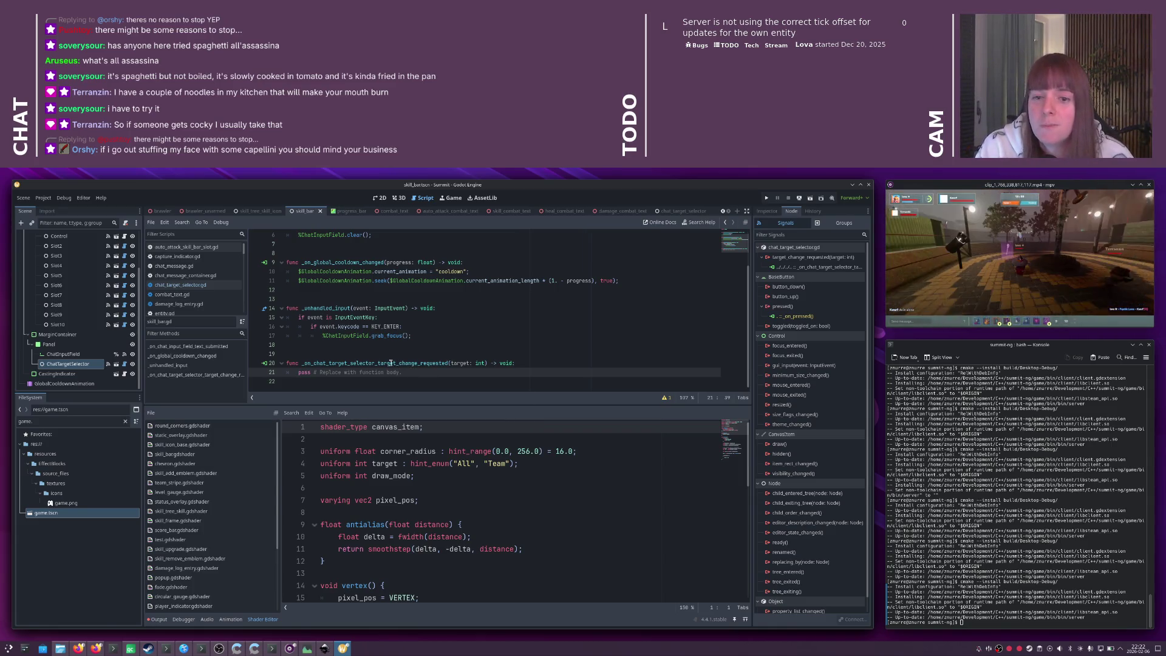
pyautogui.scroll(2, 439, 360)
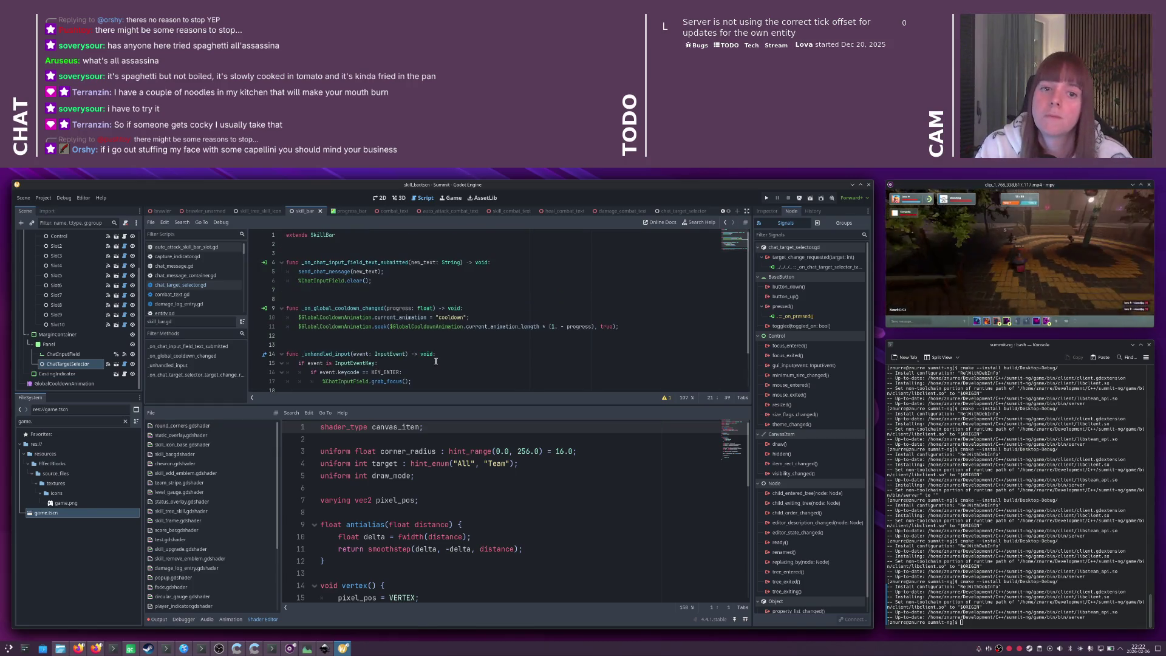
pyautogui.scroll(-2, 436, 361)
pyautogui.scroll(2, 434, 362)
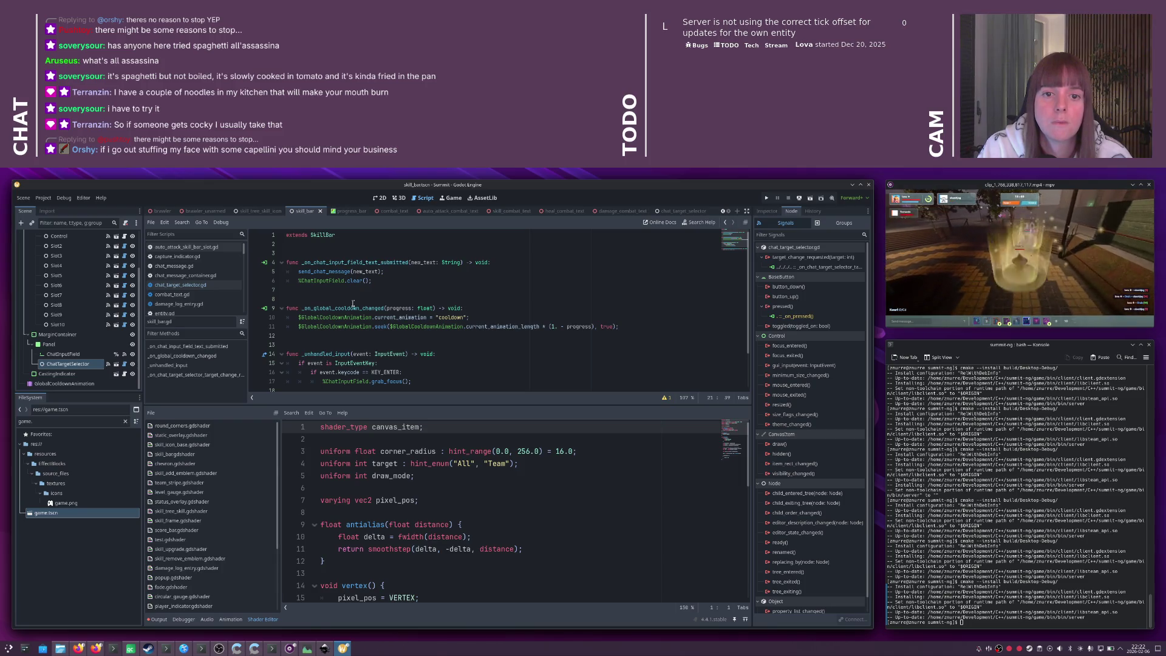
pyautogui.moveTo(324, 272)
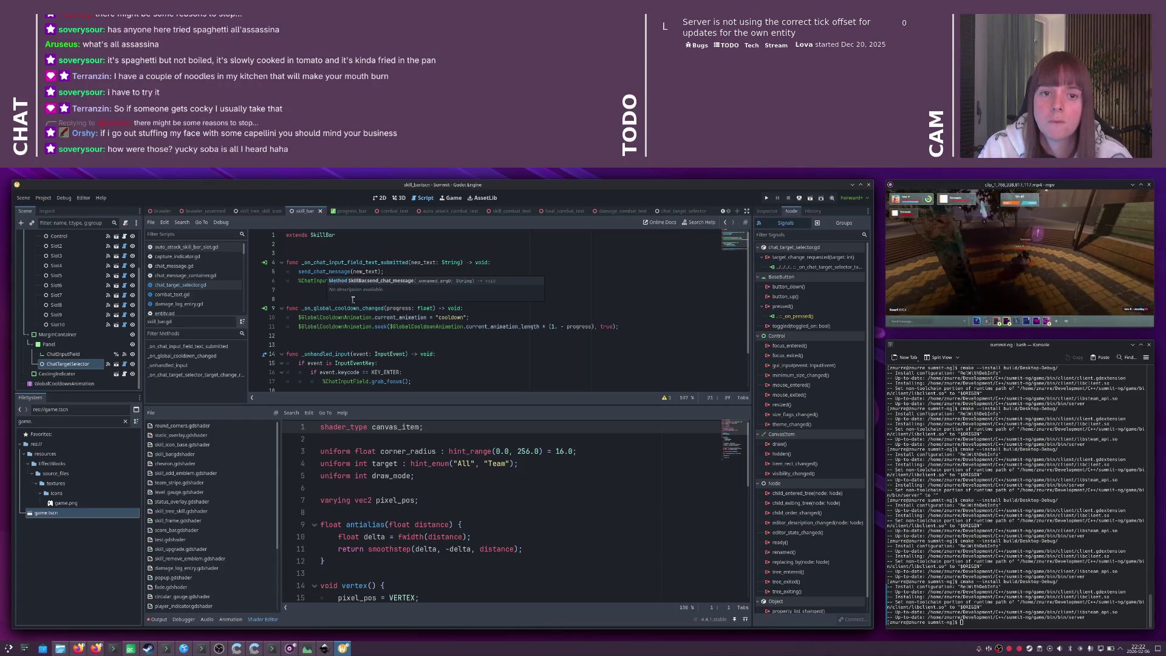
pyautogui.scroll(-2, 353, 299)
pyautogui.hotkey('shift', 'Home')
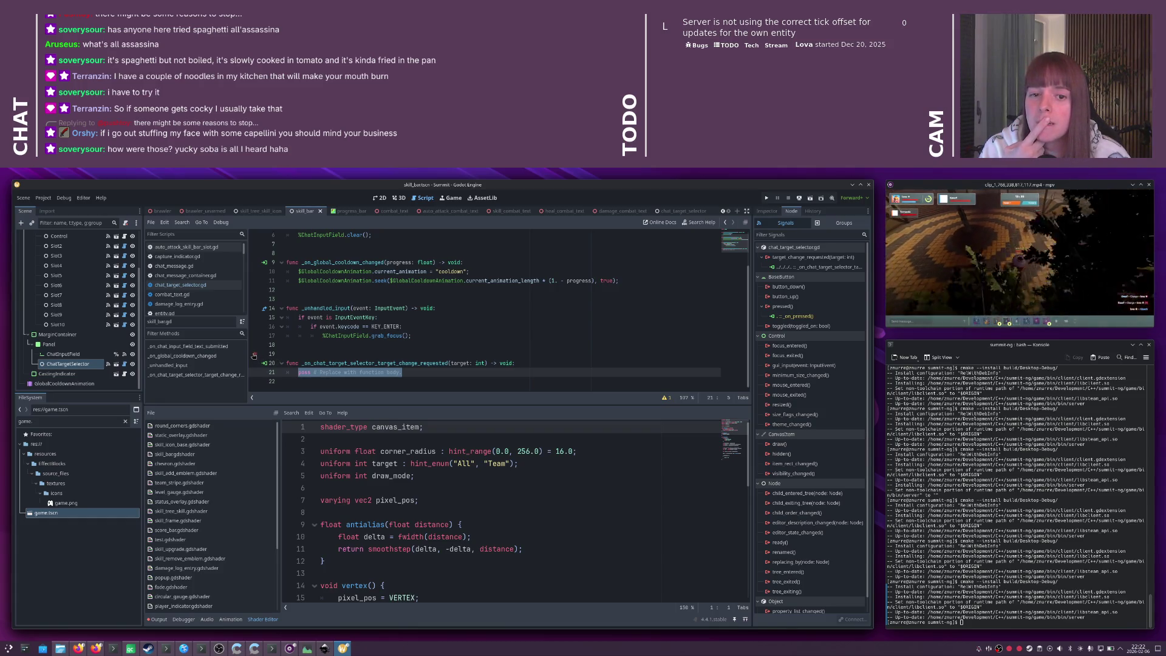
pyautogui.click(336, 364)
# - Delete the _on_chat_target_selector_target_change_requested stub and the trailing blank lines
pyautogui.moveTo(432, 373); pyautogui.dragTo(270, 358)
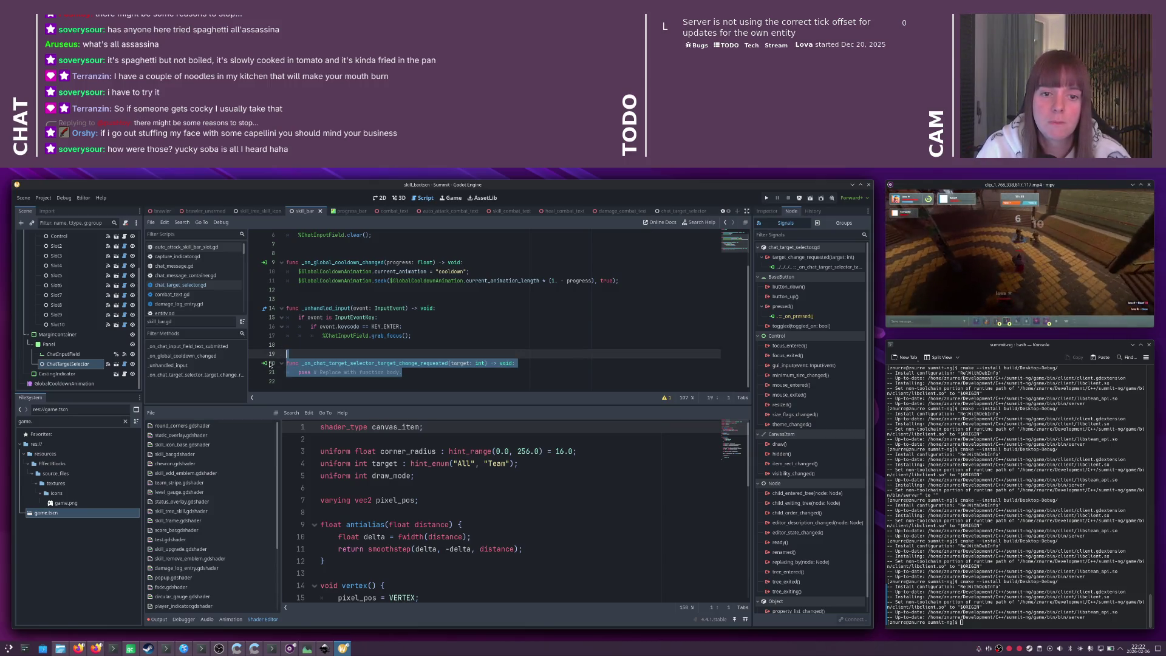
pyautogui.press('BackSpace')
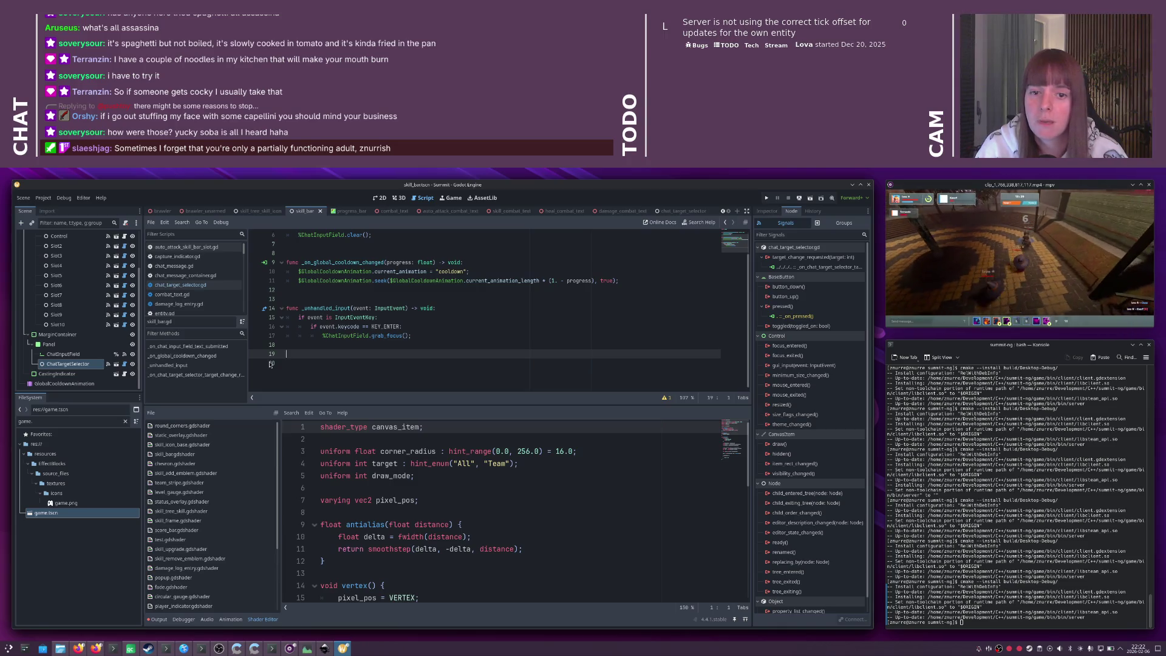
pyautogui.press('Delete')
pyautogui.press('BackSpace')
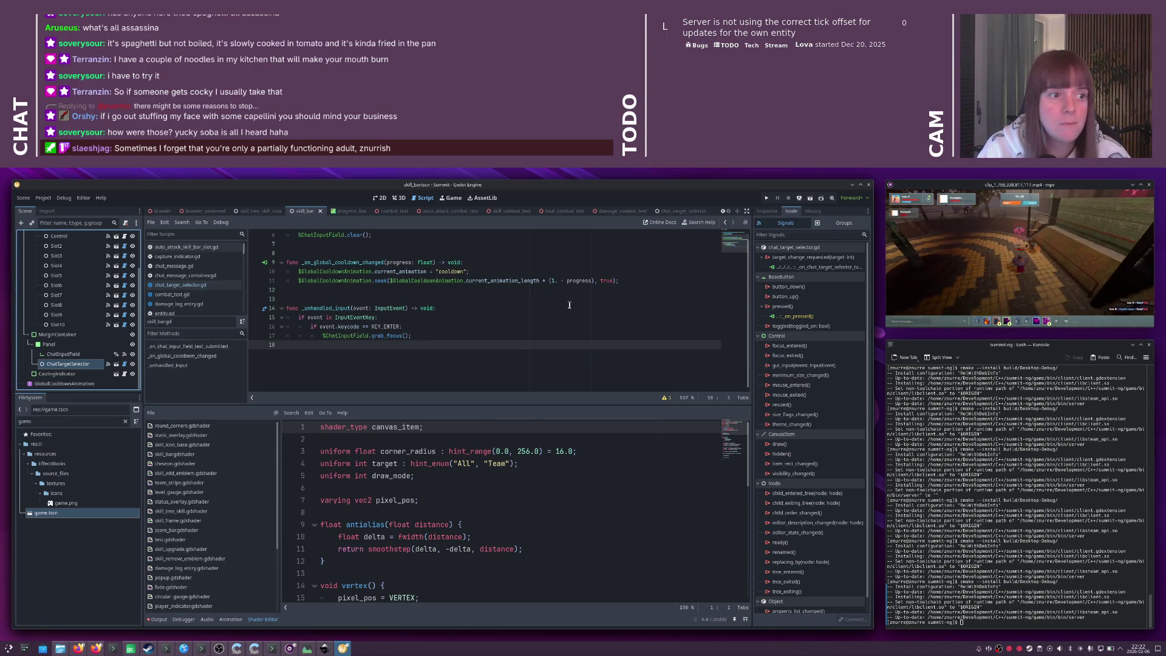
# - Delete the stale target_change_requested connection, then open and cancel the Connect dialog
pyautogui.click(818, 270)
pyautogui.press('Delete')
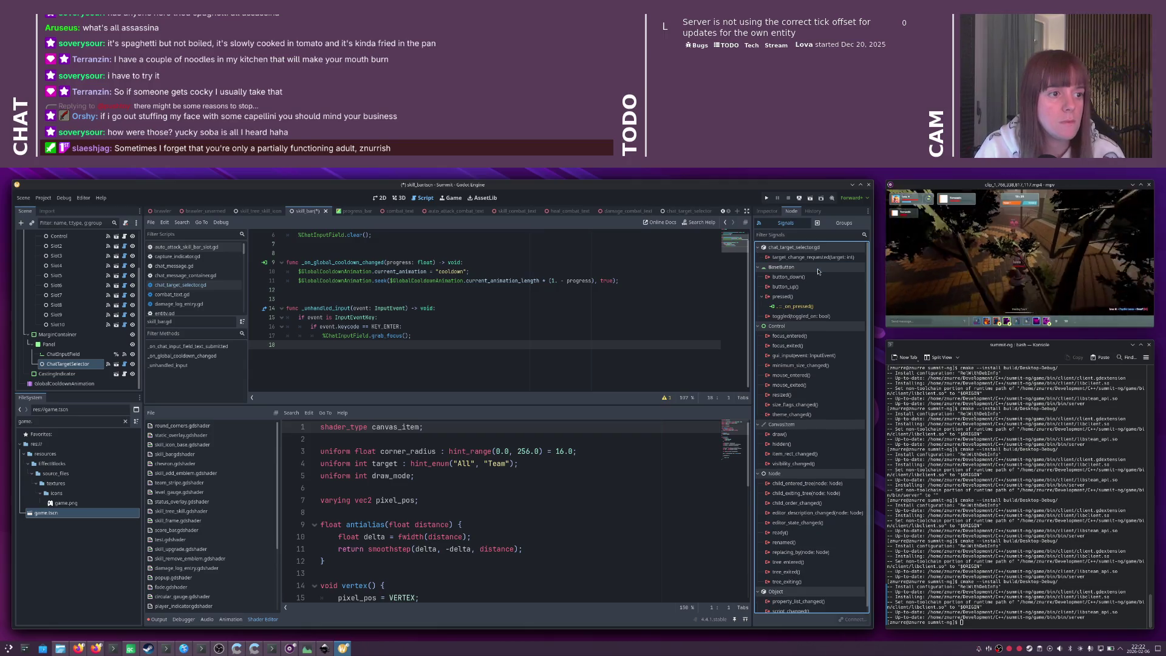
pyautogui.doubleClick(813, 257)
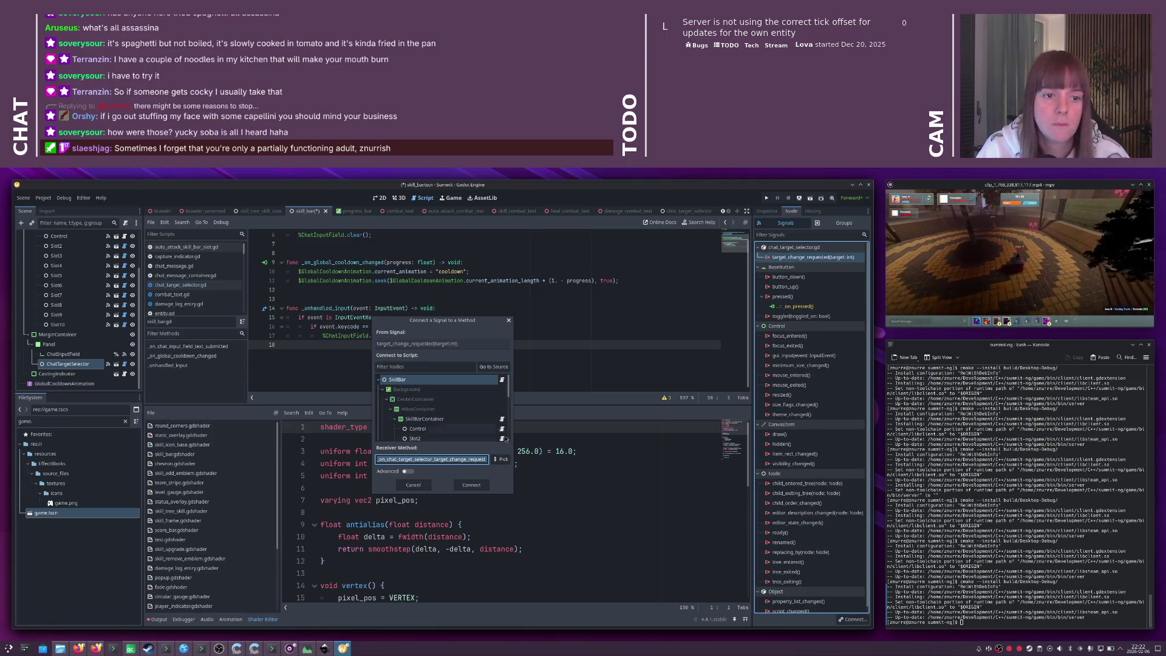
pyautogui.click(506, 461)
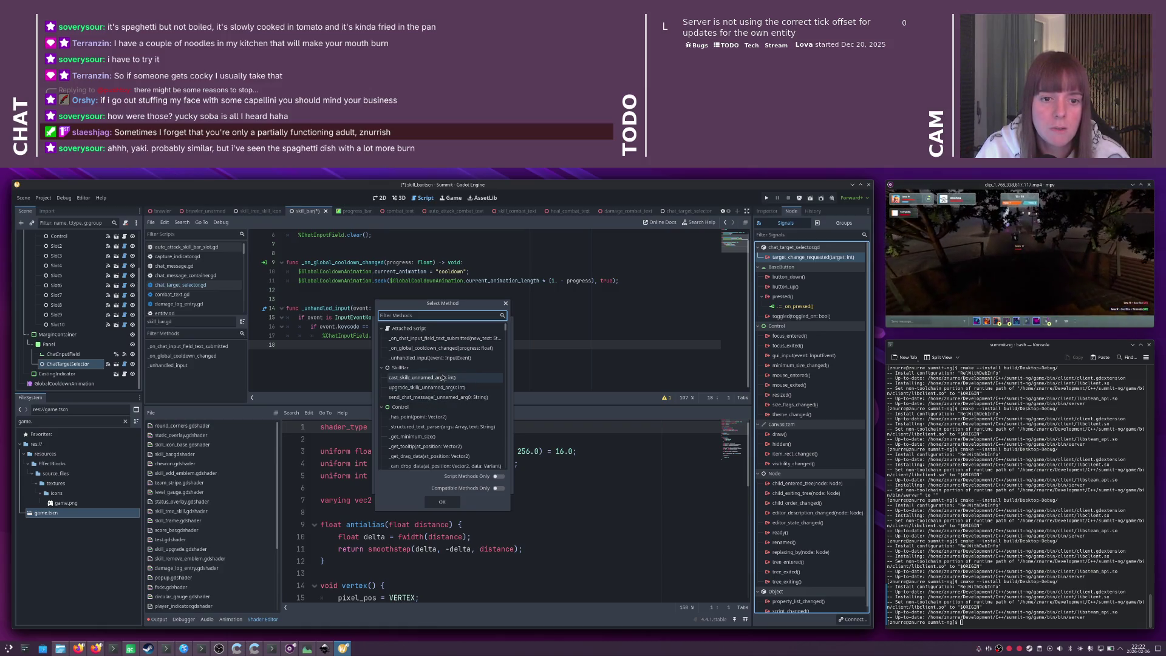
pyautogui.click(506, 303)
pyautogui.click(509, 322)
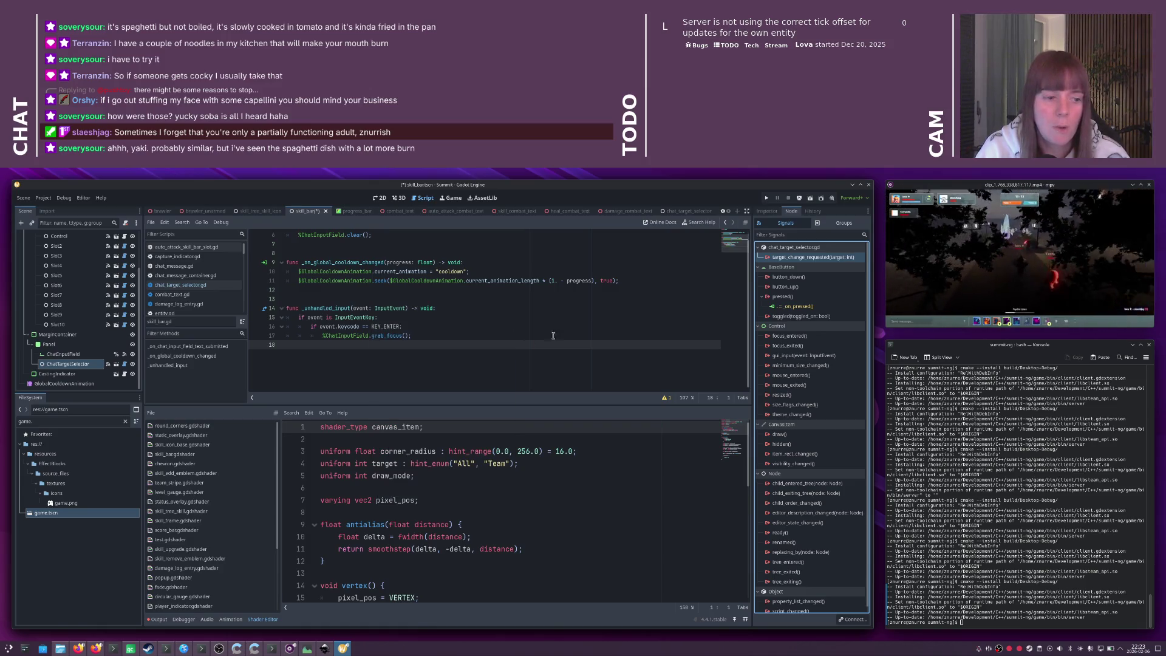
# - Start a client build in Qt Creator with Ctrl+B
pyautogui.hotkey('alt', 'Tab')
pyautogui.hotkey('alt', 'Tab')
pyautogui.hotkey('alt', 'Tab')
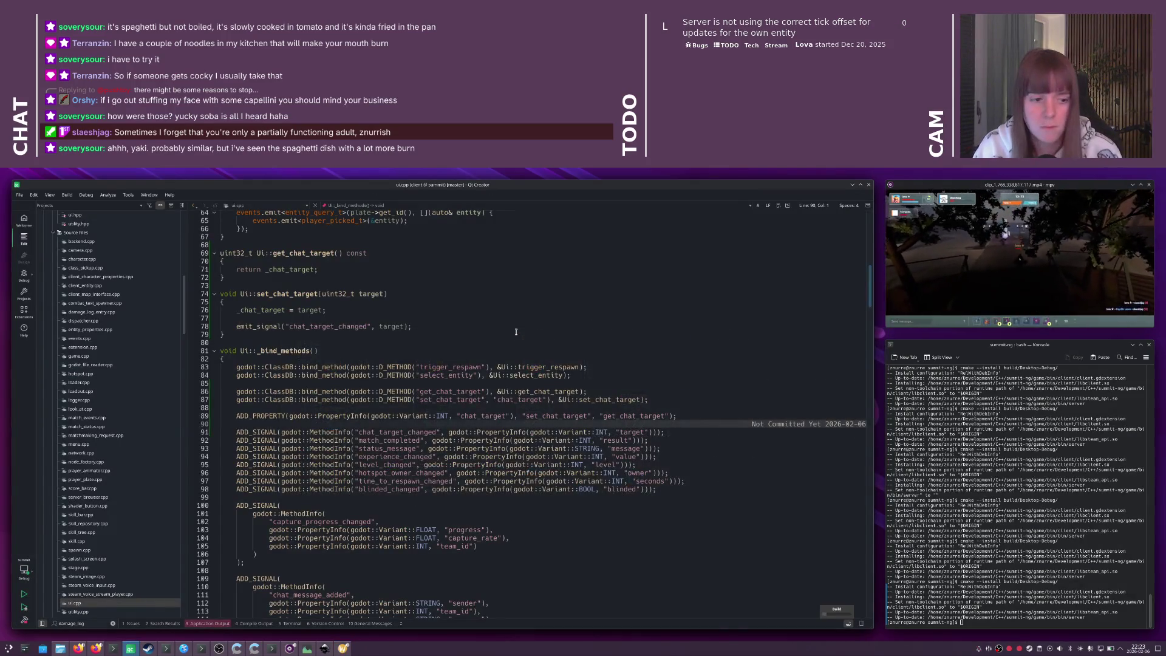
pyautogui.hotkey('ctrl', 'b')
pyautogui.hotkey('alt', 'Tab')
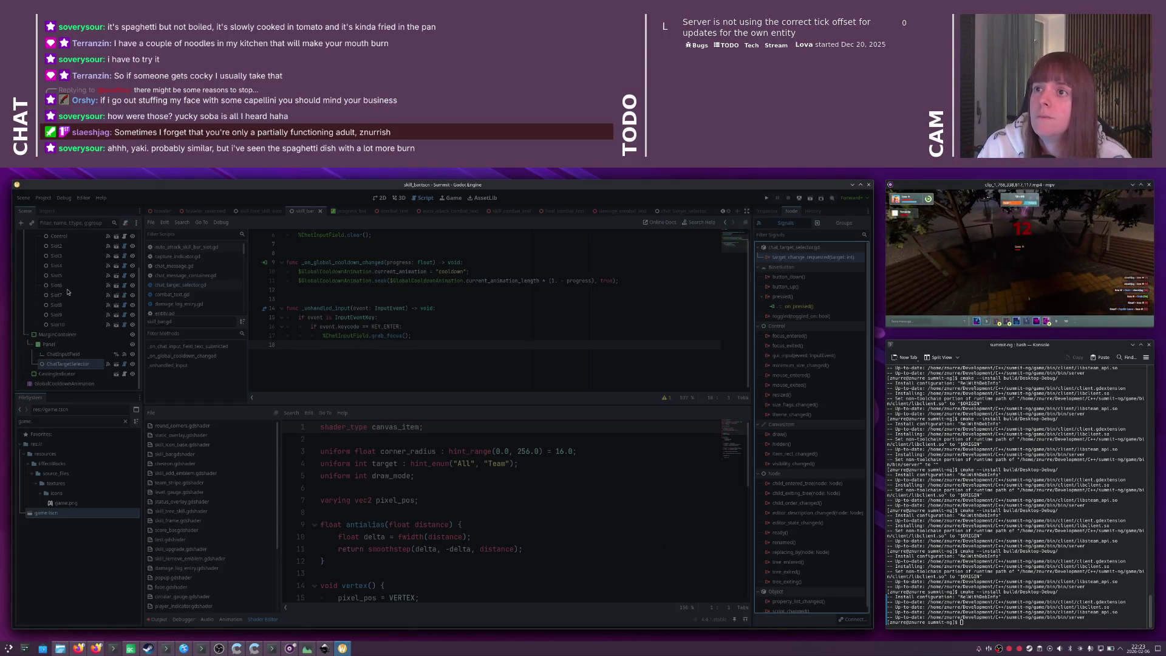
pyautogui.hotkey('alt', 'Tab')
# - Run the game, then open and cancel ChatTargetSelector's target_change_requested connection dialog
pyautogui.hotkey('ctrl', 'r')
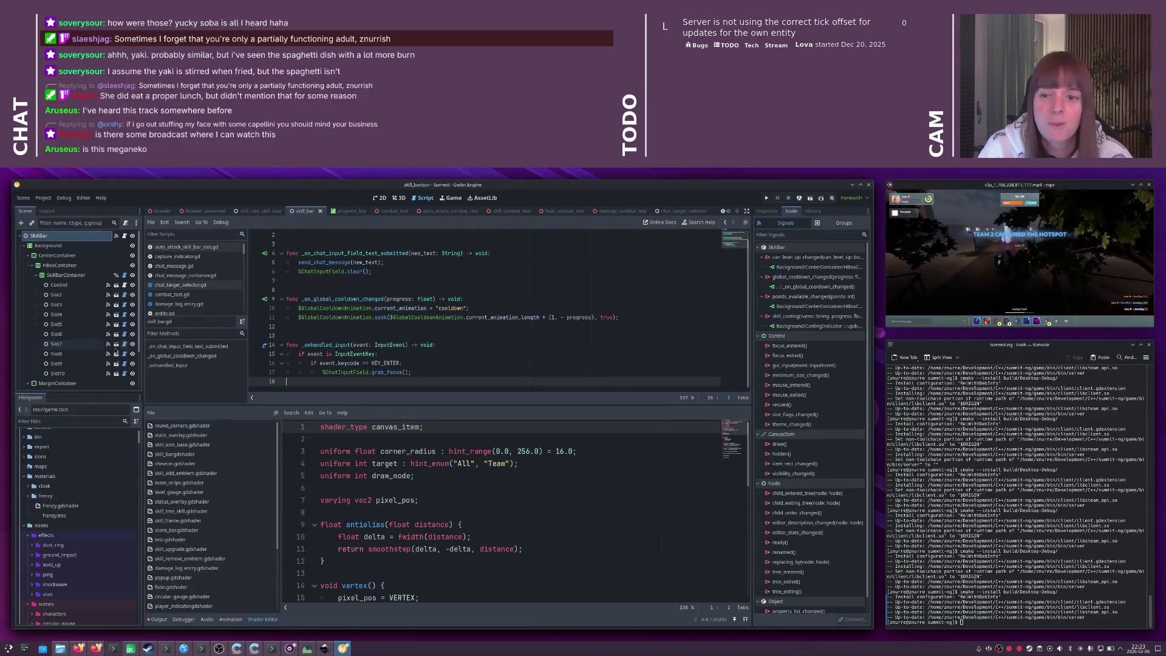
pyautogui.scroll(-3, 91, 341)
pyautogui.click(68, 363)
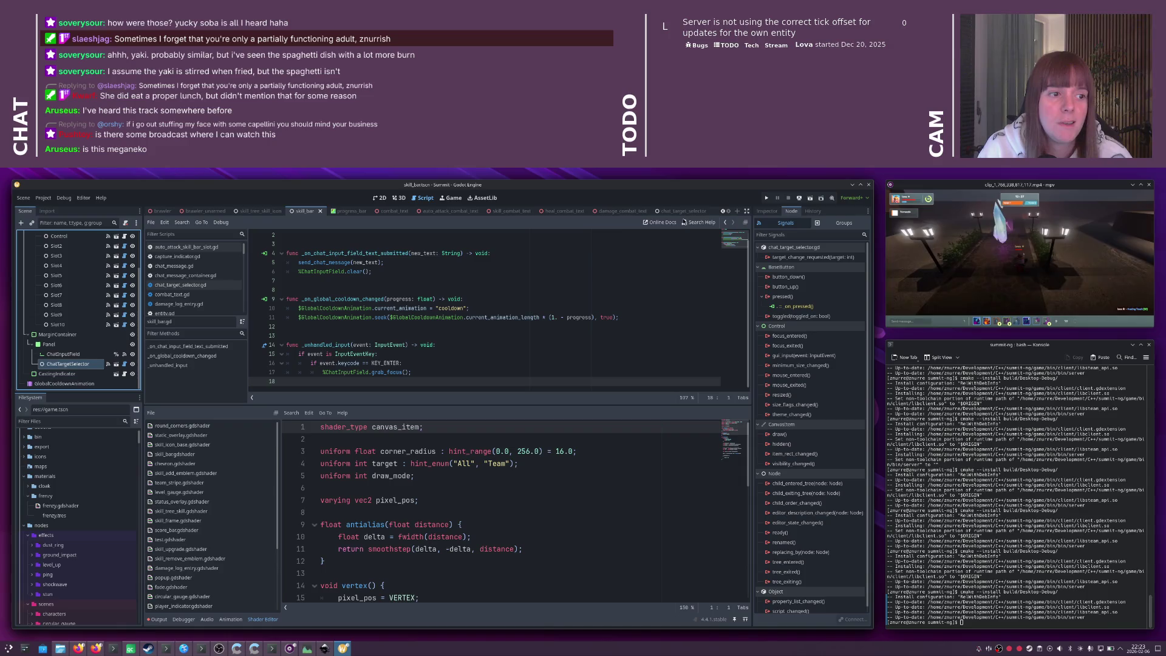
pyautogui.doubleClick(808, 257)
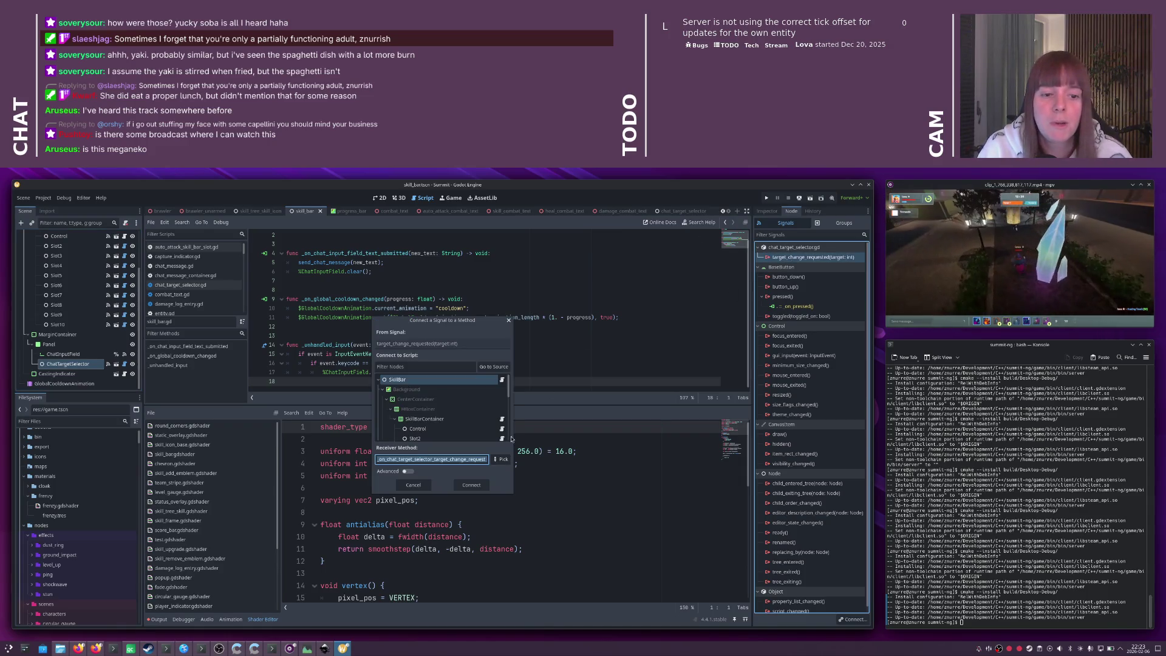
pyautogui.click(501, 460)
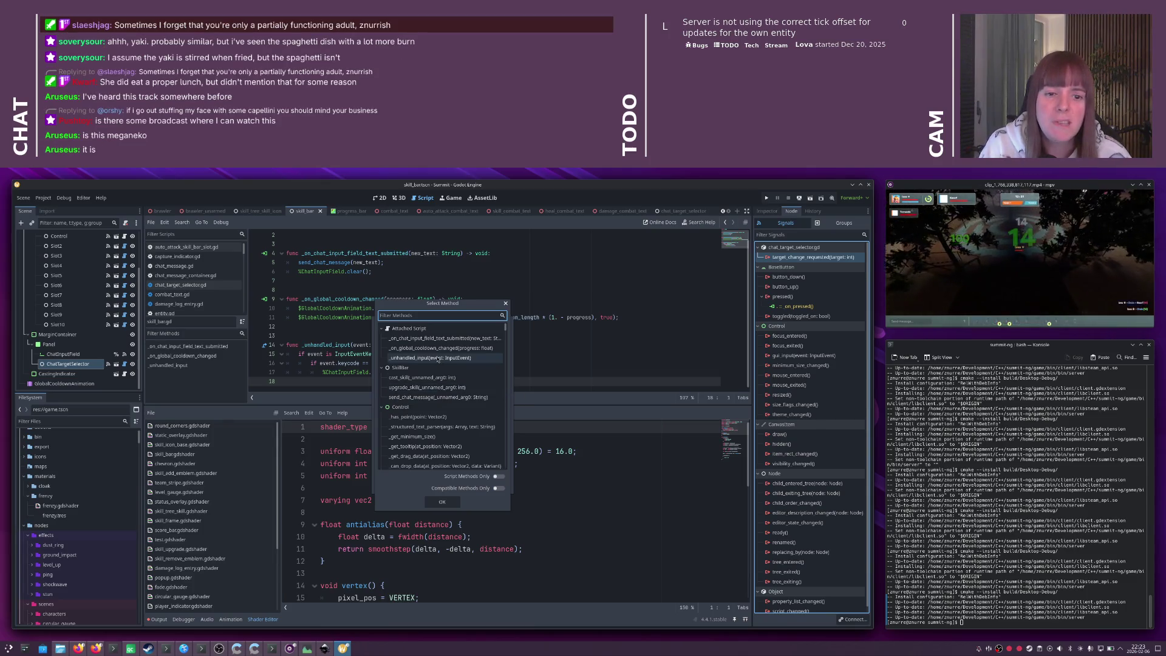
pyautogui.click(505, 303)
pyautogui.click(507, 318)
pyautogui.hotkey('alt', 'Tab')
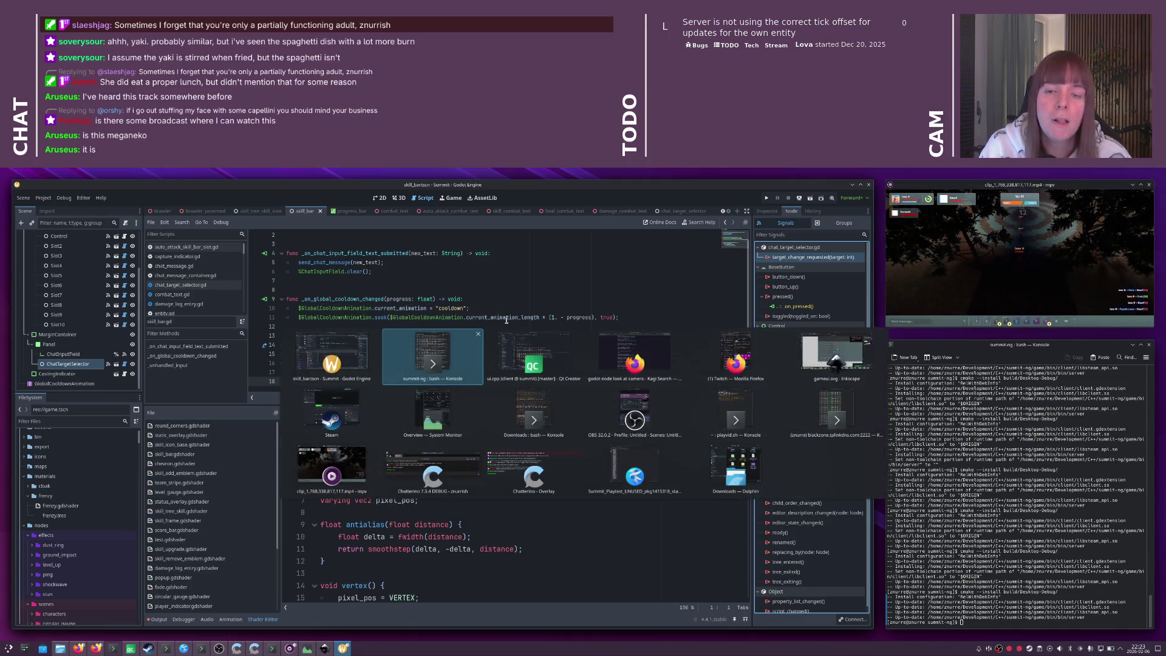
# - Open skill_bar.cpp with the quick finder, check its header, and return to ui.cpp
pyautogui.click(507, 320)
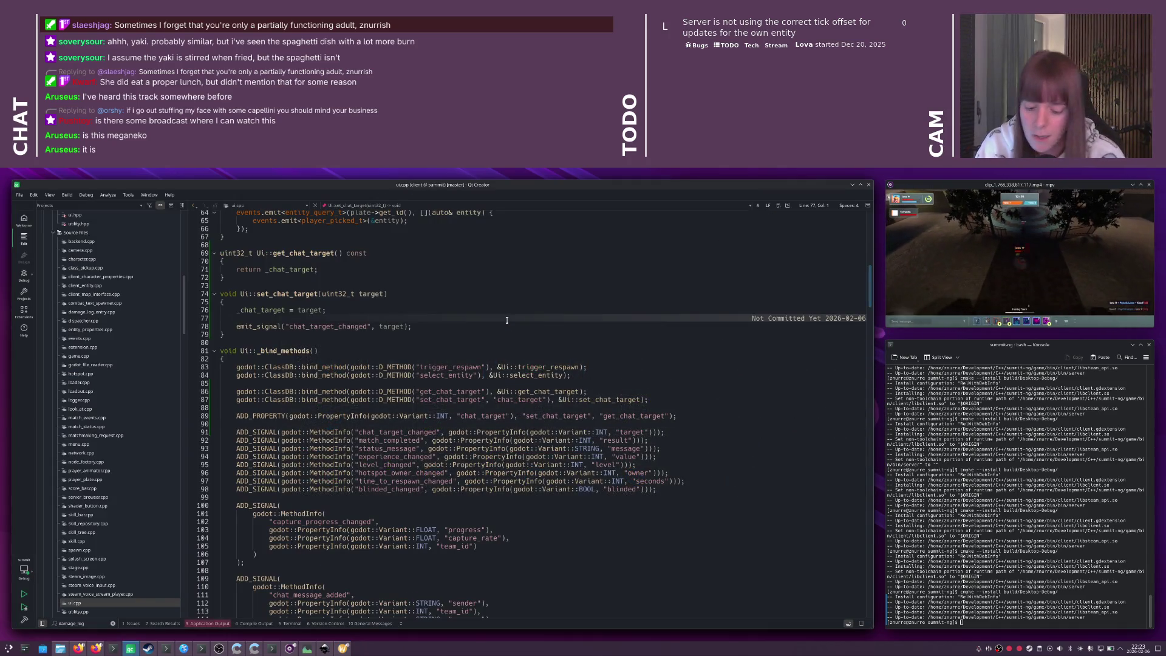
pyautogui.hotkey('ctrl', 'k')
pyautogui.write('skillb')
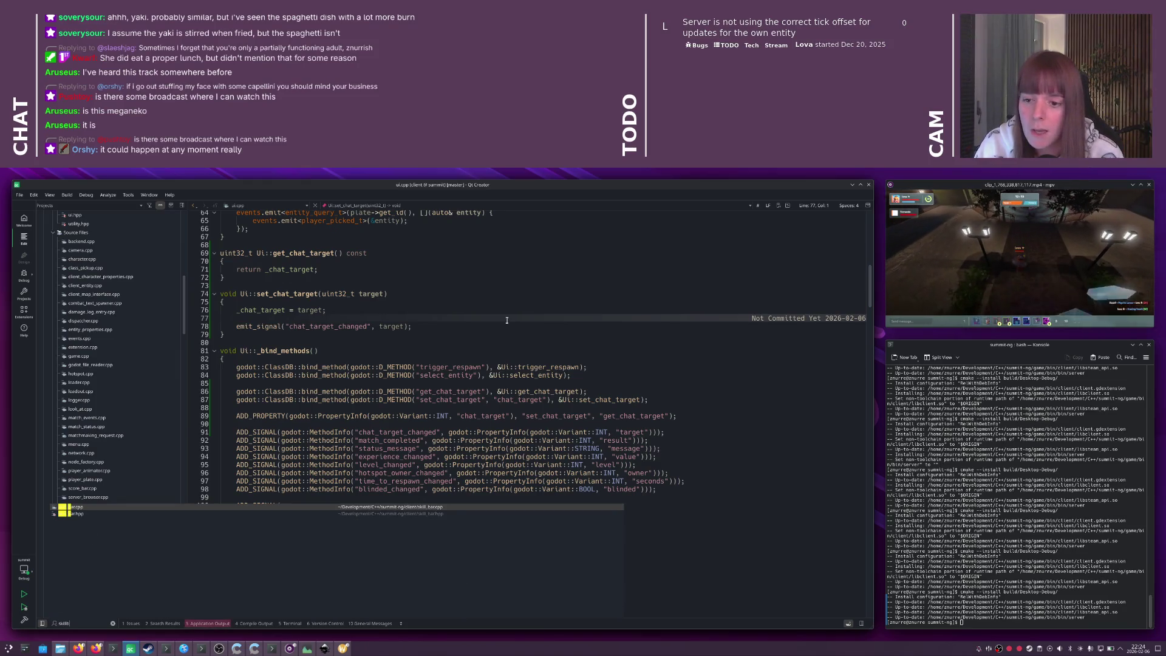
pyautogui.press('Return')
pyautogui.scroll(-4, 508, 320)
pyautogui.press('F4')
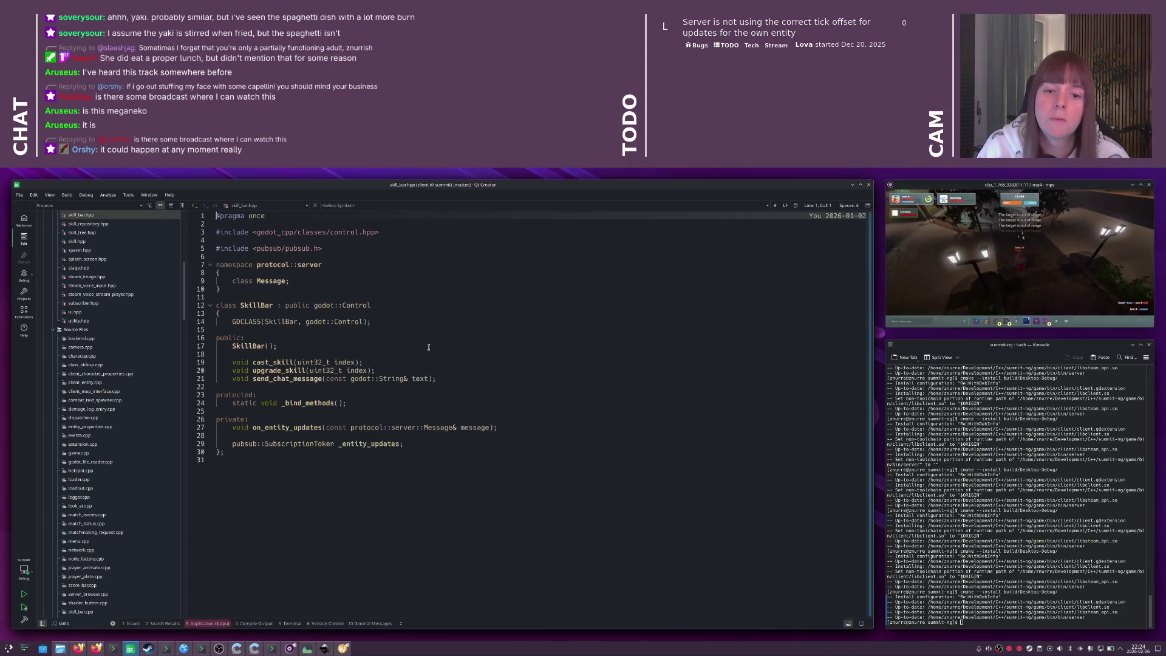
pyautogui.hotkey('ctrl', 'Tab')
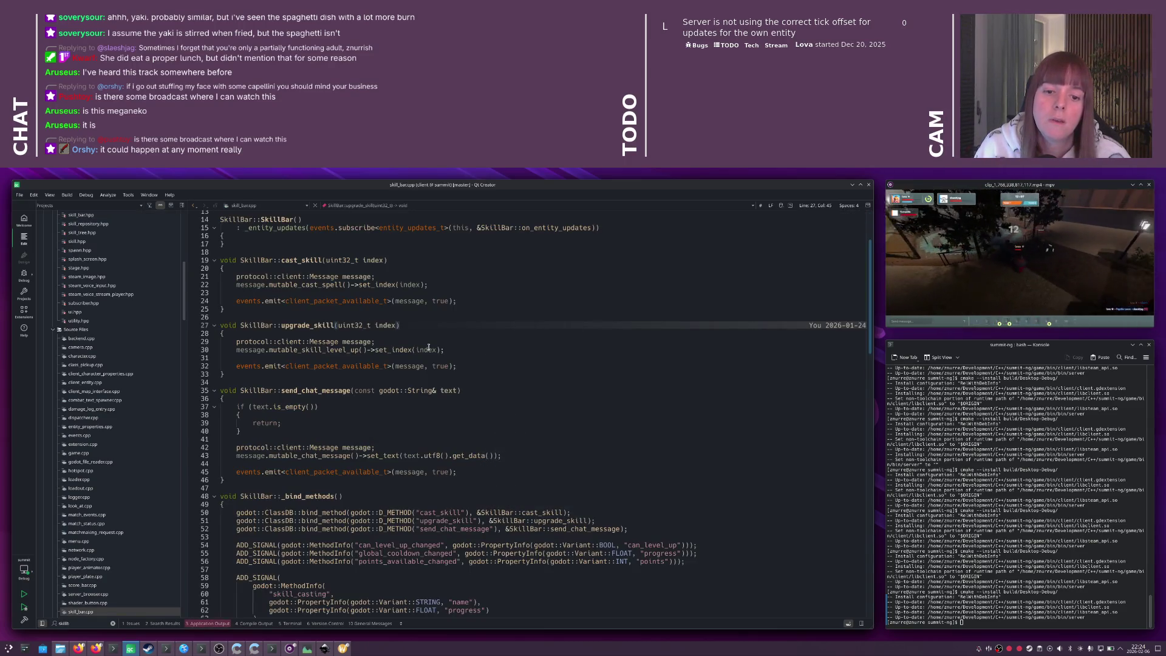
pyautogui.hotkey('ctrl', 'Tab')
pyautogui.hotkey('ctrl', 'Tab')
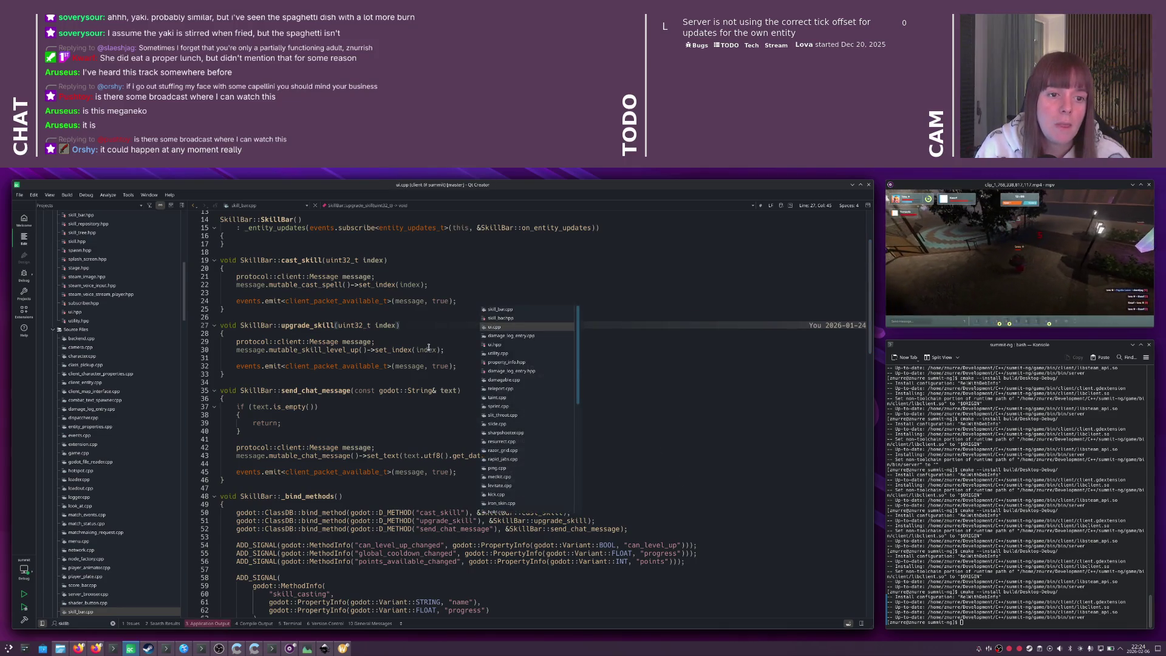
# - Move get_chat_target and set_chat_target from ui.cpp into skill_bar.cpp after send_chat_message
pyautogui.moveTo(225, 334); pyautogui.dragTo(201, 253)
pyautogui.hotkey('ctrl', 'x')
pyautogui.press('BackSpace')
pyautogui.press('BackSpace')
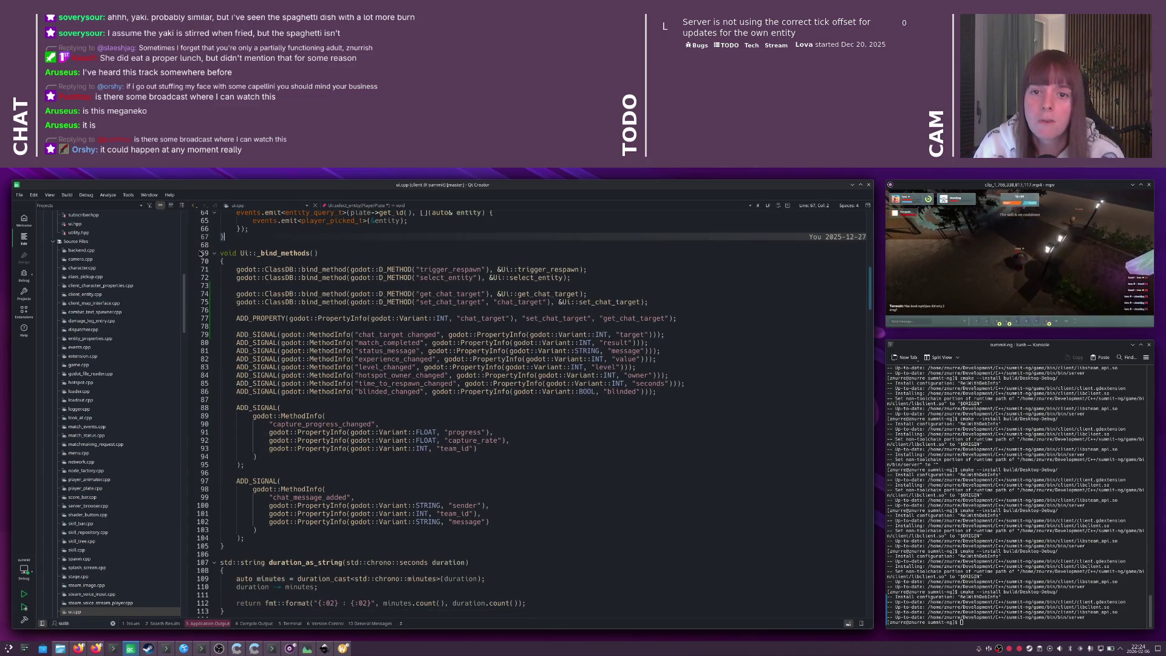
pyautogui.hotkey('ctrl', 'Tab')
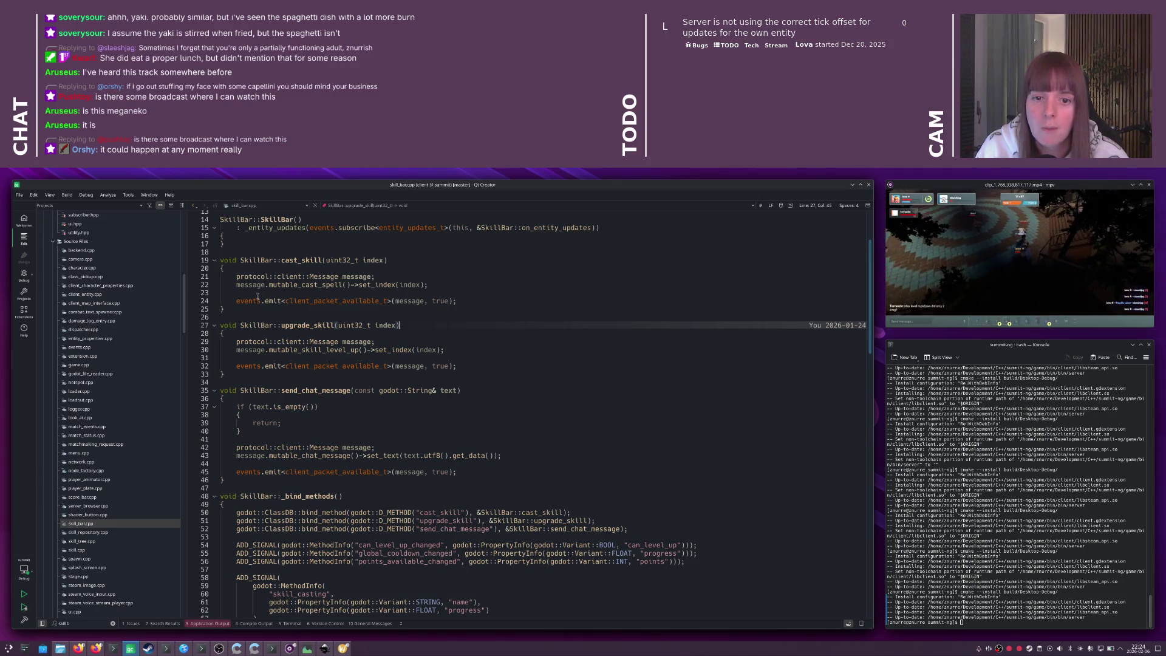
pyautogui.scroll(-4, 257, 297)
pyautogui.click(223, 376)
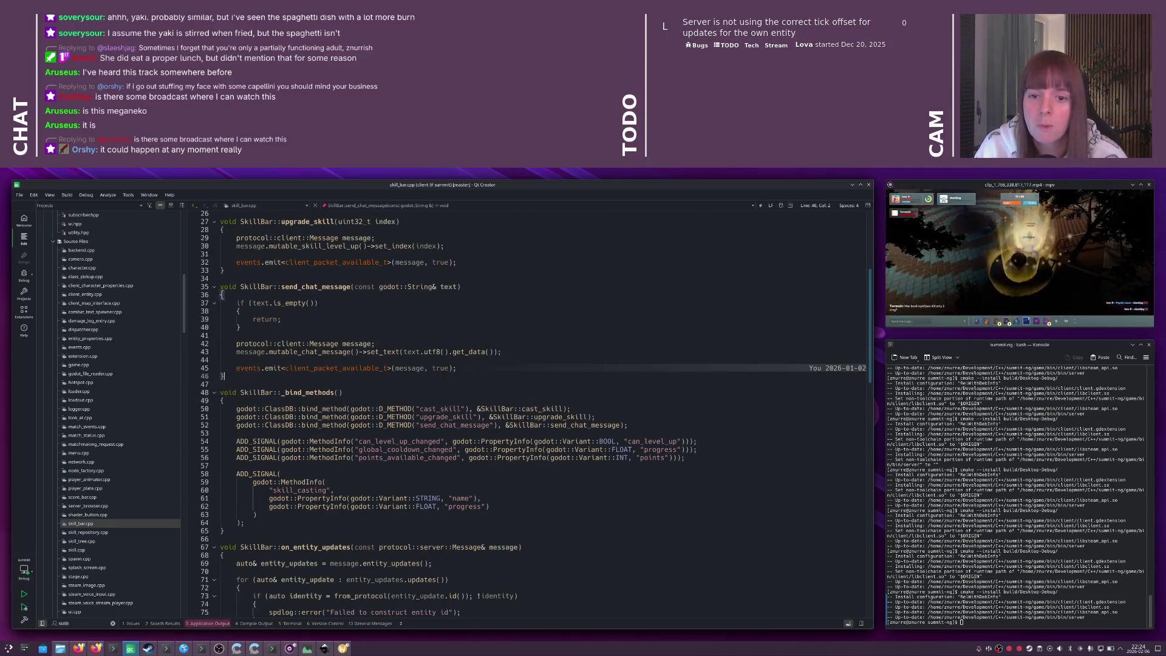
pyautogui.press('Return')
pyautogui.press('Return')
pyautogui.hotkey('ctrl', 'v')
# - Replace both Ui qualifiers on the pasted functions with SkillBar
pyautogui.doubleClick(257, 286)
pyautogui.hotkey('ctrl', 'c')
pyautogui.doubleClick(261, 392)
pyautogui.hotkey('ctrl', 'v')
pyautogui.doubleClick(246, 433)
pyautogui.hotkey('ctrl', 'v')
# - Cut the chat target declarations from ui.hpp and open skill_bar.hpp
pyautogui.hotkey('ctrl', 'Tab')
pyautogui.click(343, 374)
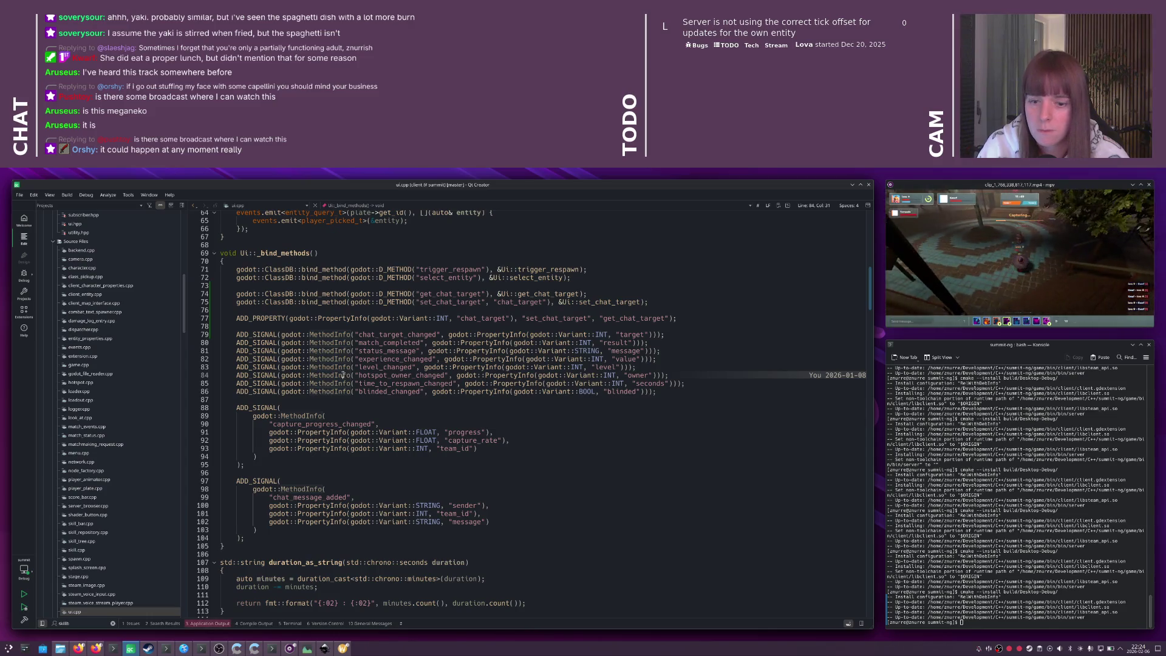
pyautogui.press('F4')
pyautogui.moveTo(368, 353); pyautogui.dragTo(179, 327)
pyautogui.hotkey('ctrl', 'x')
pyautogui.hotkey('ctrl', 'Tab')
pyautogui.hotkey('ctrl', 'Tab')
pyautogui.hotkey('ctrl', 'Tab')
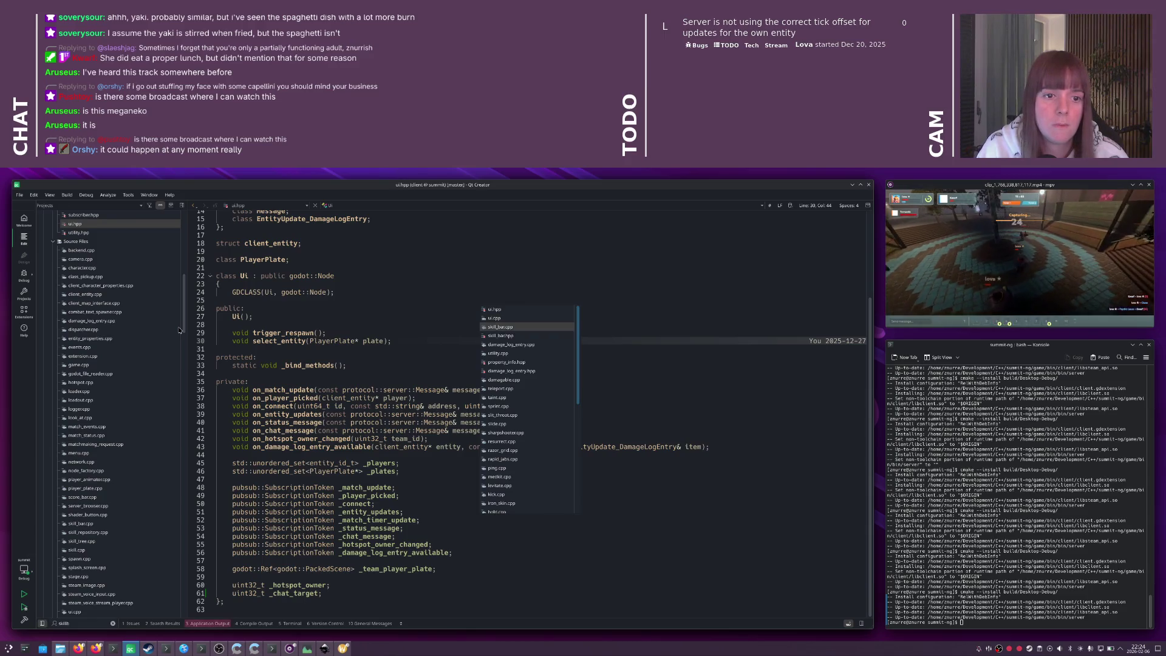
pyautogui.click(458, 381)
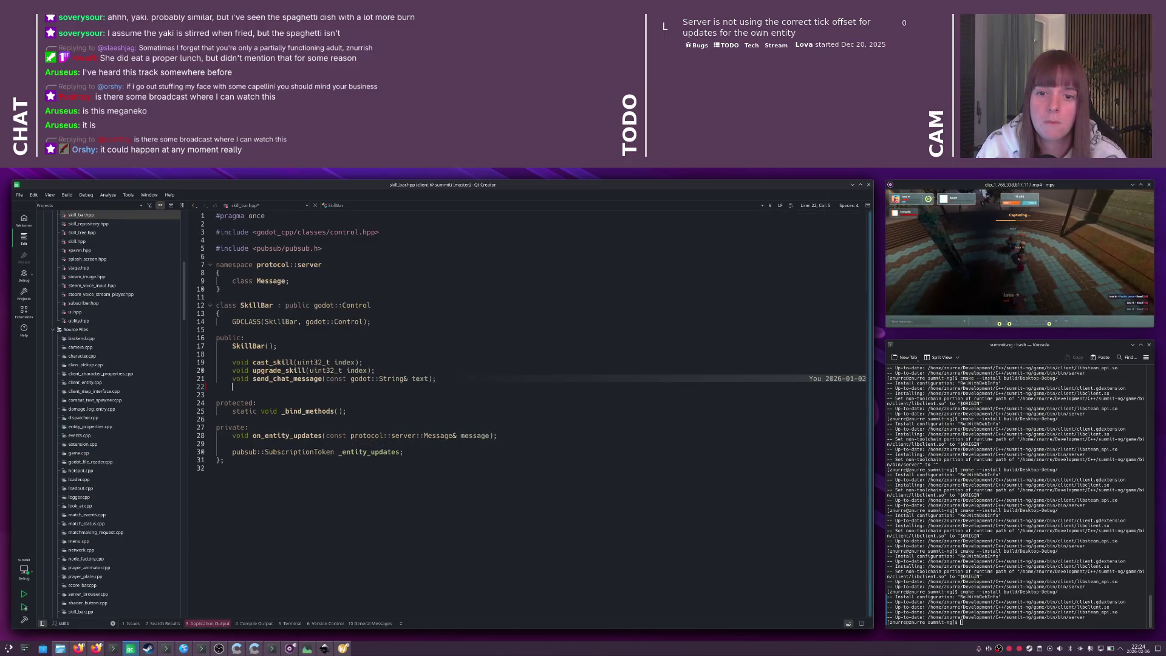
# - Paste the getter/setter declarations into skill_bar.hpp and add uint32_t _chat_target;
pyautogui.hotkey('ctrl', 'v')
pyautogui.hotkey('ctrl', 'Tab')
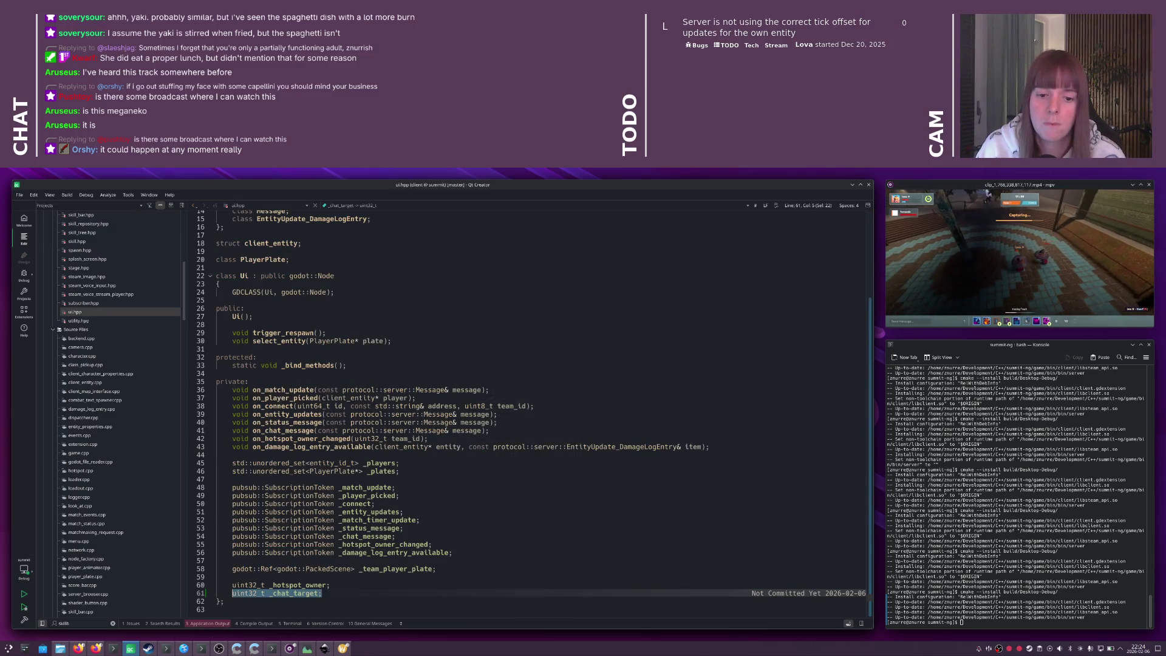
pyautogui.hotkey('ctrl', 'Tab')
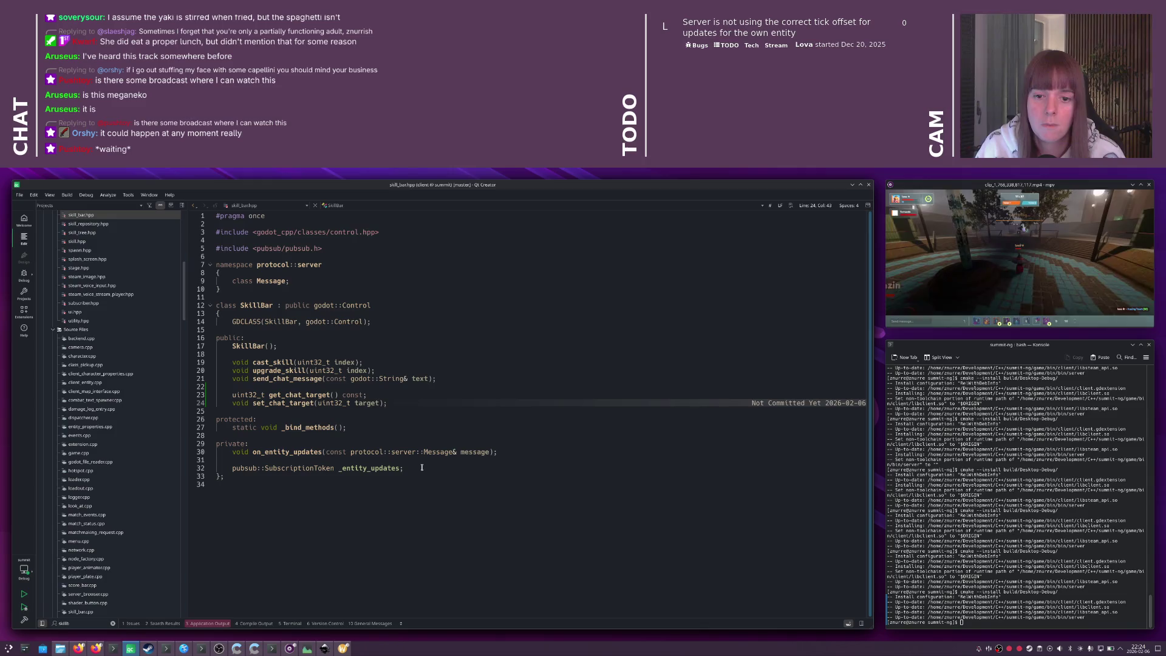
pyautogui.press('Return')
pyautogui.press('Return')
pyautogui.write('uint32_t _chat_target;')
# - Add _chat_target{0} to the SkillBar constructor initializer list in skill_bar.cpp and save
pyautogui.hotkey('ctrl', 'Tab')
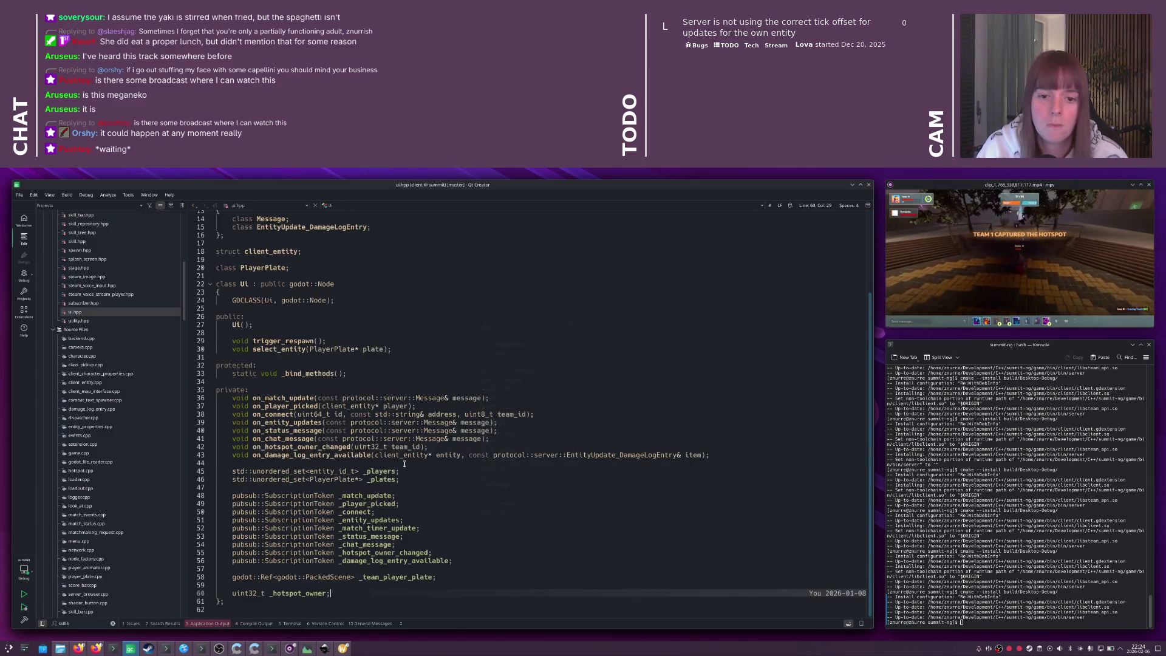
pyautogui.hotkey('ctrl', 'Tab')
pyautogui.press('F4')
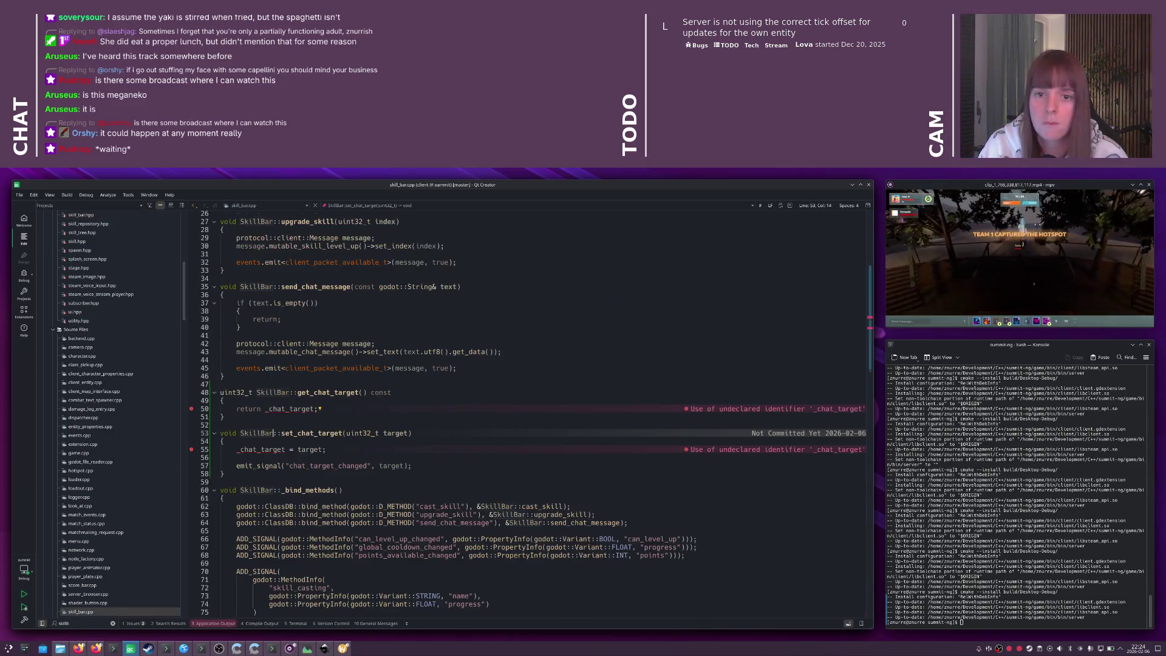
pyautogui.click(352, 339)
pyautogui.press('Return')
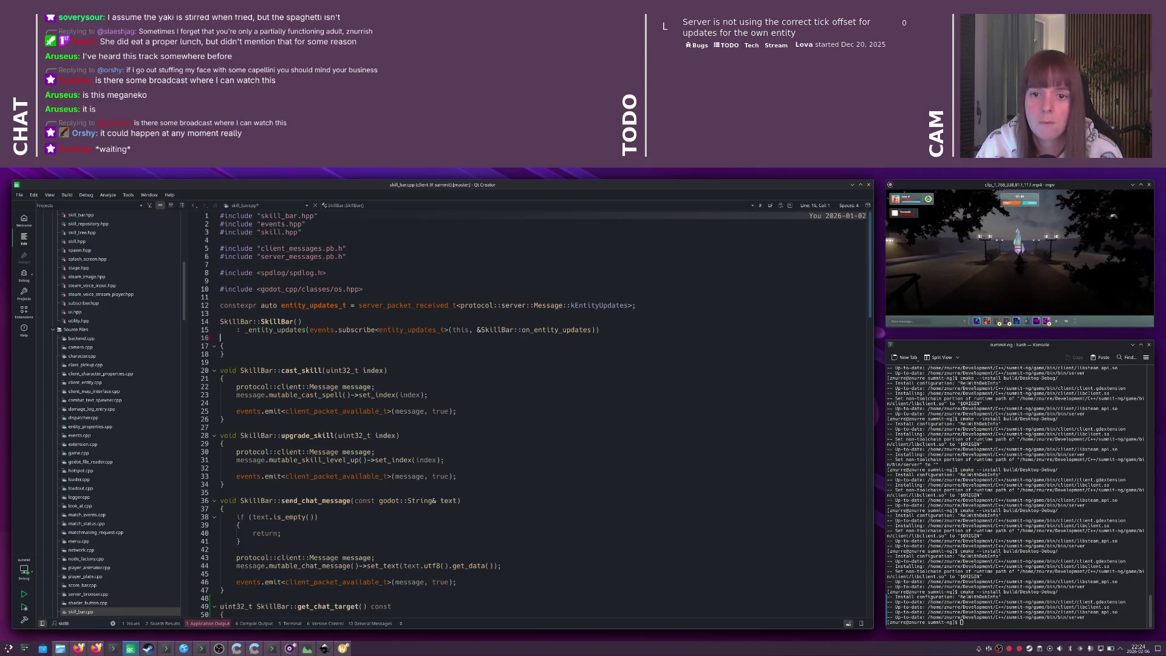
pyautogui.write(',_chat_target')
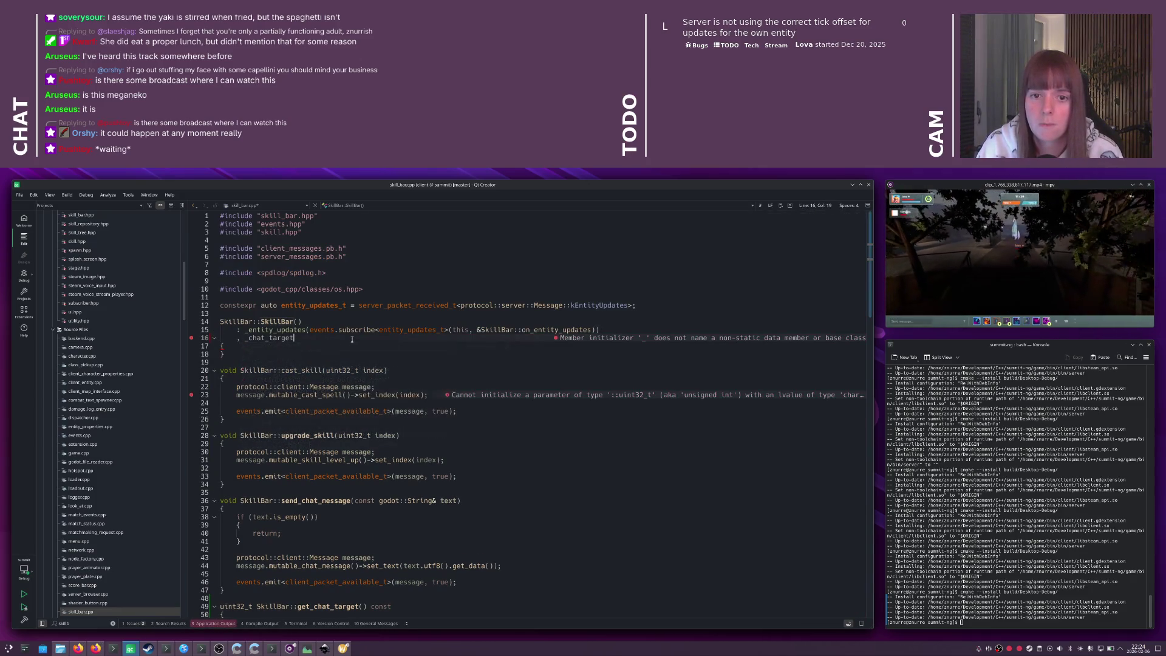
pyautogui.write('{0}')
pyautogui.hotkey('ctrl', 's')
pyautogui.scroll(-10, 386, 392)
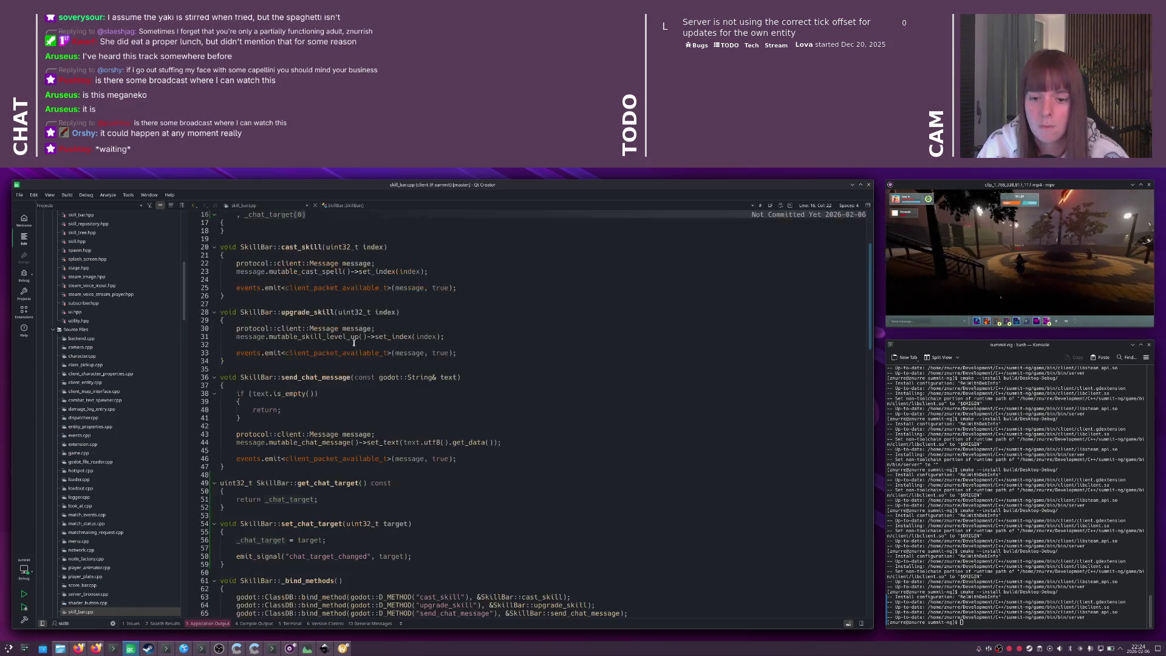
pyautogui.scroll(-2, 386, 392)
pyautogui.click(416, 382)
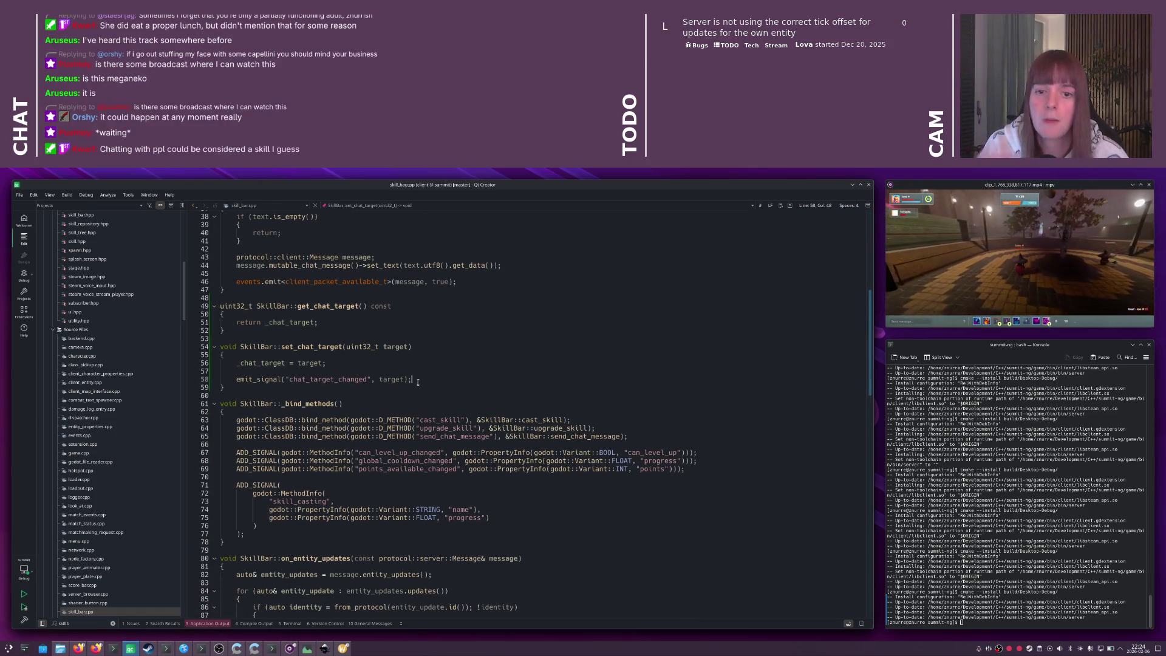
pyautogui.moveTo(412, 382)
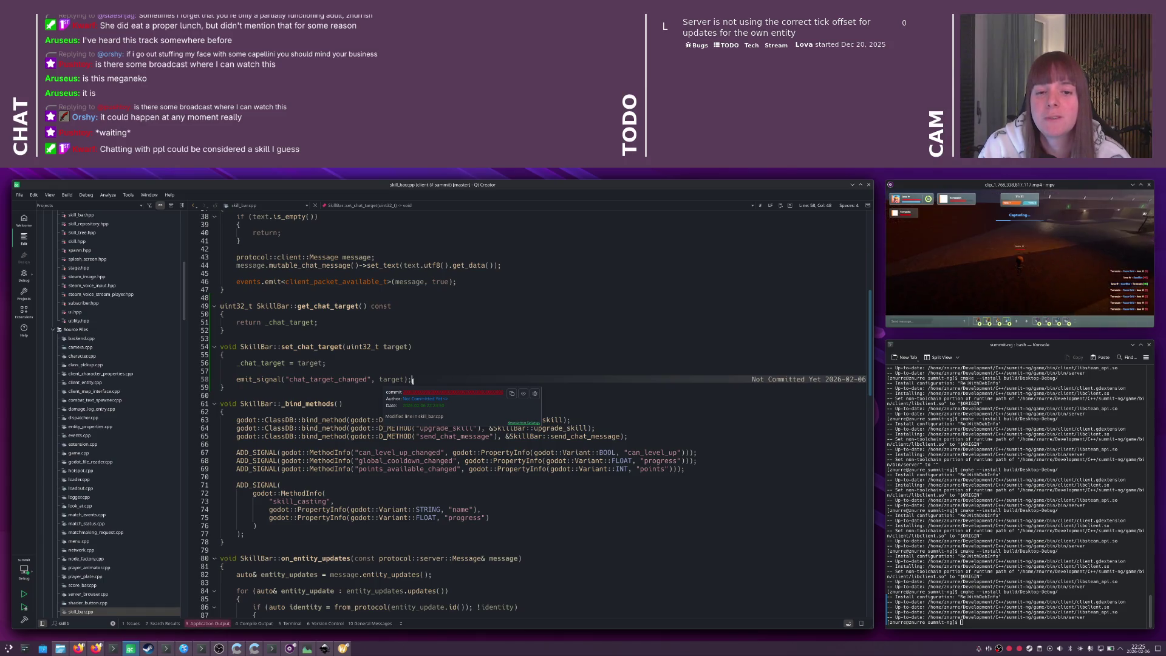
# - Delete the get_chat_target/set_chat_target definitions and the _chat_target initializer line
pyautogui.moveTo(222, 298); pyautogui.dragTo(222, 396)
pyautogui.press('Delete')
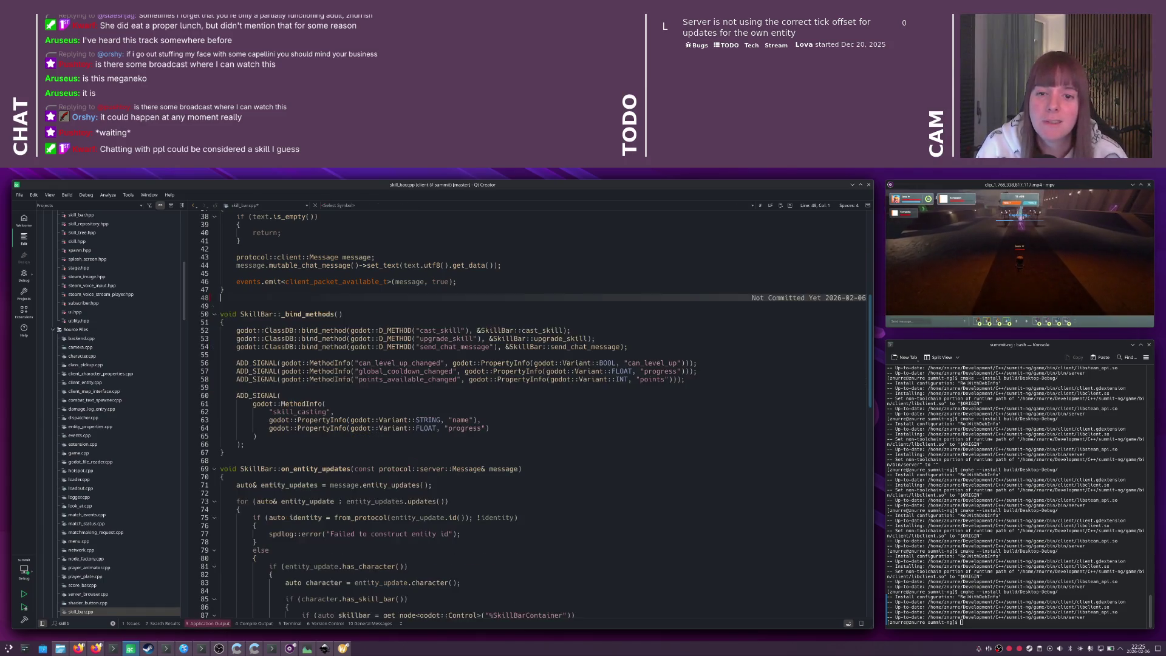
pyautogui.scroll(12, 534, 413)
pyautogui.click(307, 338)
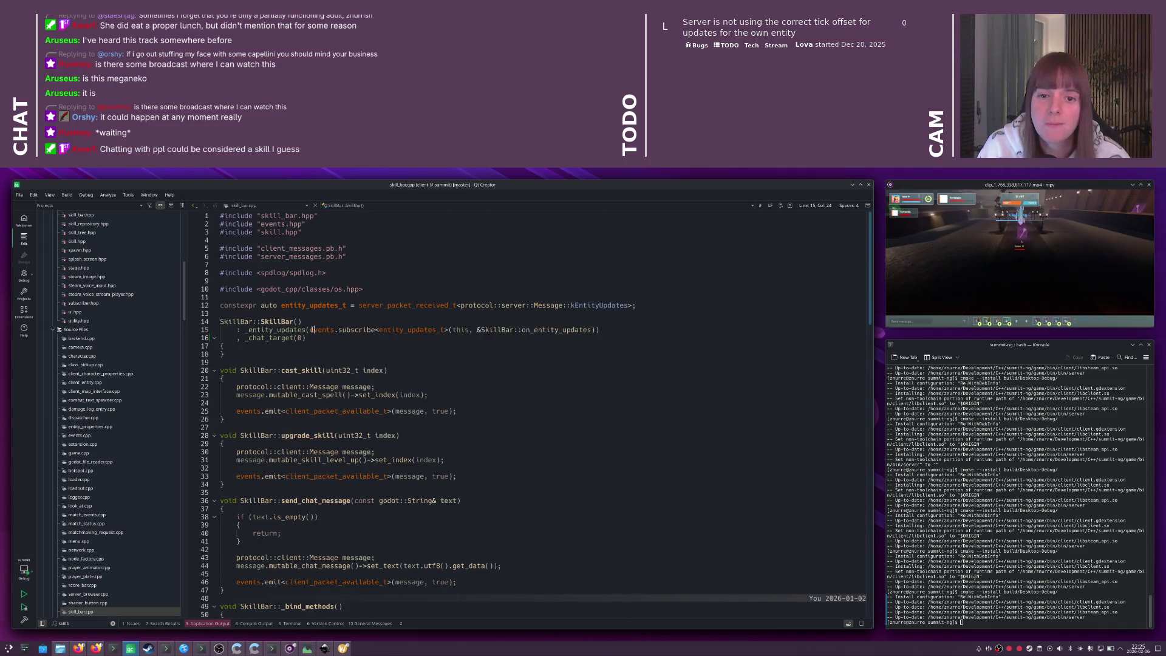
pyautogui.hotkey('ctrl', 'x')
pyautogui.scroll(-12, 333, 391)
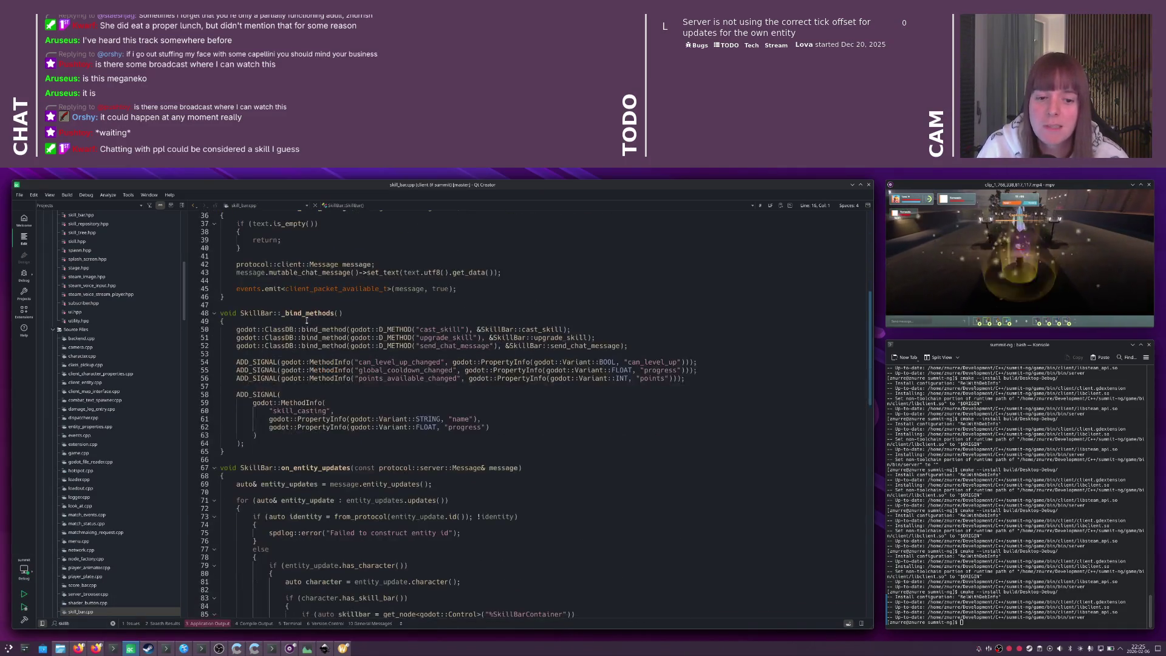
pyautogui.scroll(-20, 333, 391)
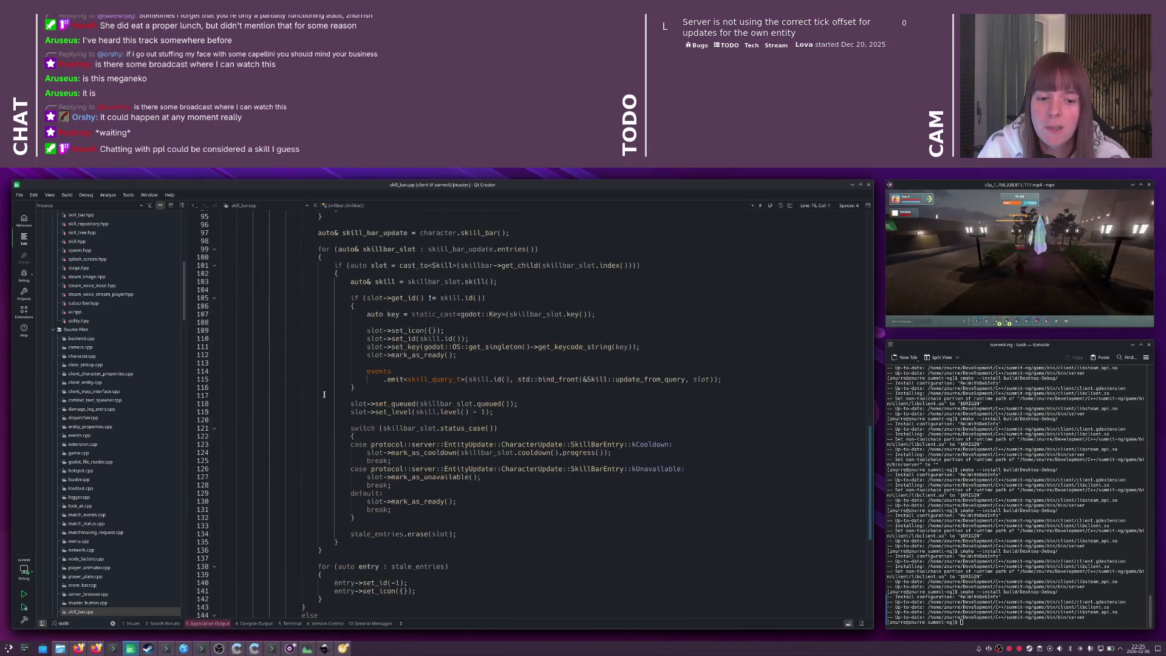
# - Remove the _chat_target field and its getter/setter declarations from skill_bar.hpp, and save
pyautogui.press('F4')
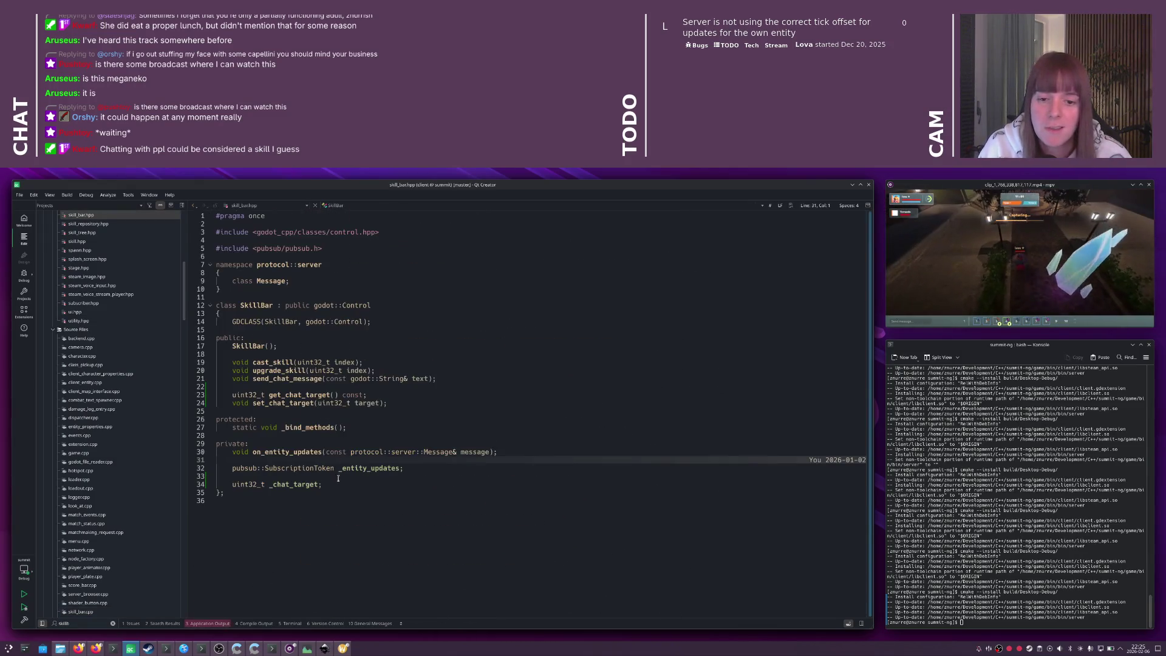
pyautogui.hotkey('ctrl', 'x')
pyautogui.hotkey('ctrl', 'x')
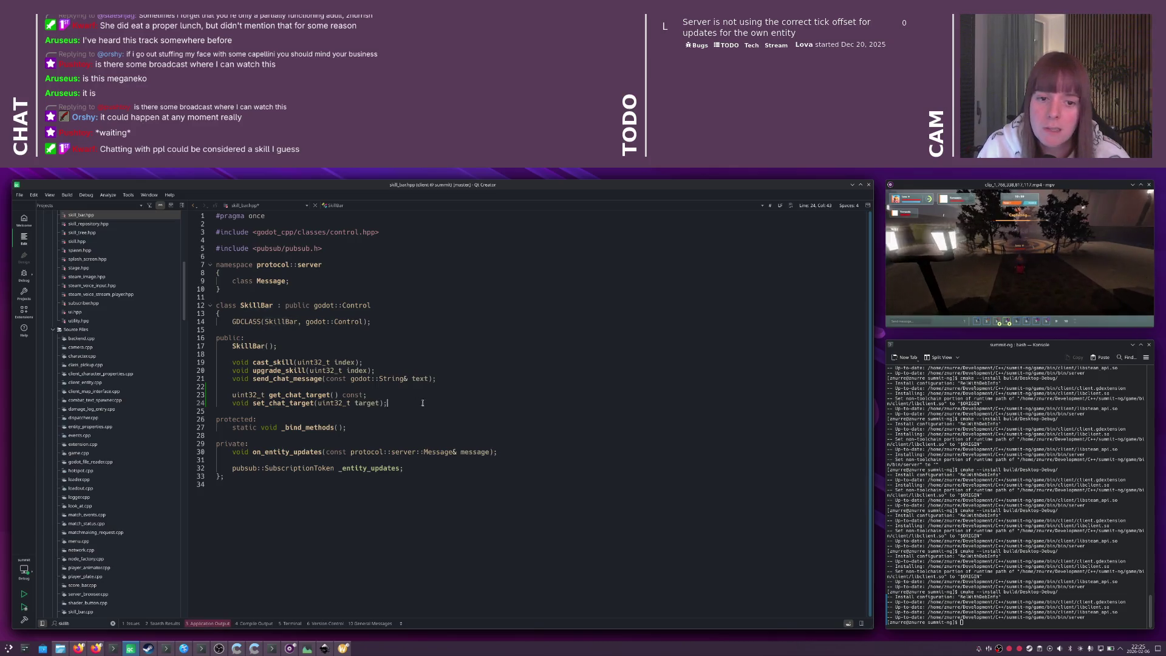
pyautogui.moveTo(389, 403); pyautogui.dragTo(206, 391)
pyautogui.press('Delete')
pyautogui.hotkey('ctrl', 's')
# - In ui.cpp, delete the chat_target_changed ADD_SIGNAL and the get/set_chat_target bind_method lines
pyautogui.hotkey('ctrl', 'Tab')
pyautogui.hotkey('ctrl', 'Tab')
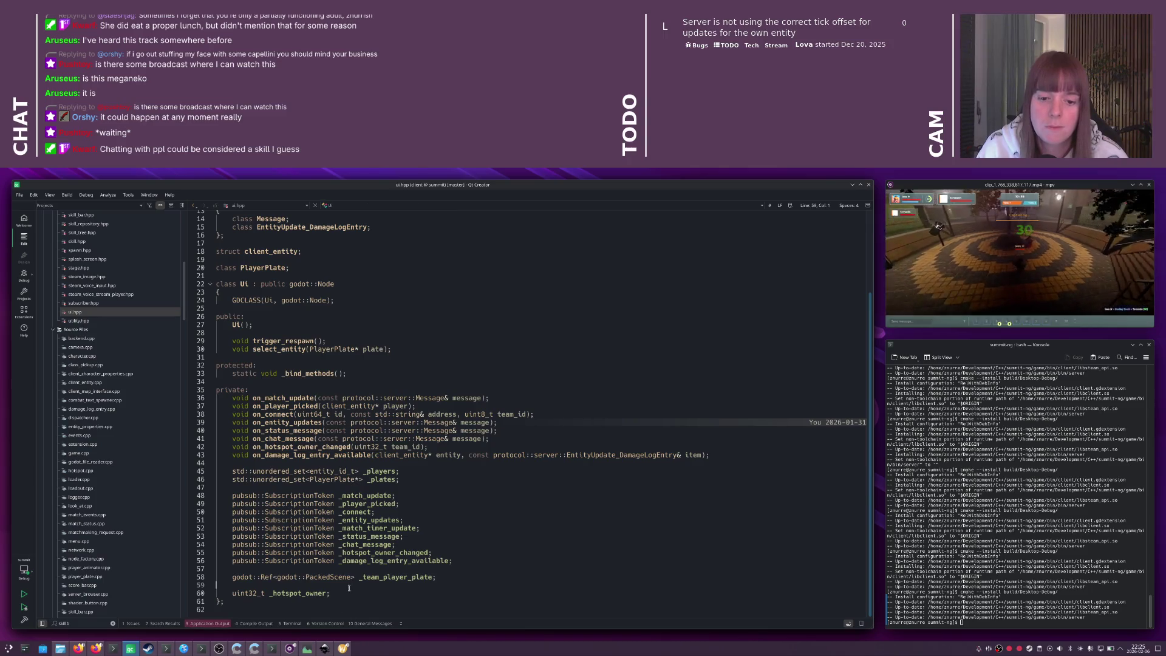
pyautogui.press('F4')
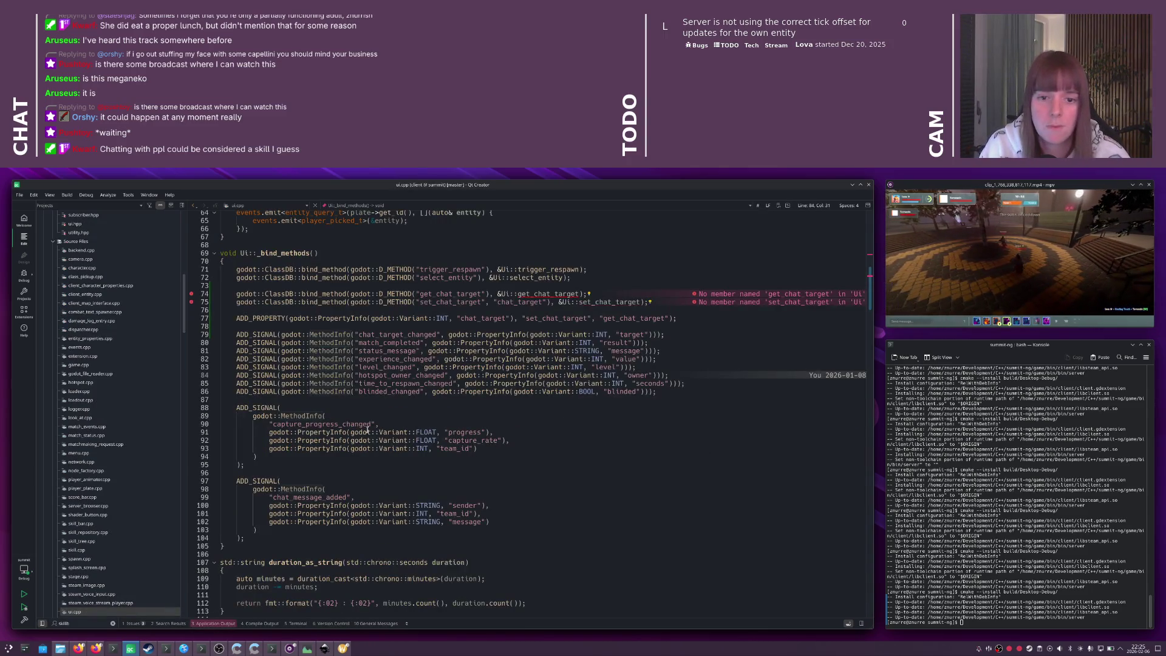
pyautogui.tripleClick(391, 335)
pyautogui.press('Delete')
pyautogui.hotkey('shift', 'Up')
pyautogui.hotkey('shift', 'Up')
pyautogui.press('Delete')
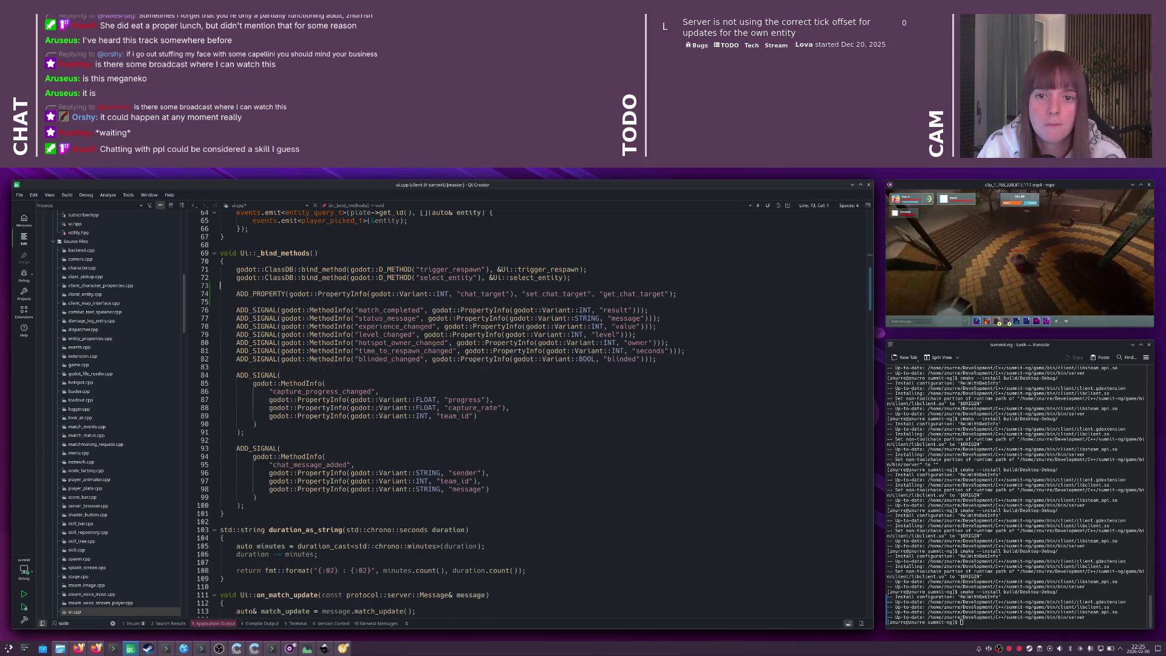
pyautogui.press('BackSpace')
# - Delete the leftover _chat_target constructor initializer in ui.cpp, save, and return to Godot
pyautogui.scroll(3, 393, 337)
pyautogui.scroll(7, 393, 337)
pyautogui.tripleClick(345, 345)
pyautogui.press('Delete')
pyautogui.hotkey('ctrl', 's')
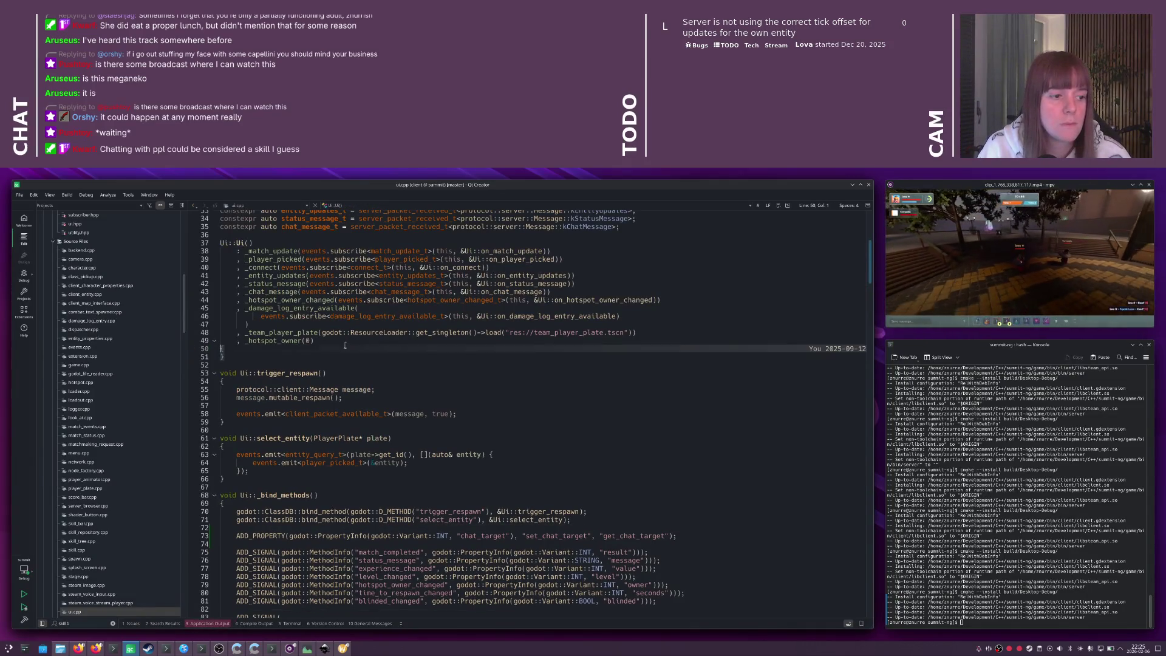
pyautogui.scroll(-5, 344, 346)
pyautogui.scroll(14, 343, 348)
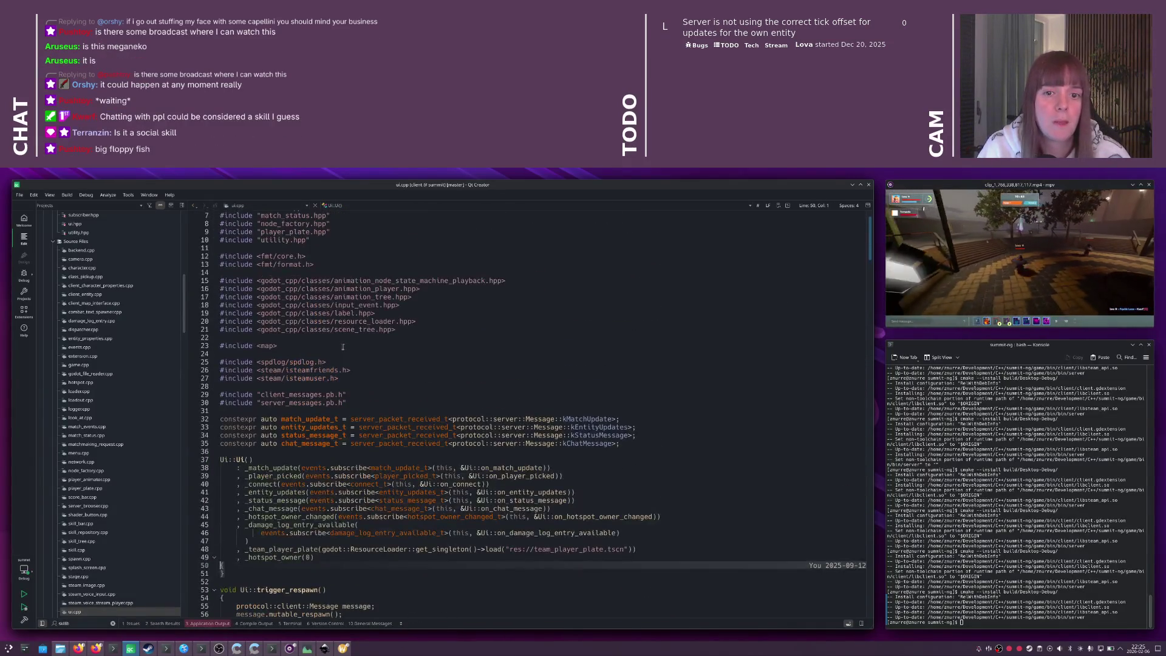
pyautogui.hotkey('alt', 'Tab')
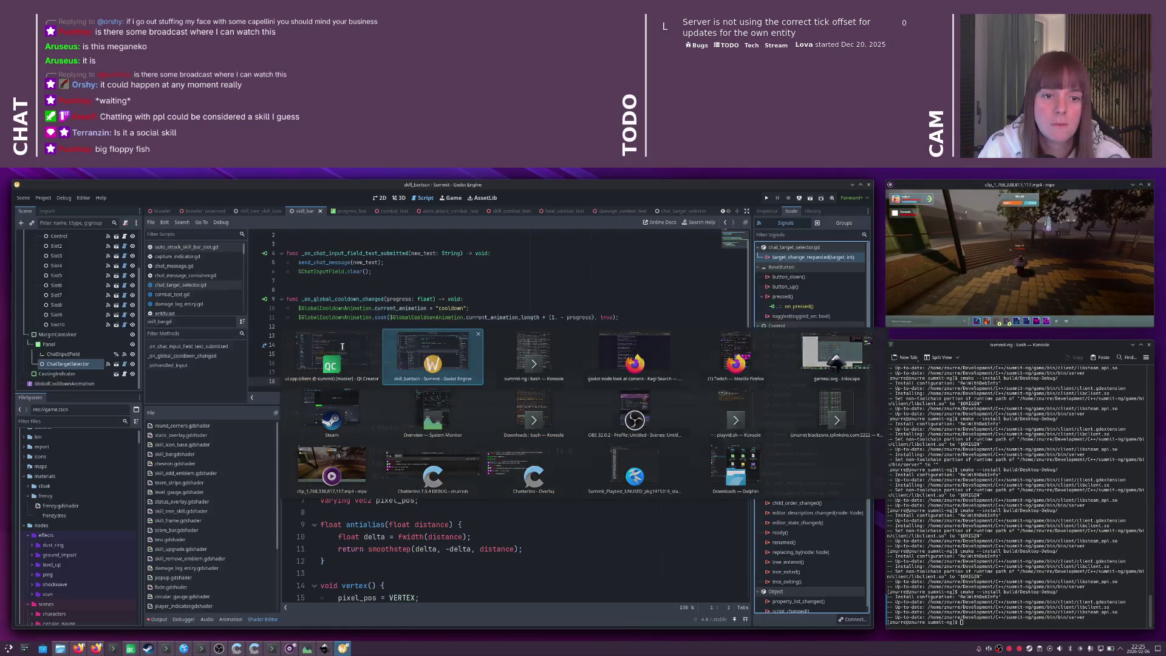
pyautogui.hotkey('ctrl', 'z')
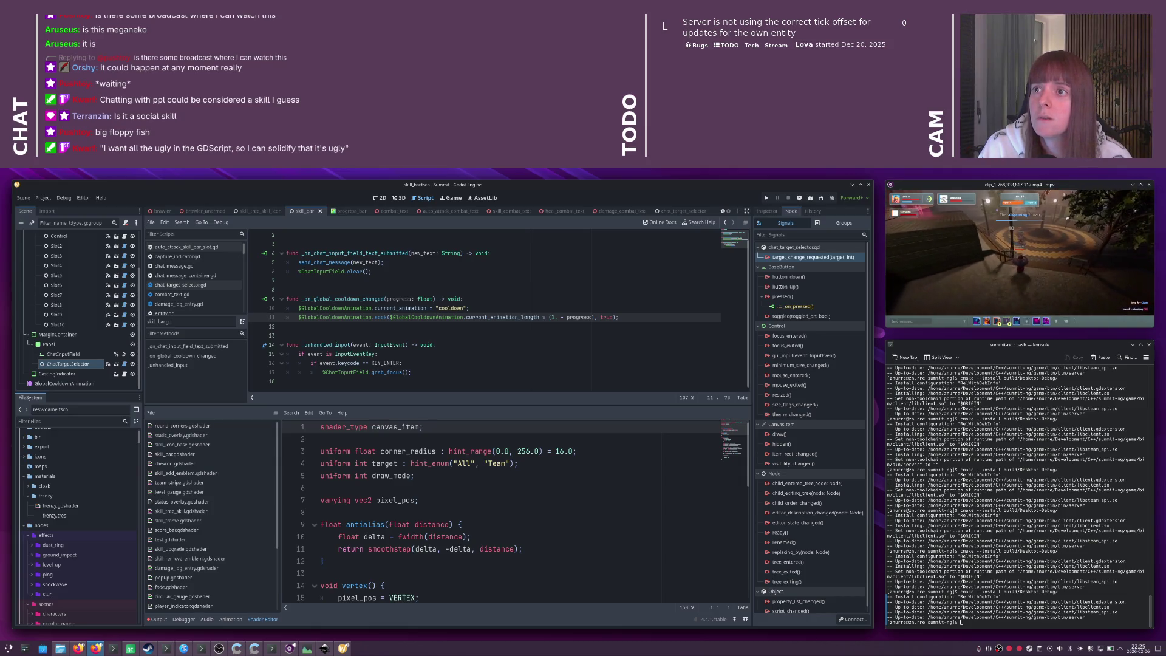
pyautogui.click(443, 345)
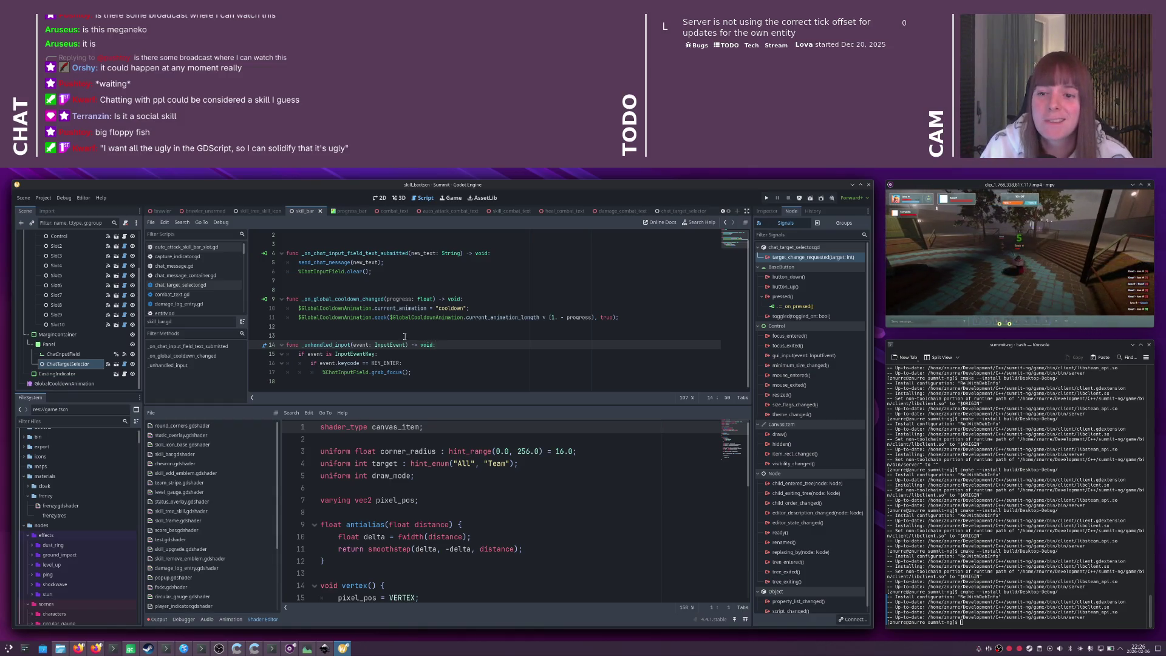
pyautogui.doubleClick(790, 257)
# - Confirm the signal connection and declare `var chat_target : int` below extends SkillBar
pyautogui.click(472, 485)
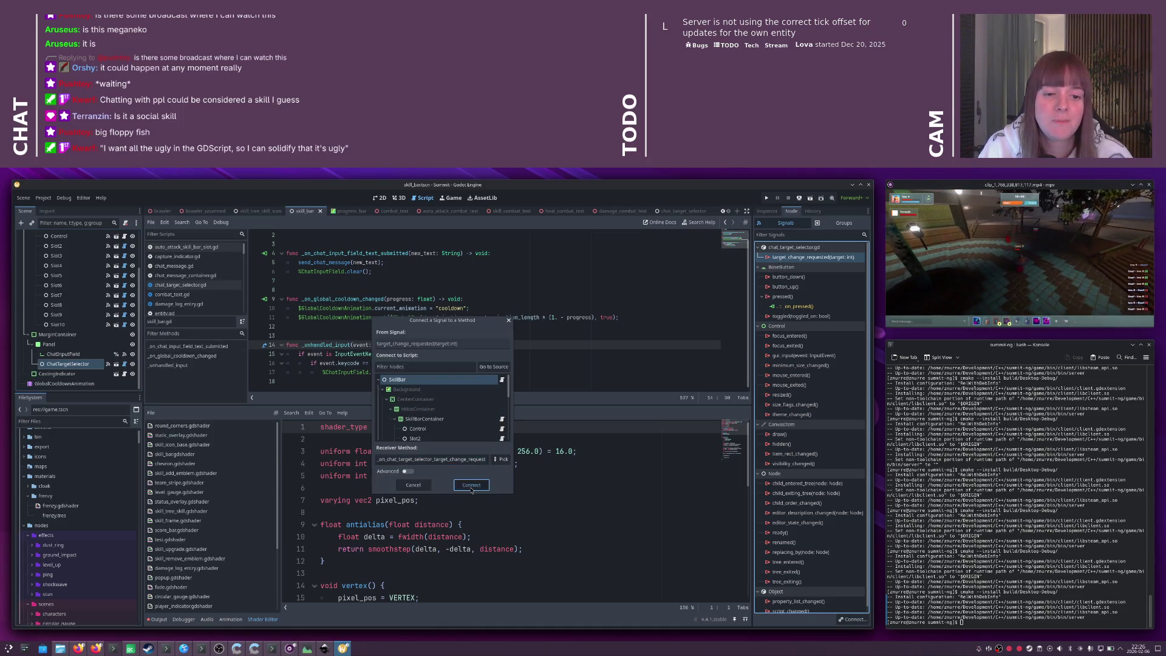
pyautogui.scroll(2, 376, 359)
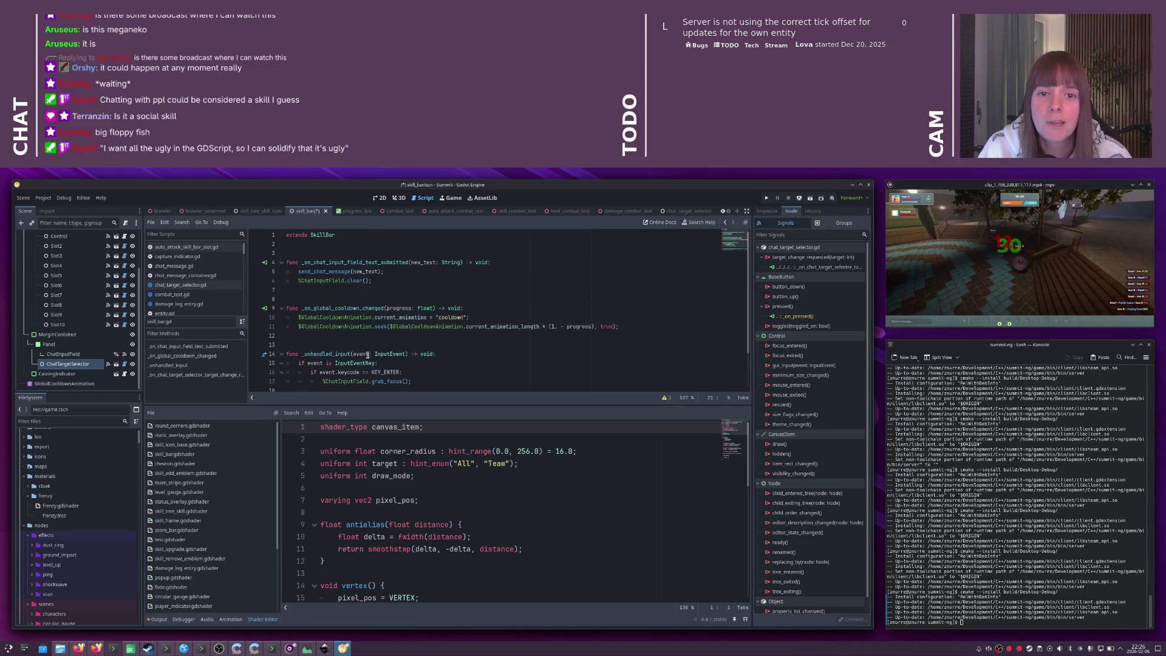
pyautogui.click(326, 246)
pyautogui.press('Return')
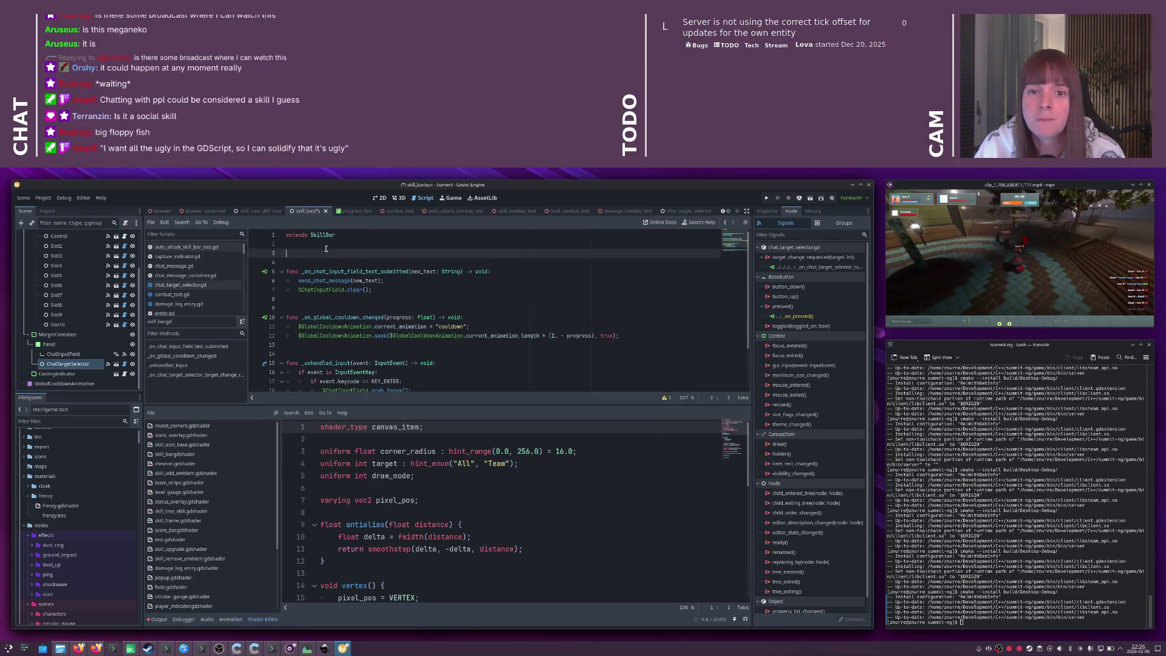
pyautogui.write('var ')
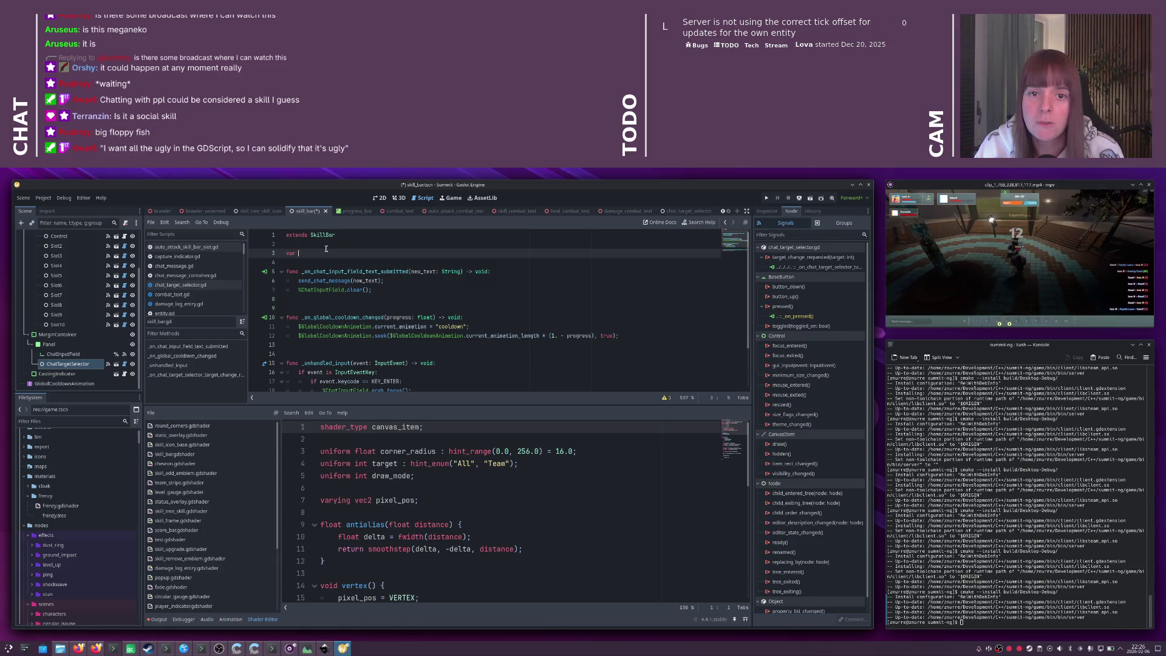
pyautogui.write('chat_target:')
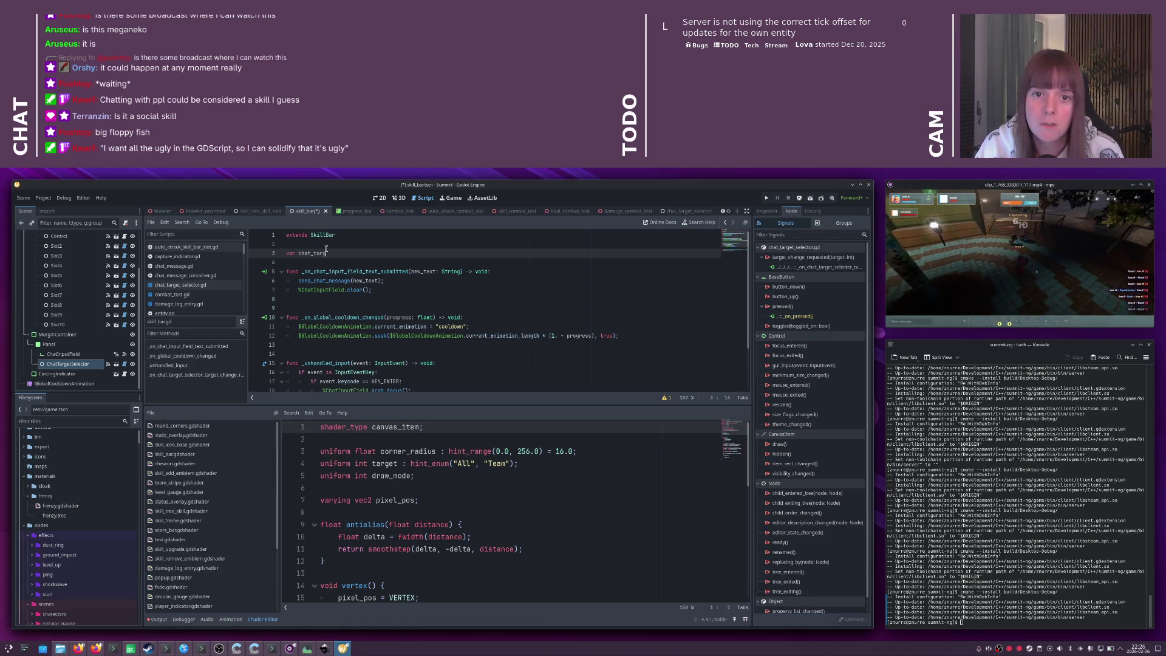
pyautogui.hotkey('ctrl', 's')
pyautogui.doubleClick(326, 252)
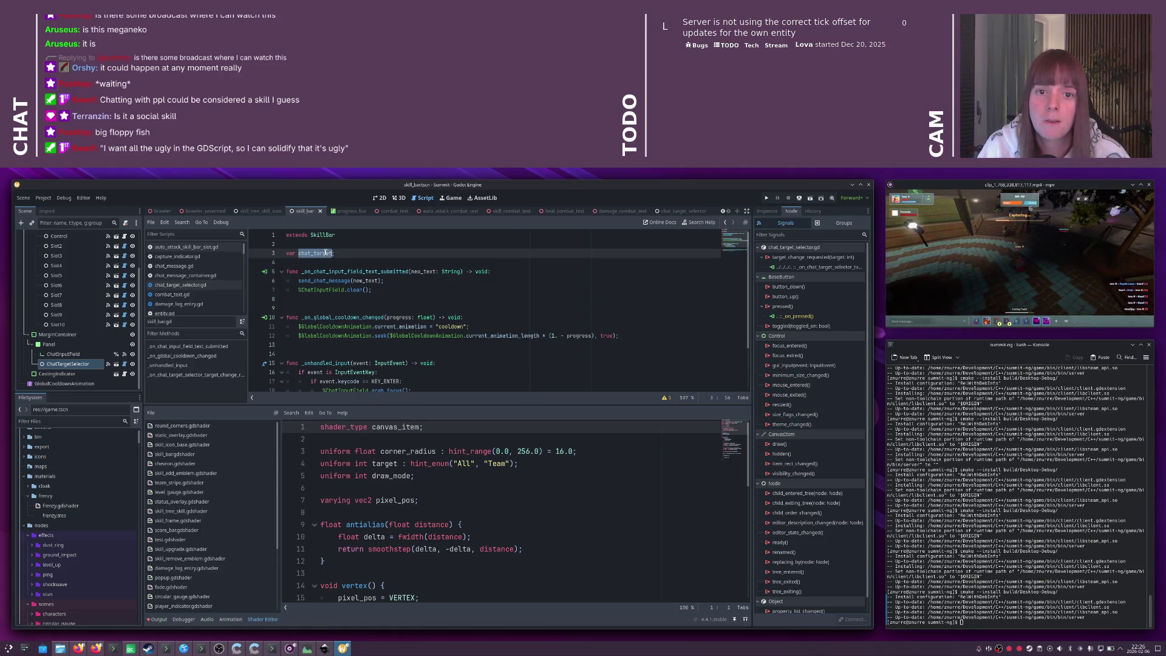
pyautogui.press('End')
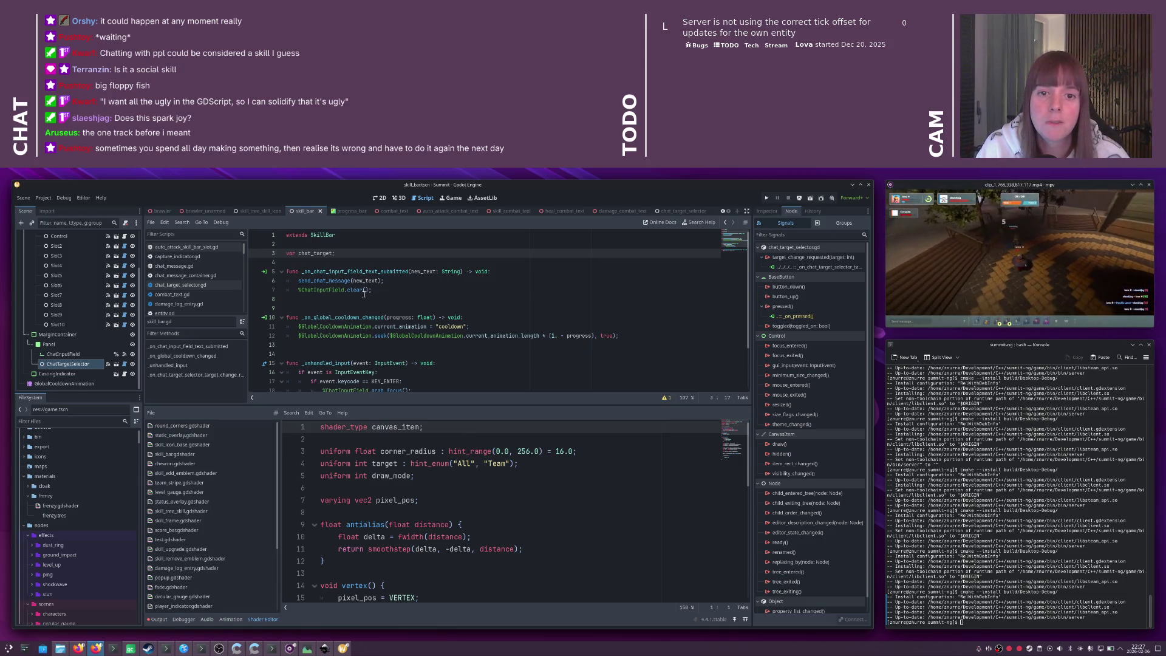
pyautogui.write(': int')
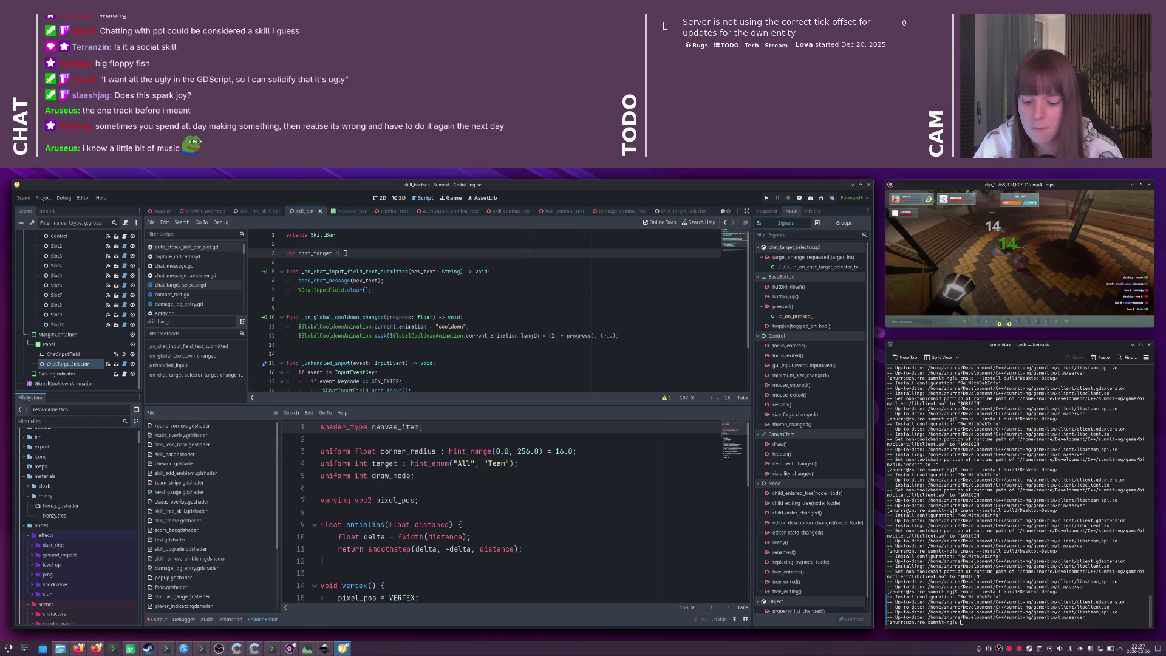
# - Replace the handler's pass with `chat_target = target;` and save the skill bar script
pyautogui.doubleClick(316, 253)
pyautogui.hotkey('ctrl', 'c')
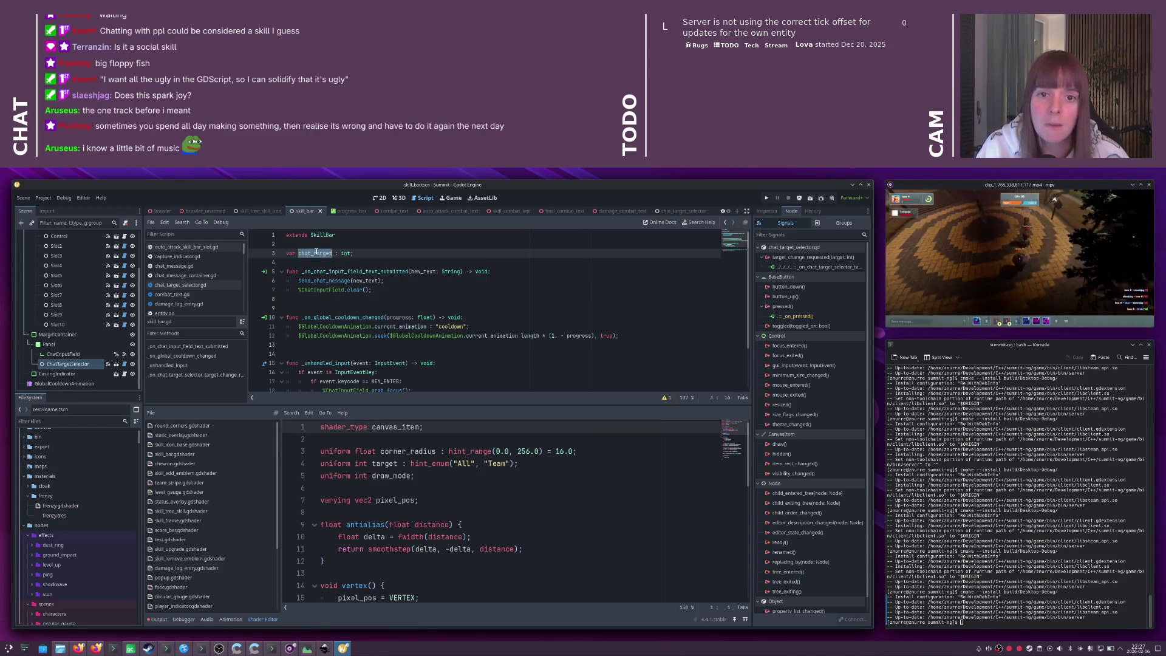
pyautogui.scroll(-2, 362, 288)
pyautogui.click(412, 377)
pyautogui.hotkey('shift', 'Home')
pyautogui.hotkey('ctrl', 'v')
pyautogui.write('target;')
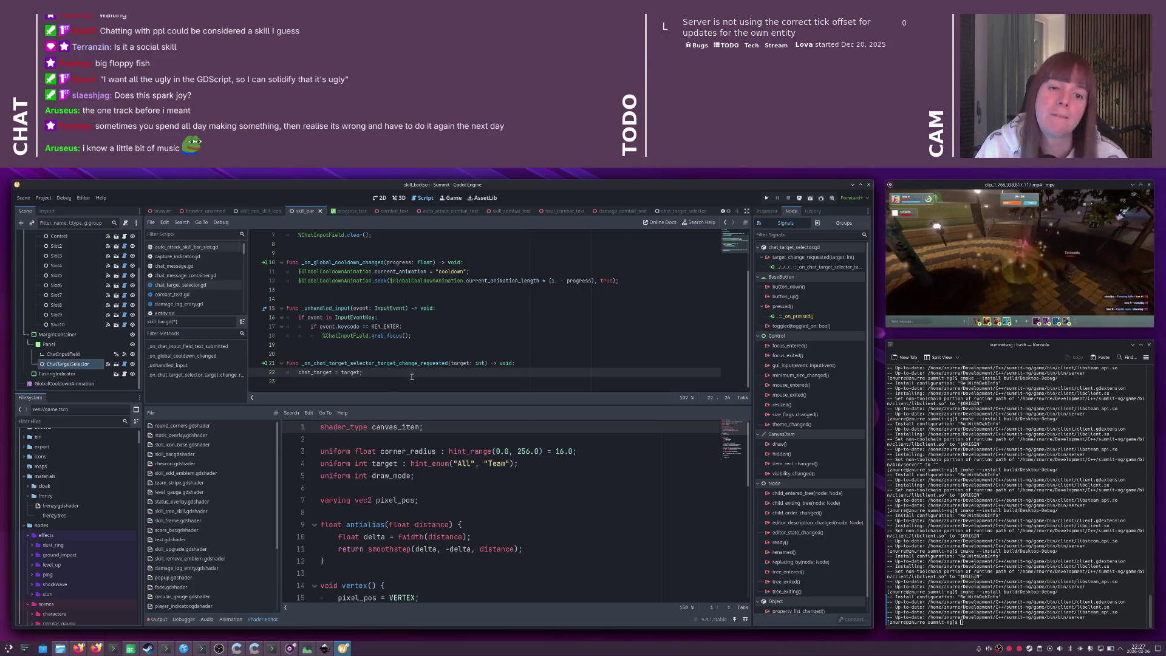
pyautogui.hotkey('ctrl', 's')
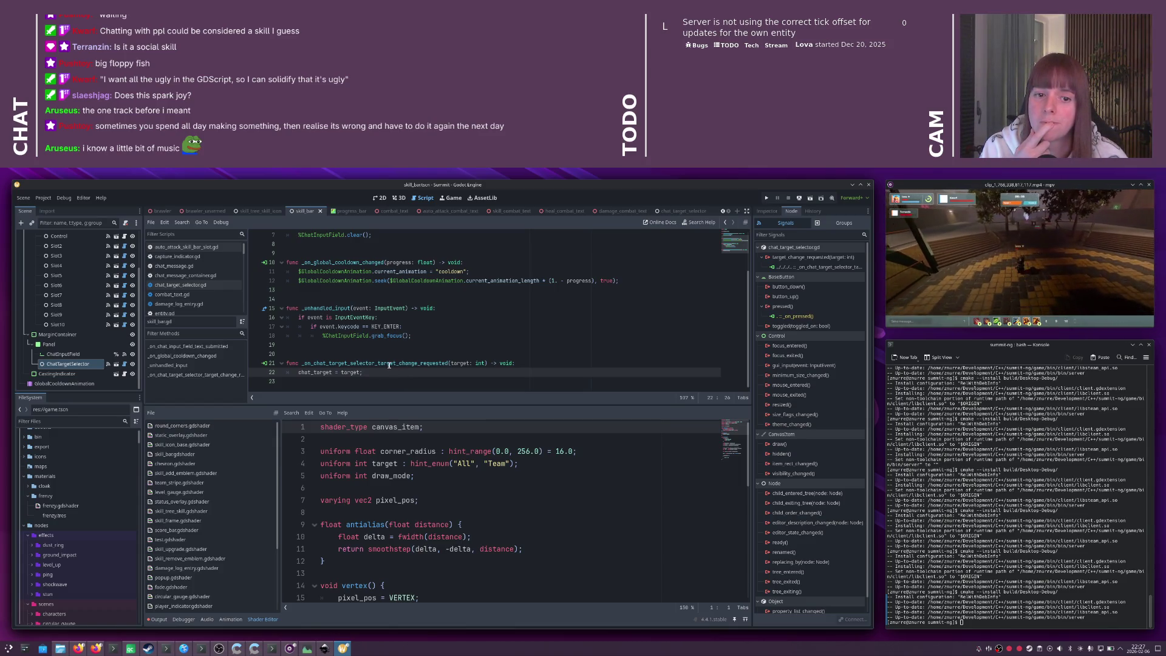
pyautogui.scroll(2, 386, 365)
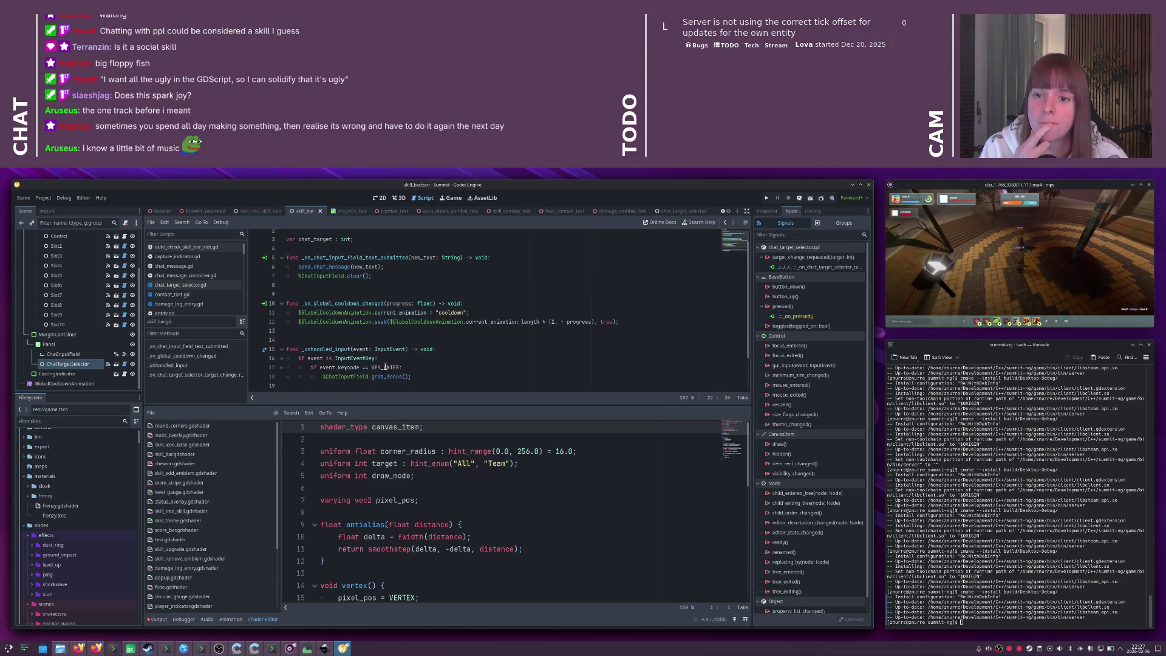
pyautogui.scroll(1, 371, 252)
pyautogui.click(371, 253)
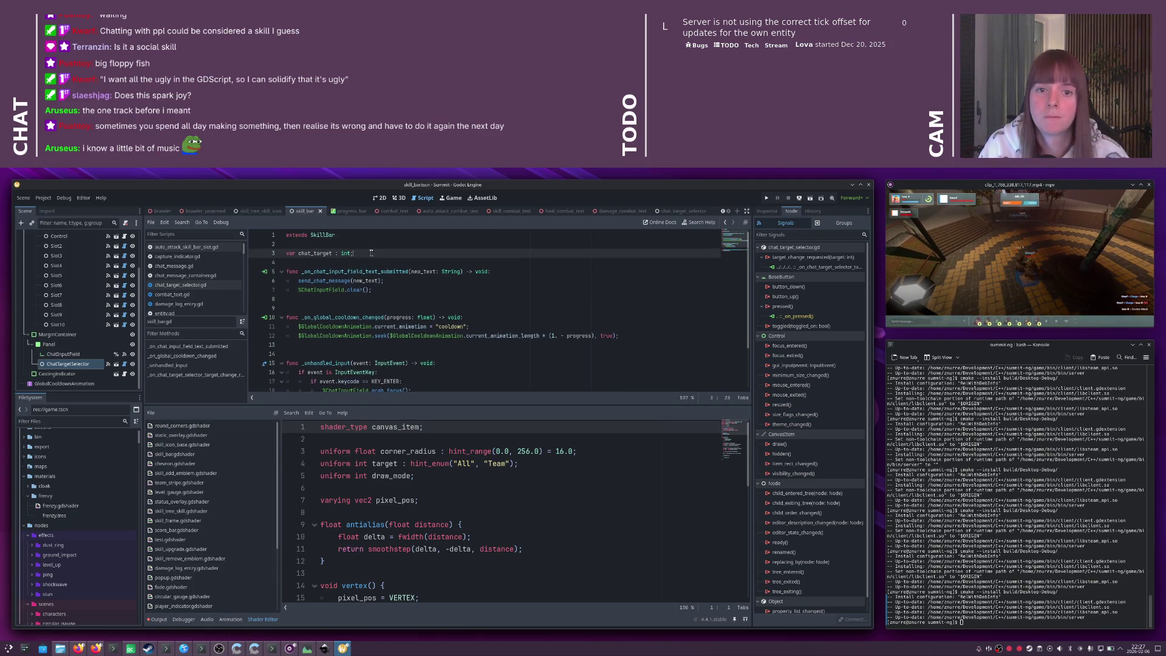
# - Declare `signal chat_target_changed(target: int);` below the chat_target variable
pyautogui.press('Return')
pyautogui.press('Return')
pyautogui.write('signal voi')
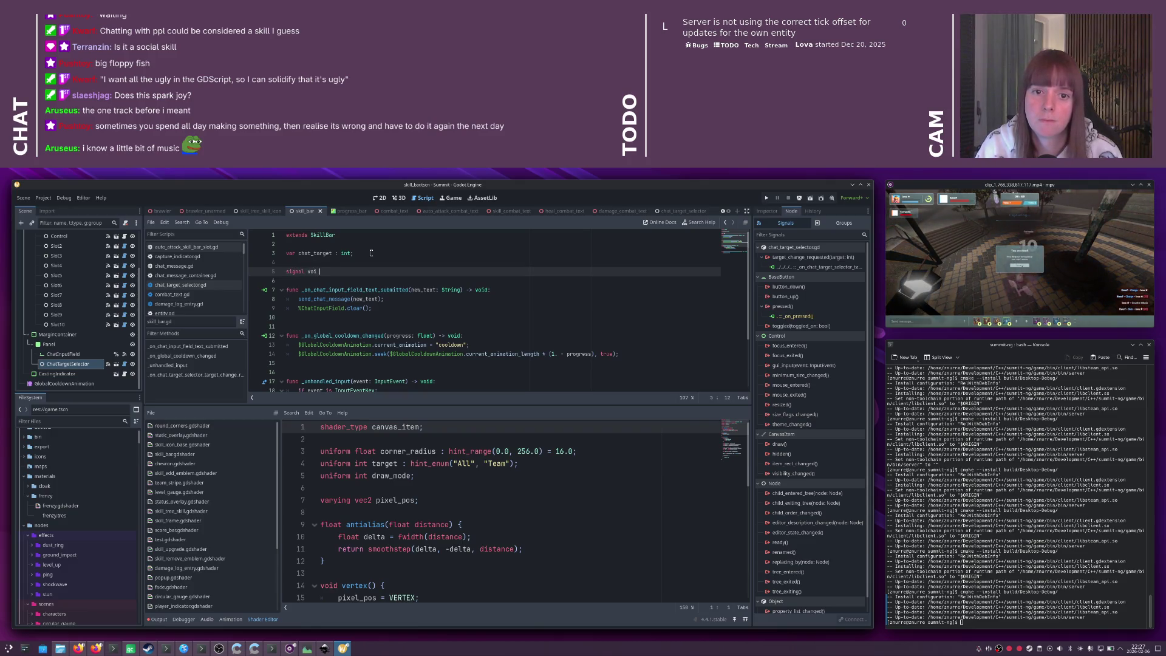
pyautogui.write('d chat_targ')
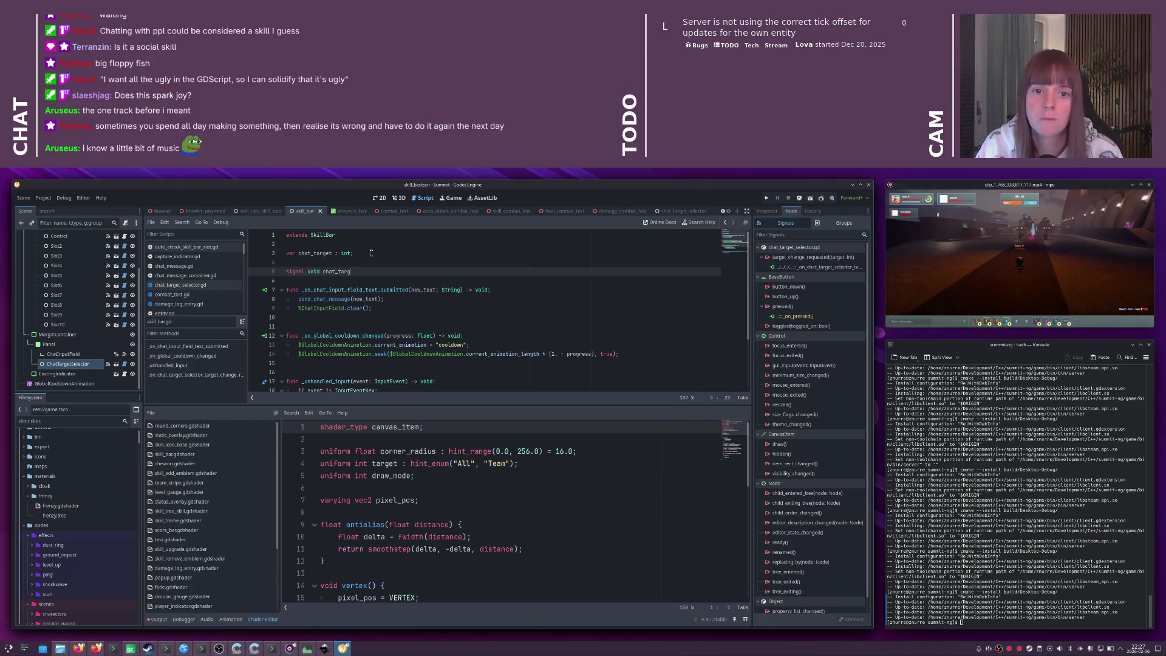
pyautogui.write('et_changed(')
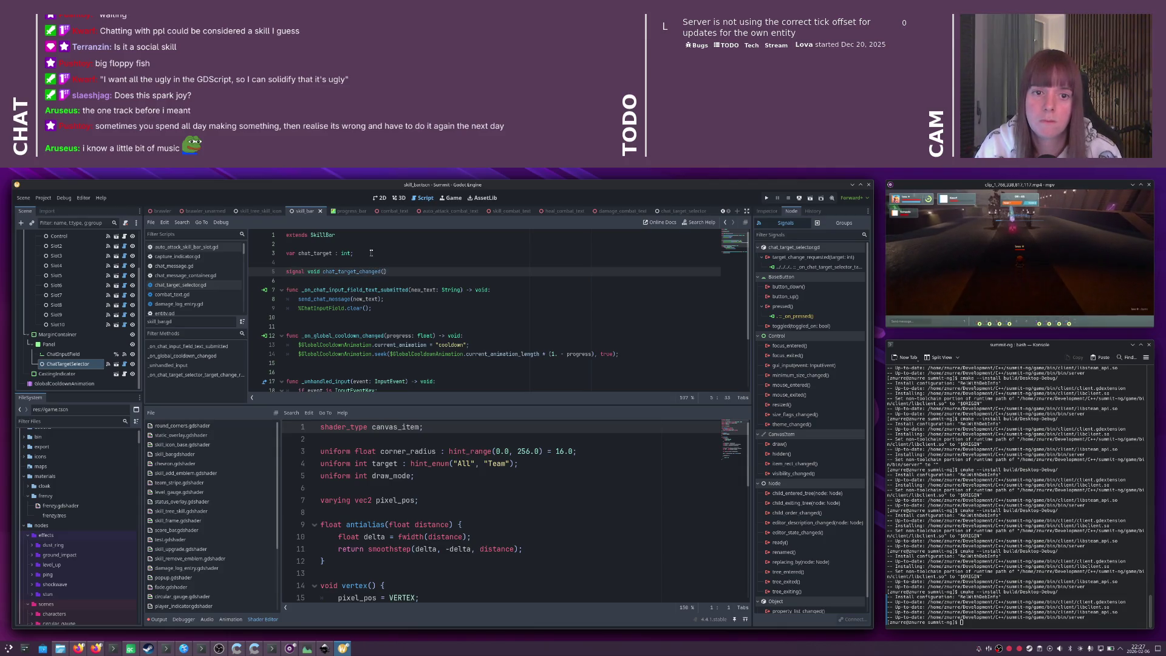
pyautogui.write('target: int);')
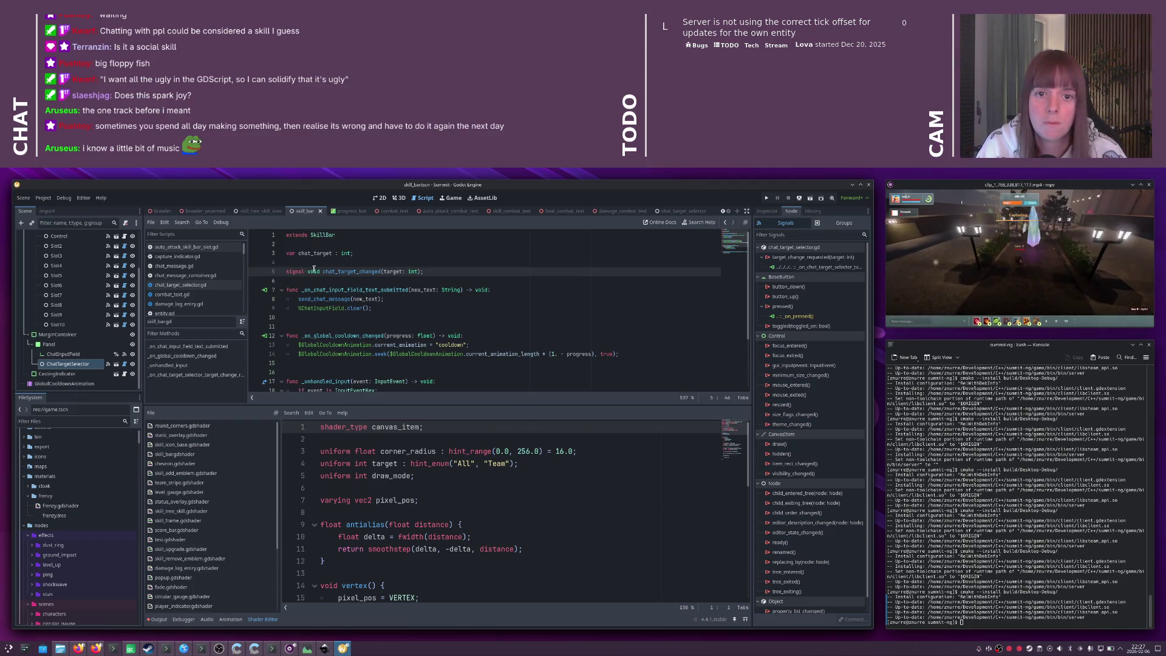
pyautogui.doubleClick(314, 271)
pyautogui.press('Delete')
pyautogui.press('Delete')
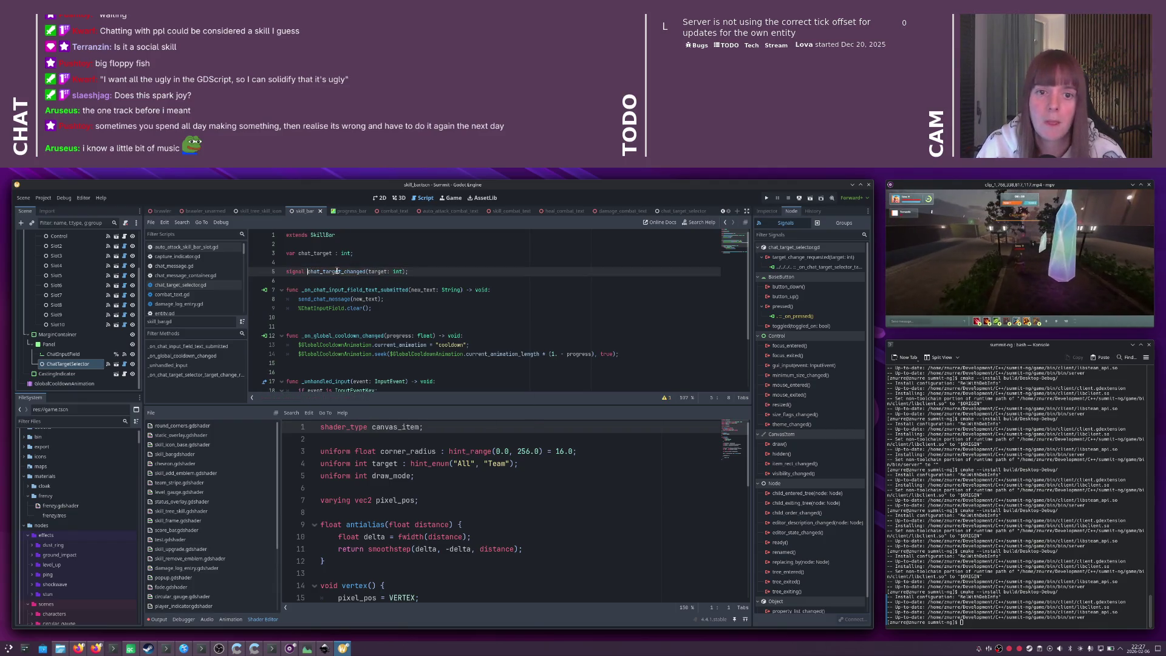
pyautogui.scroll(-3, 367, 318)
pyautogui.scroll(3, 367, 317)
# - Add `chat_target_changed.emit(target);` below the assignment in the target-change handler
pyautogui.doubleClick(341, 273)
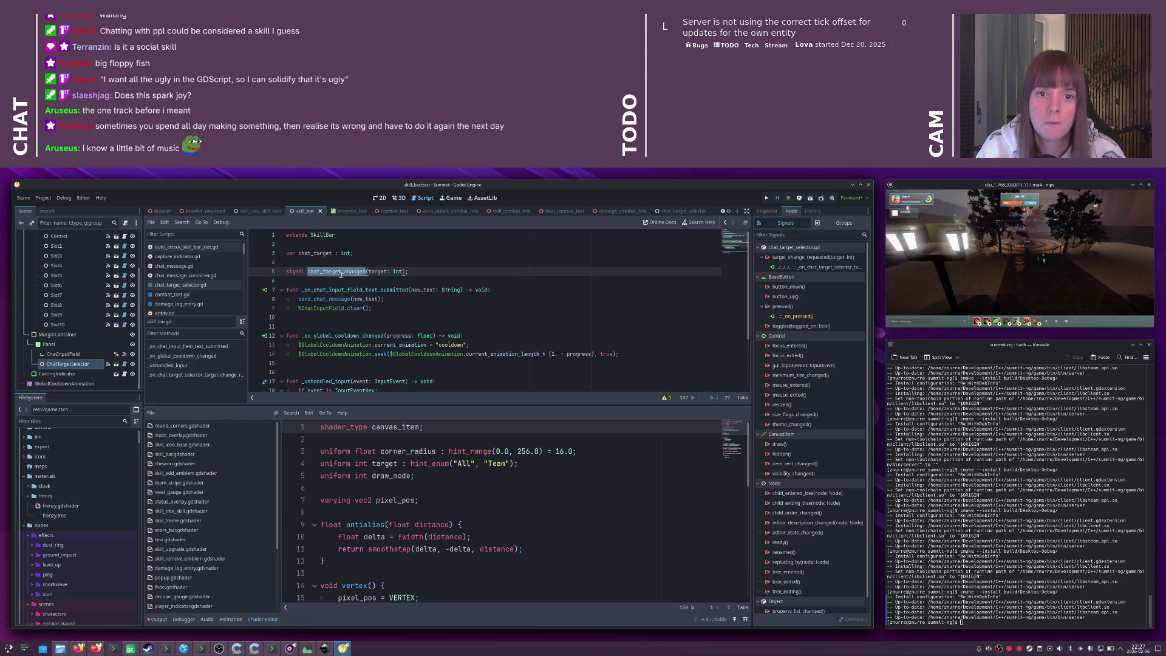
pyautogui.scroll(-3, 412, 318)
pyautogui.click(383, 365)
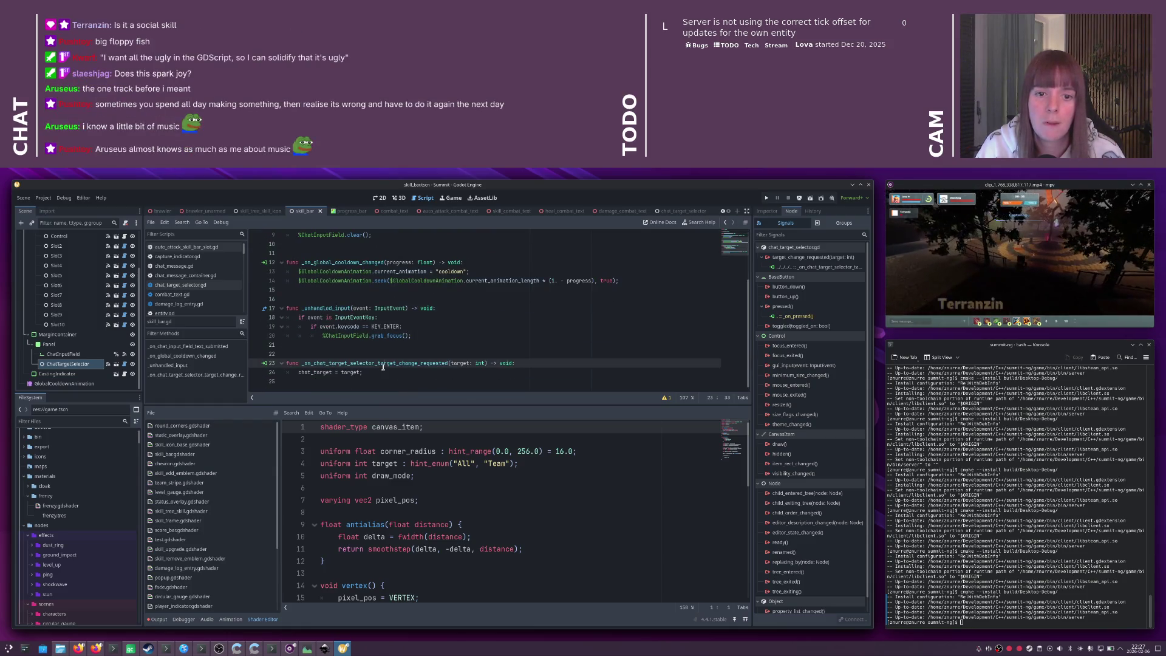
pyautogui.press('Down')
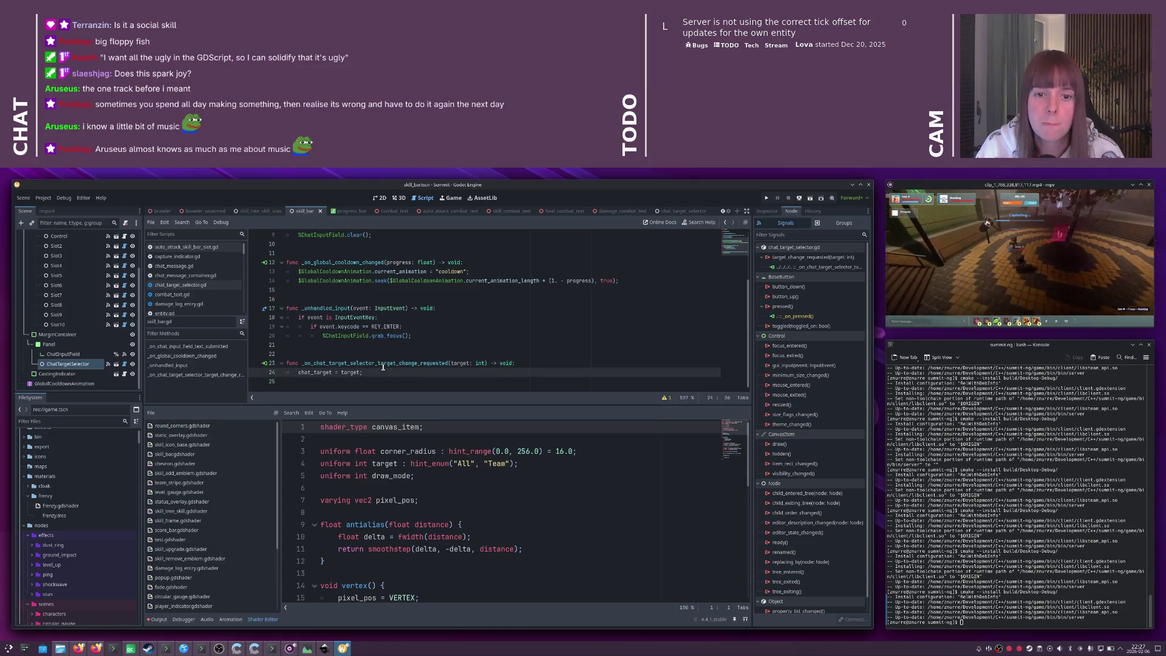
pyautogui.press('Return')
pyautogui.write('chat_target_changed.emit(ta')
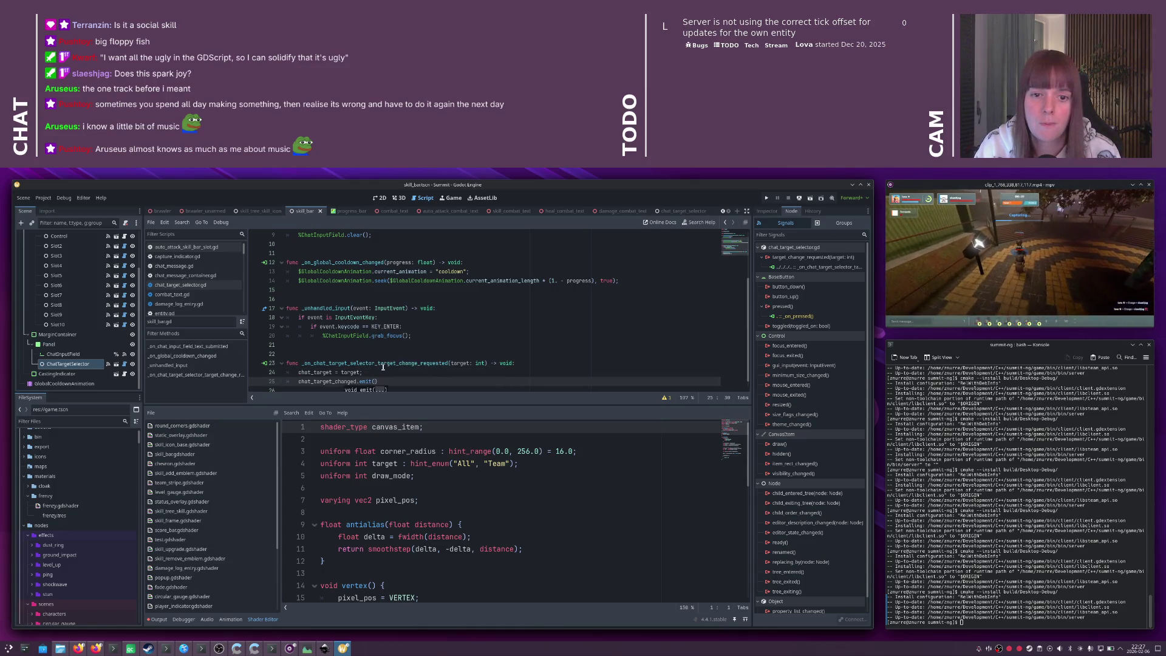
pyautogui.write('rget);')
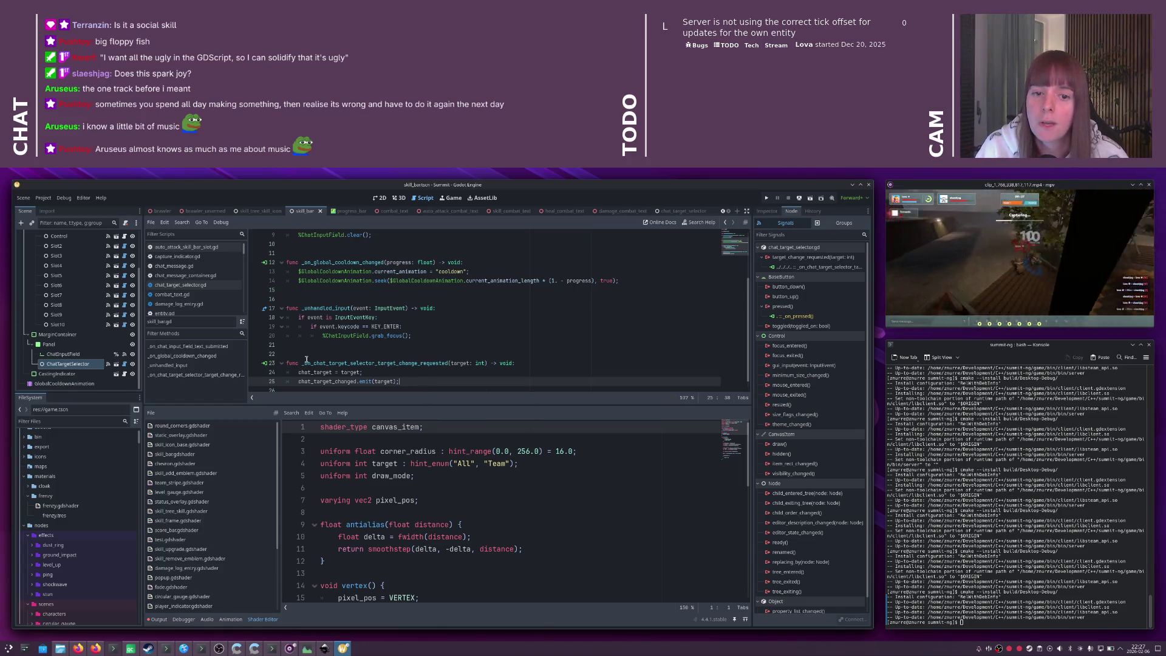
pyautogui.scroll(3, 61, 298)
# - Connect SkillBar's chat_target_changed signal to ChatTargetSelector's set_target method and save the scene
pyautogui.click(49, 237)
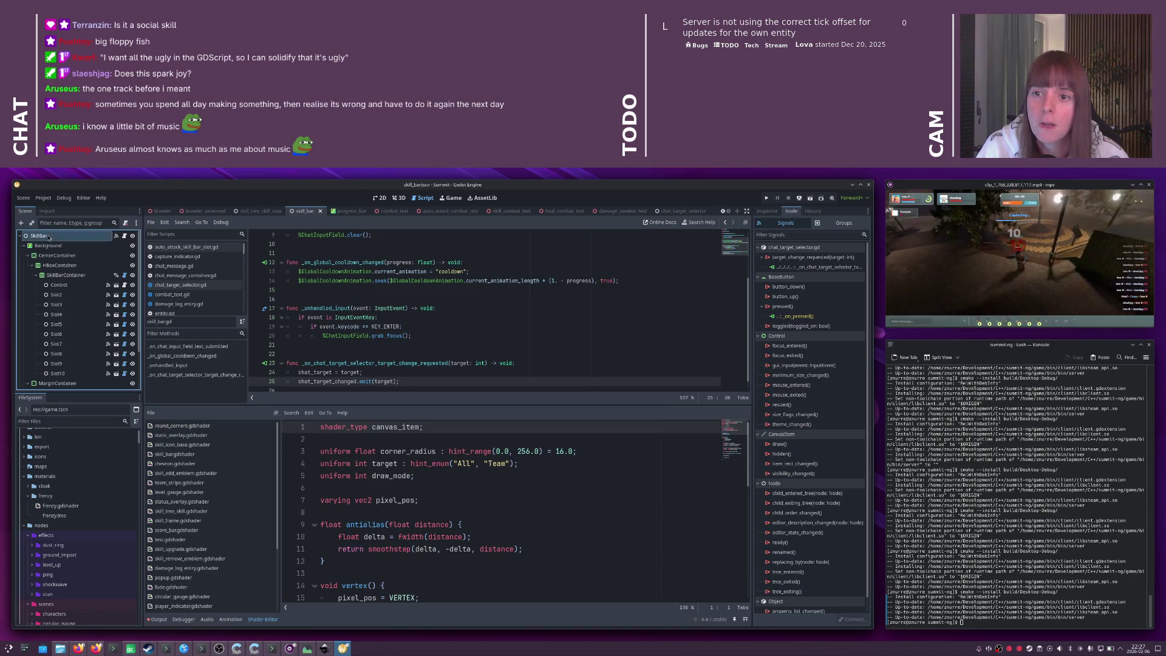
pyautogui.doubleClick(808, 257)
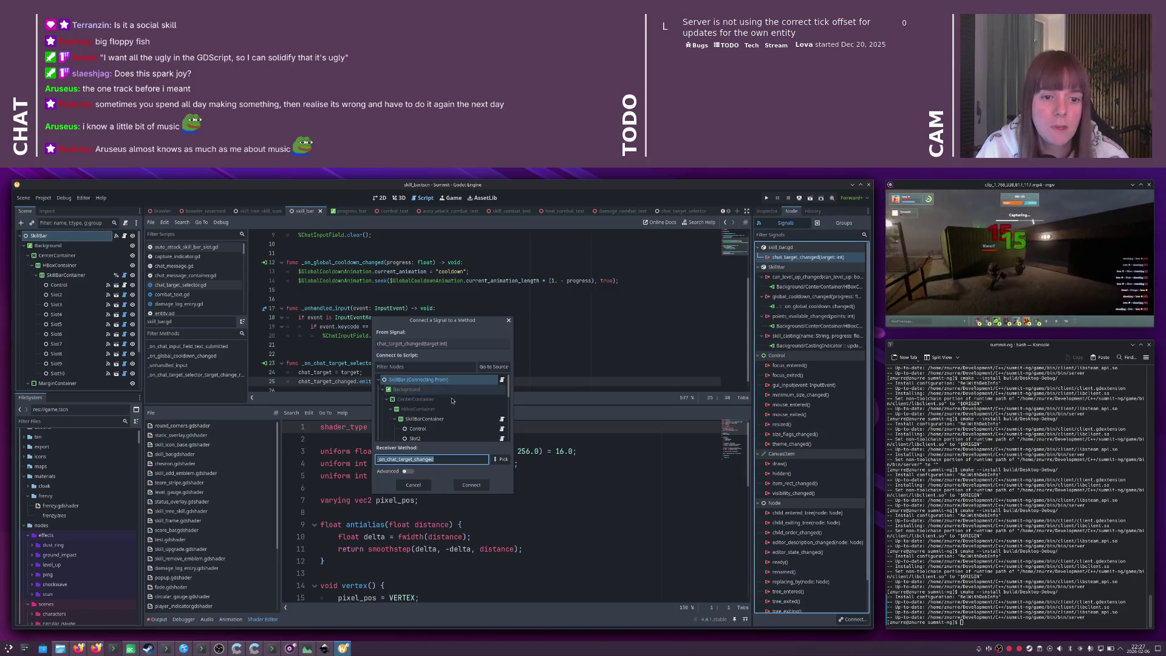
pyautogui.scroll(-5, 453, 400)
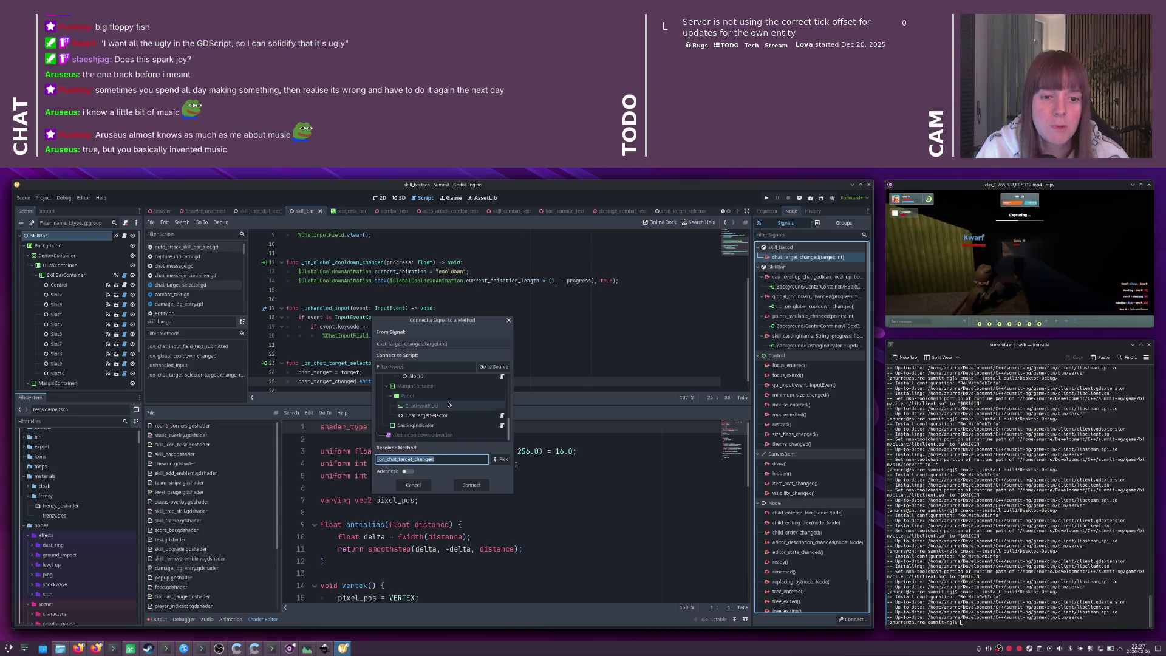
pyautogui.click(427, 415)
pyautogui.click(502, 459)
pyautogui.click(411, 338)
pyautogui.click(442, 502)
pyautogui.click(472, 485)
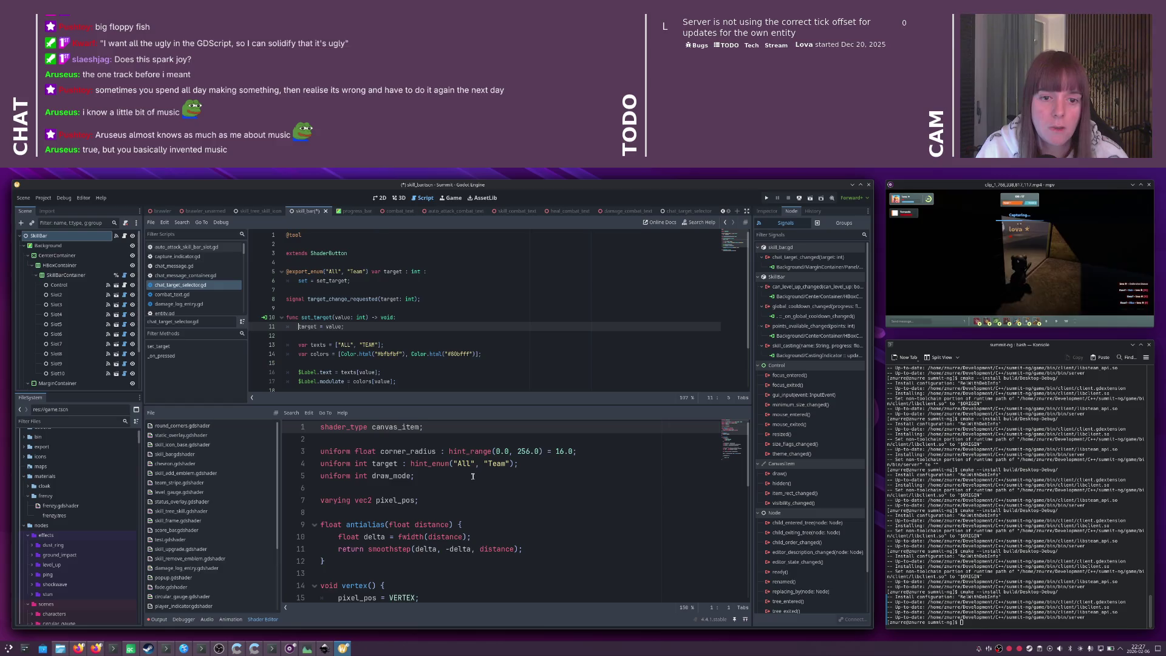
pyautogui.hotkey('ctrl', 's')
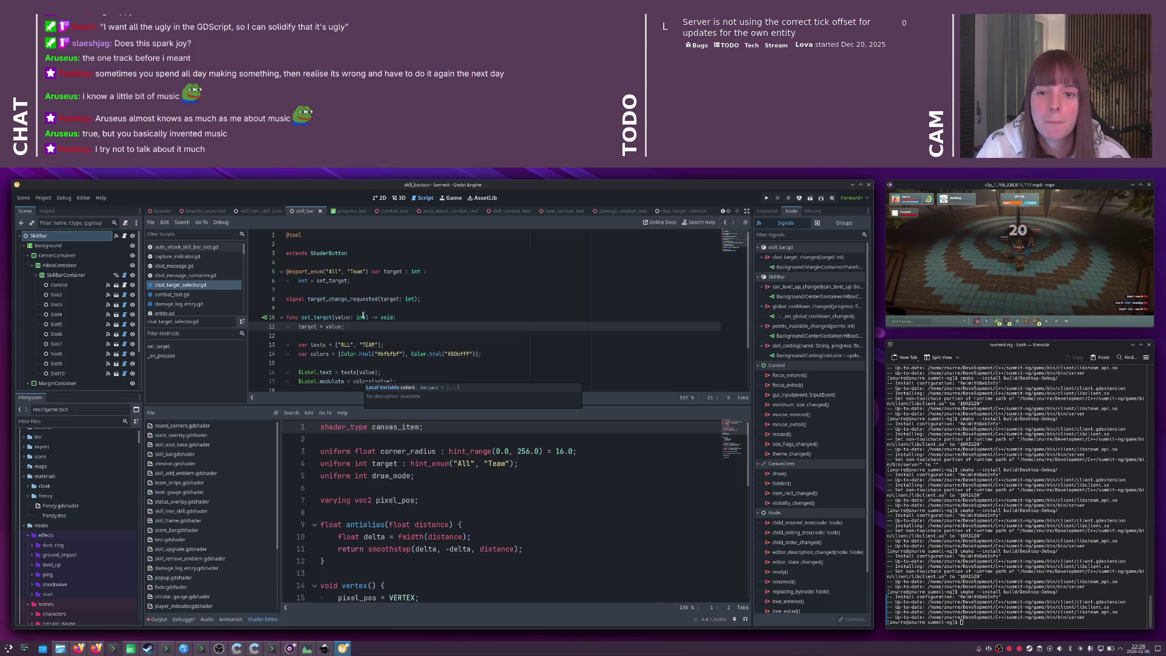
# - Inspect the ChatTargetSelector node, then select ChatInputField and bring up its context menu
pyautogui.scroll(-2, 97, 337)
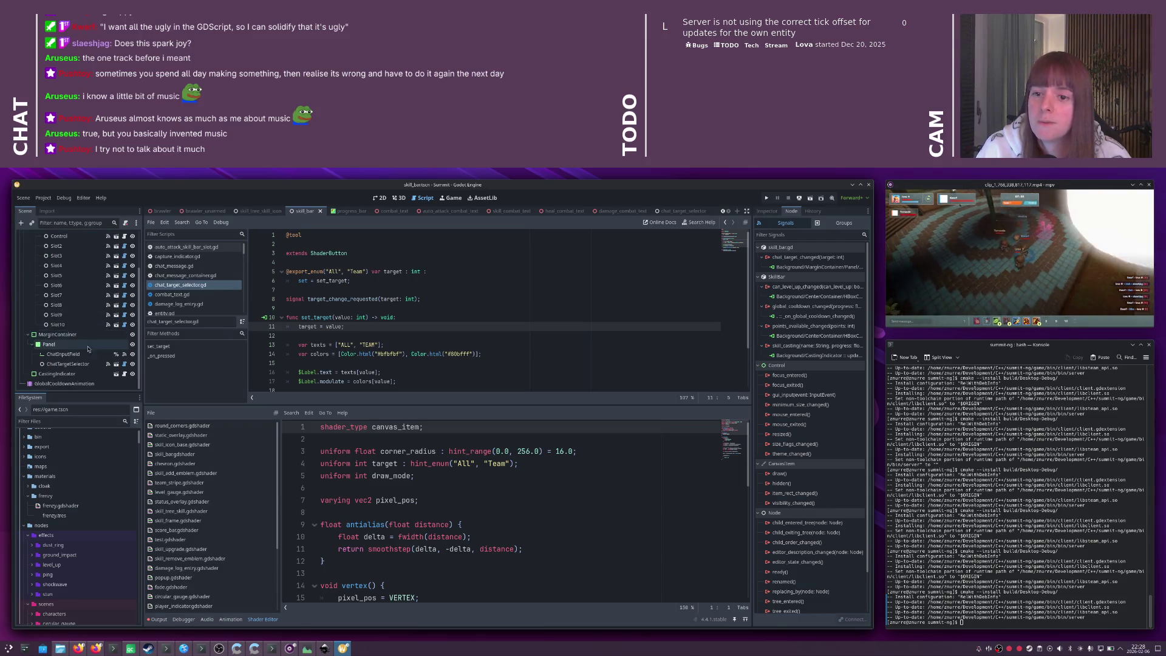
pyautogui.click(85, 363)
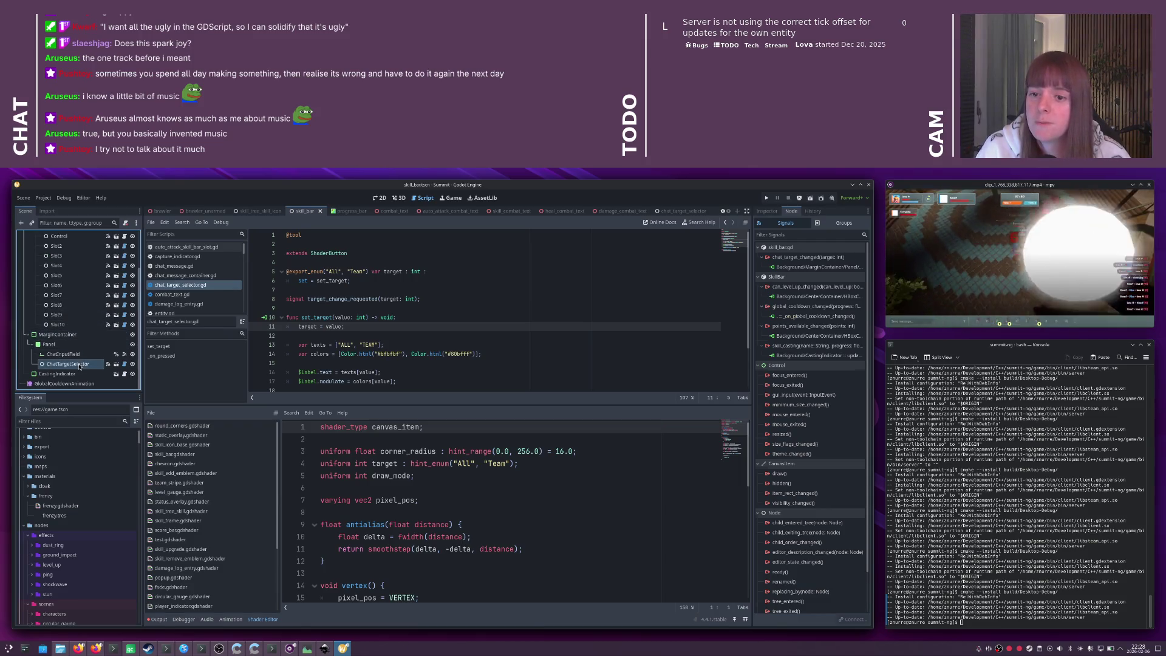
pyautogui.click(114, 356)
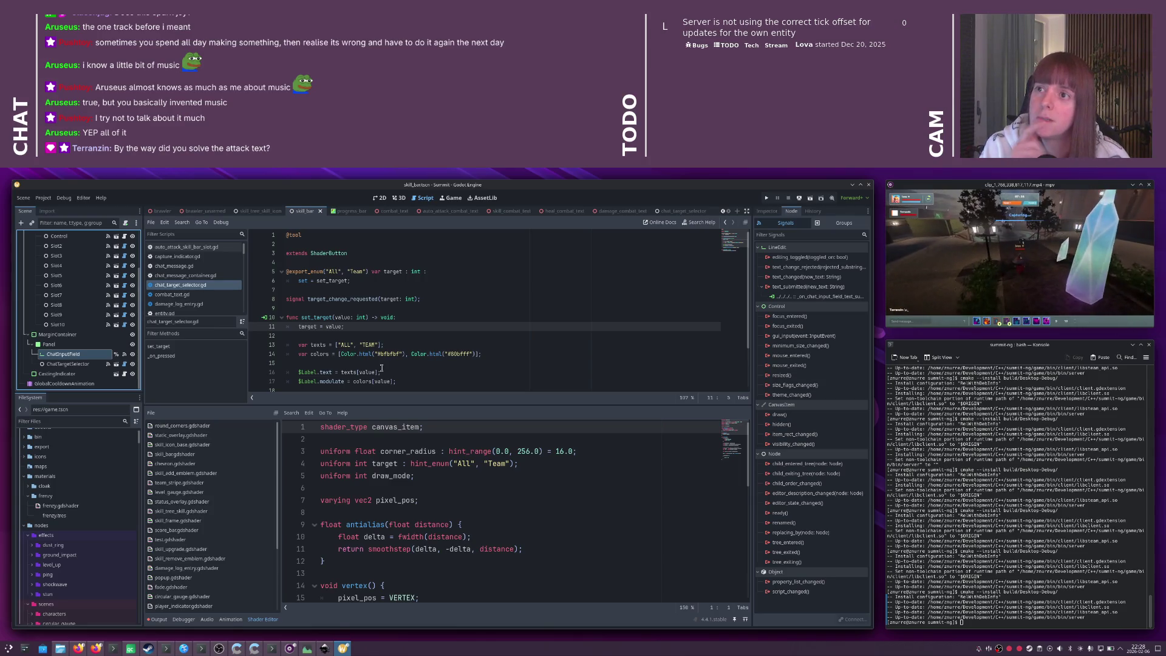
pyautogui.rightClick(67, 357)
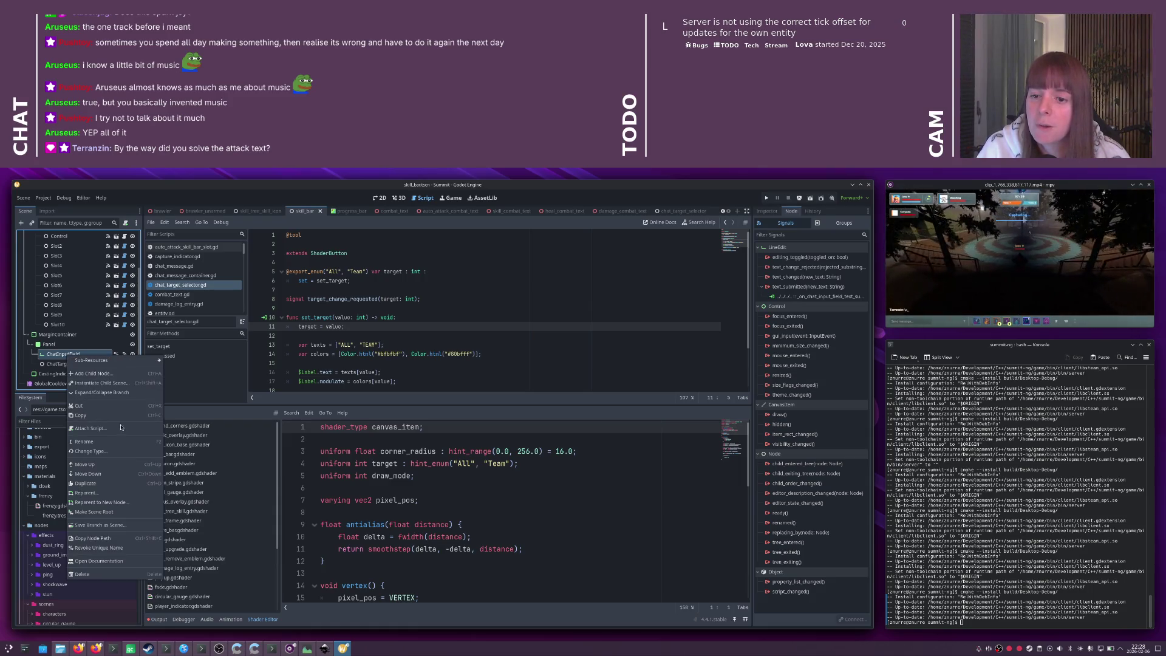
# - Attach a new chat_input_field.gd script extending LineEdit to ChatInputField, keeping the default path
pyautogui.doubleClick(51, 355)
pyautogui.press('Return')
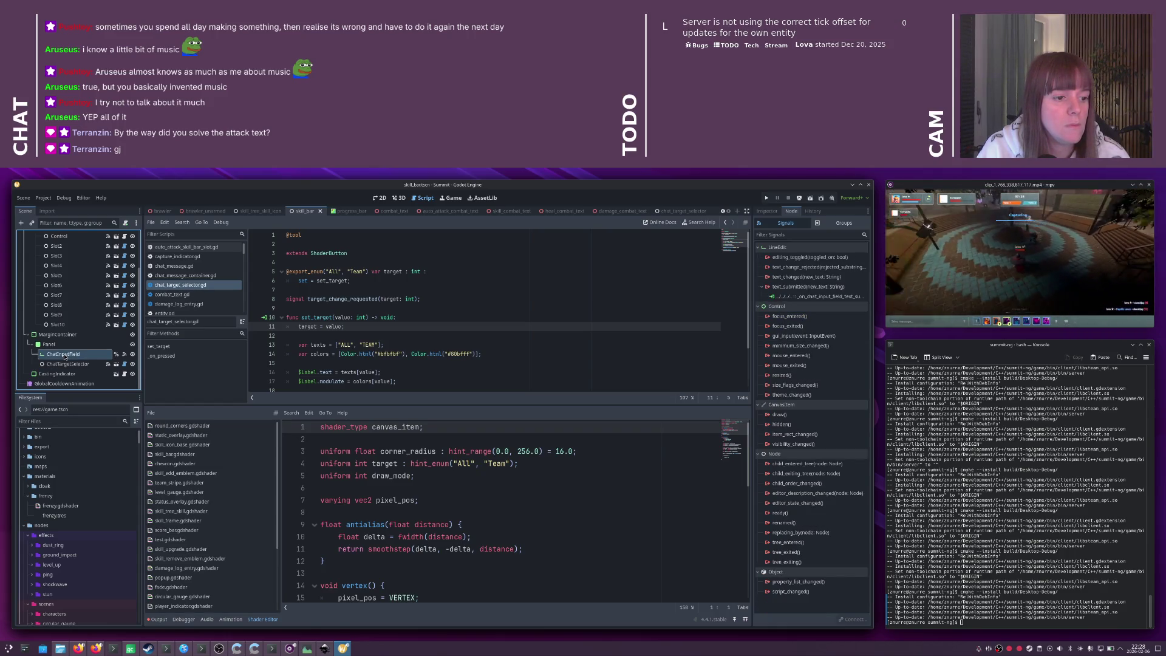
pyautogui.rightClick(65, 358)
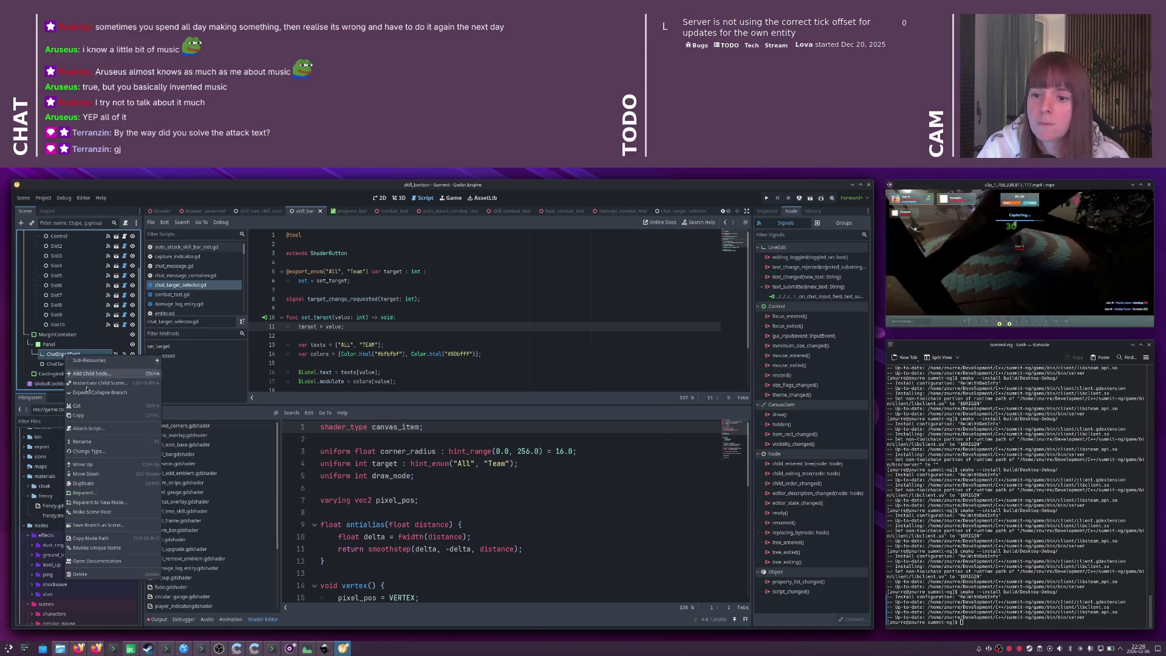
pyautogui.click(128, 431)
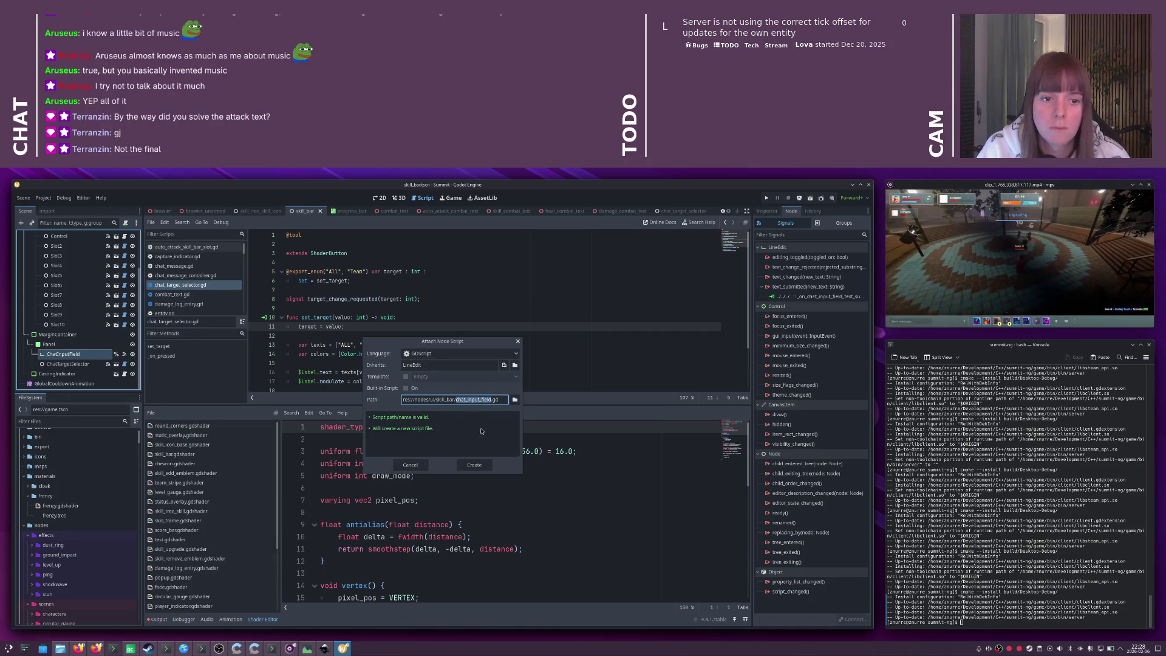
pyautogui.click(474, 465)
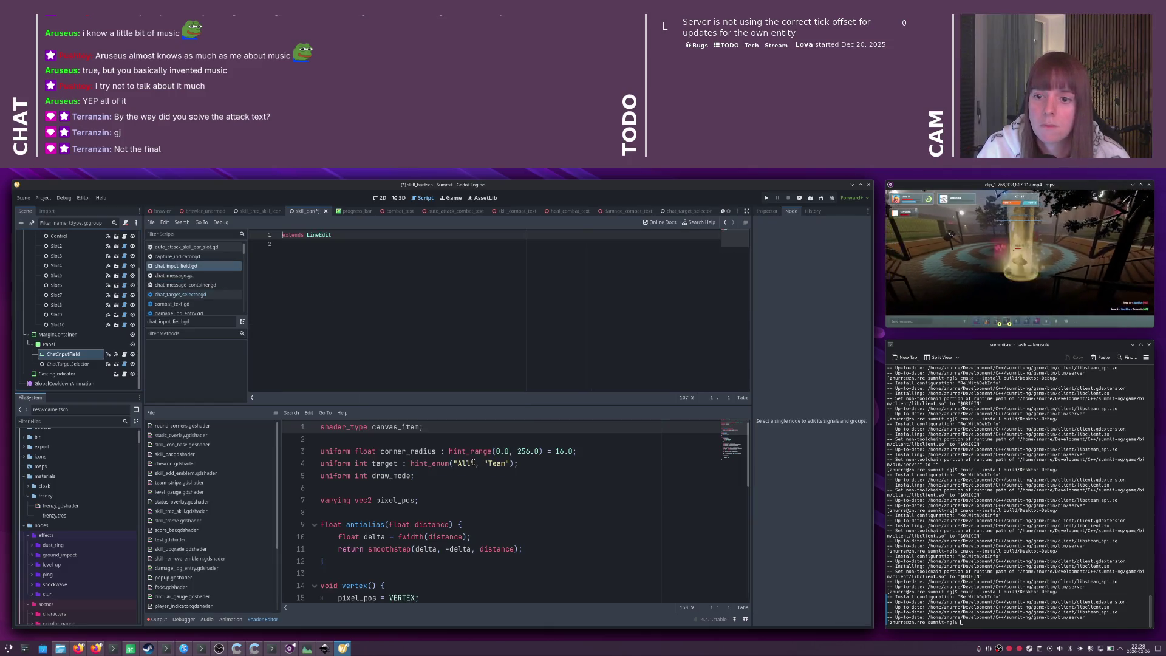
pyautogui.press('Return')
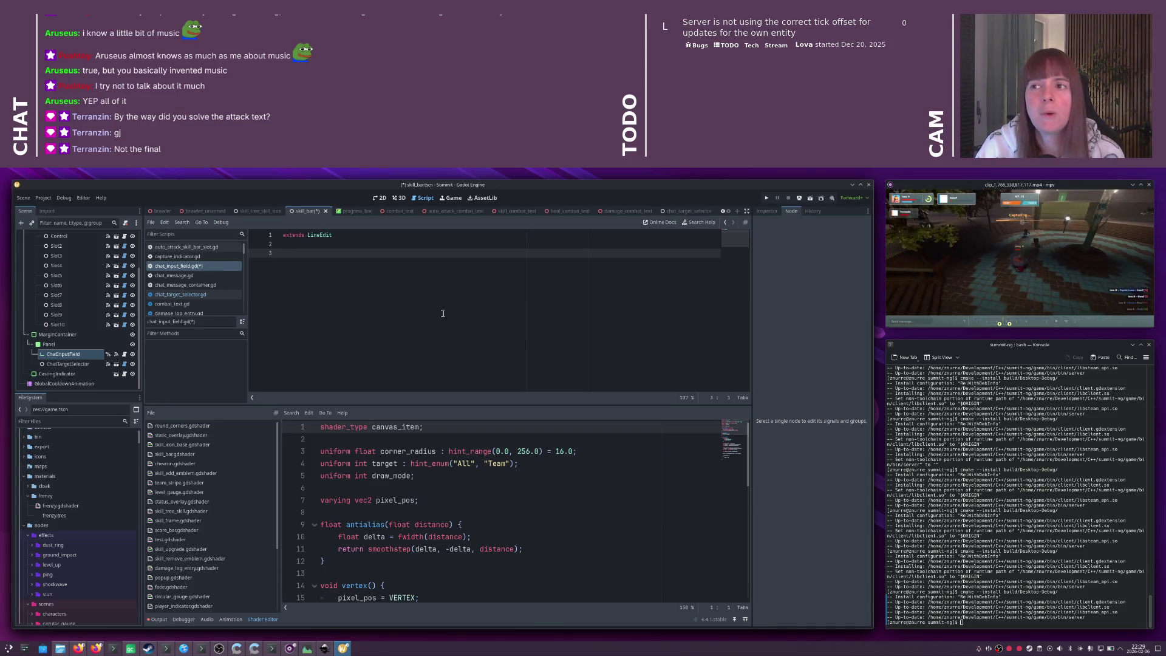
# - Write a _gui_input function signature in chat_input_field.gd
pyautogui.write('func _')
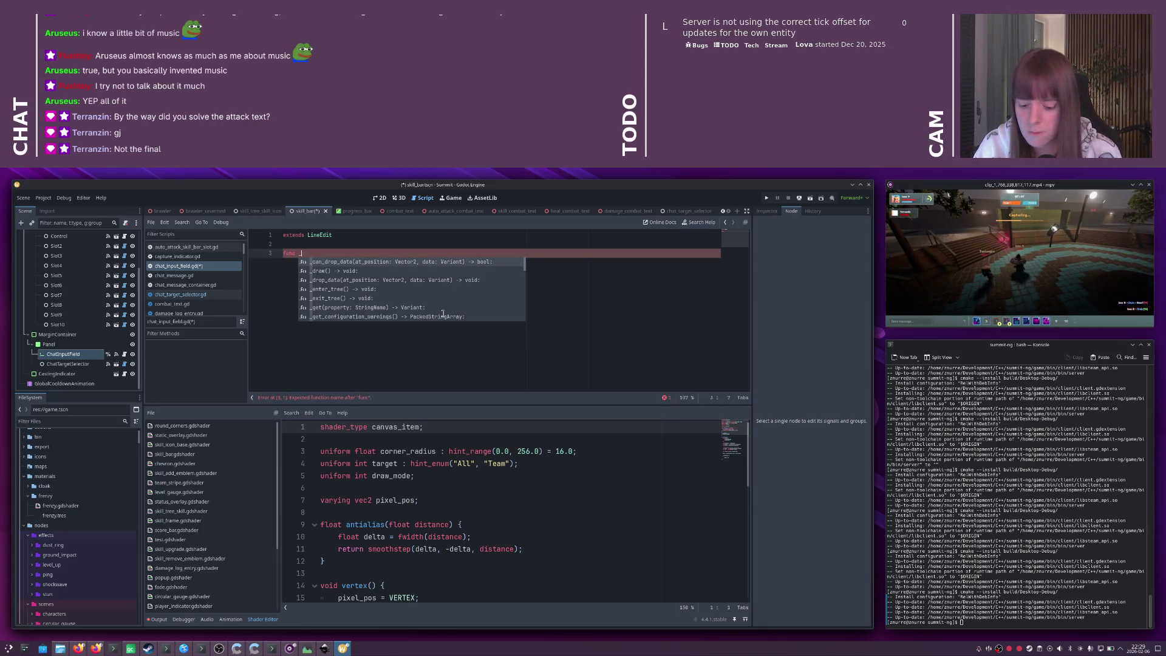
pyautogui.write('inp')
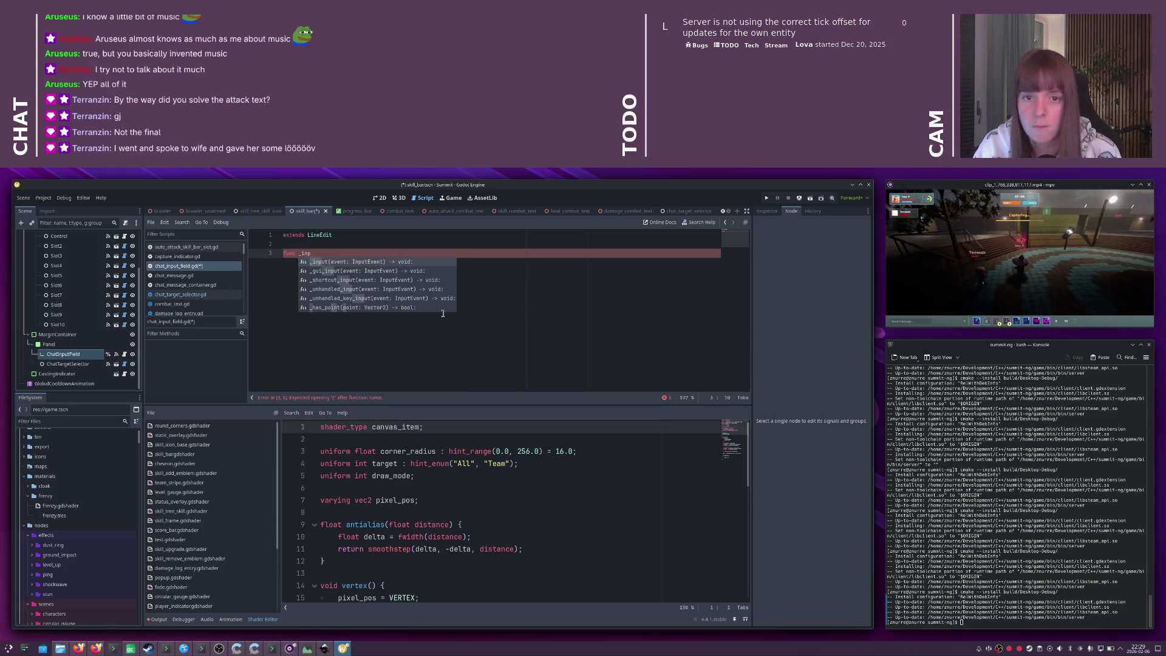
pyautogui.press('BackSpace')
pyautogui.press('BackSpace')
pyautogui.press('BackSpace')
pyautogui.write('unh')
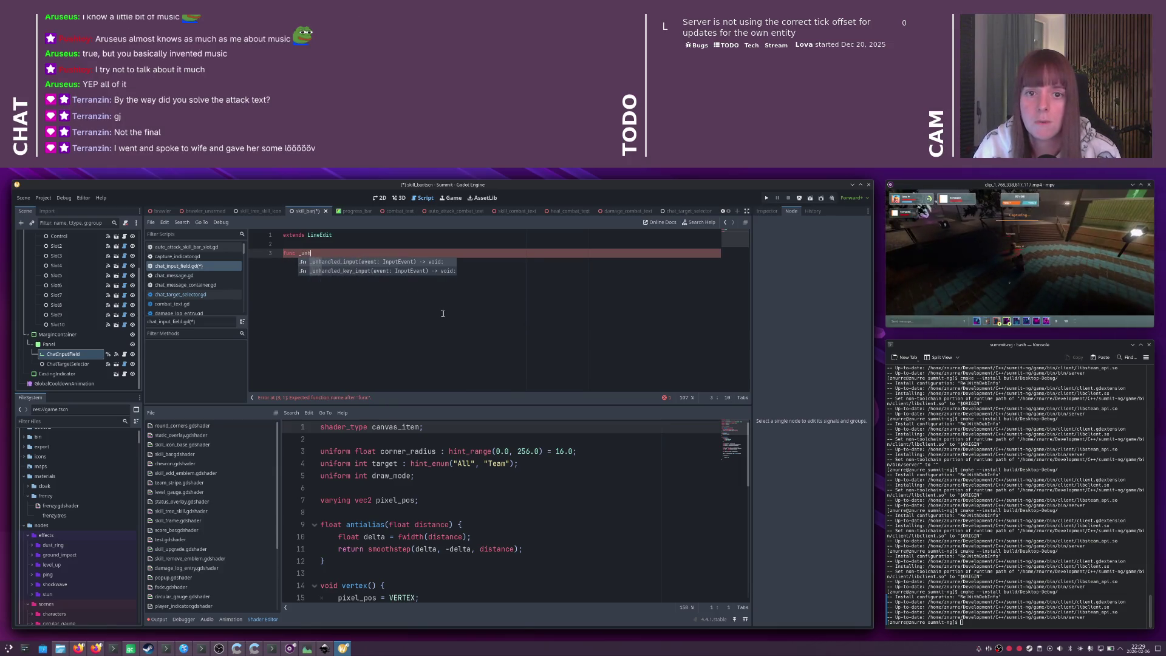
pyautogui.press('Return')
pyautogui.hotkey('shift', 'Home')
pyautogui.hotkey('ctrl', 'shift', 'Right')
pyautogui.press('BackSpace')
pyautogui.press('Return')
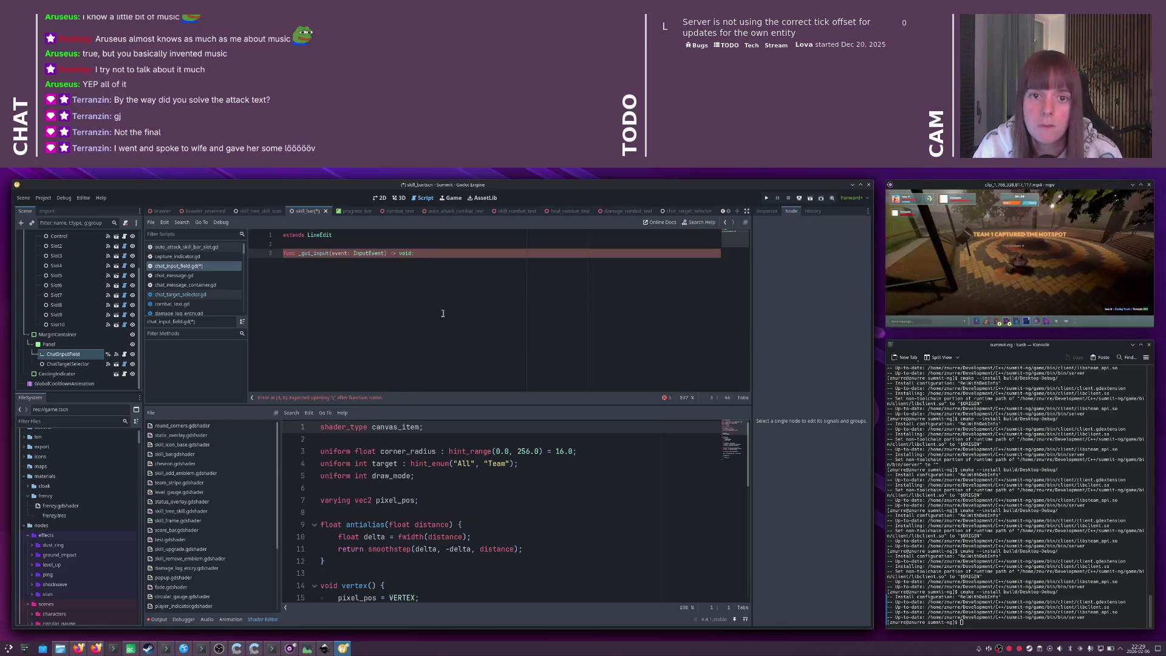
pyautogui.press('Return')
# - Add `if event is InputEventKey:` and `if event.keycode == KEY_TAB:` checks in its body
pyautogui.write('event')
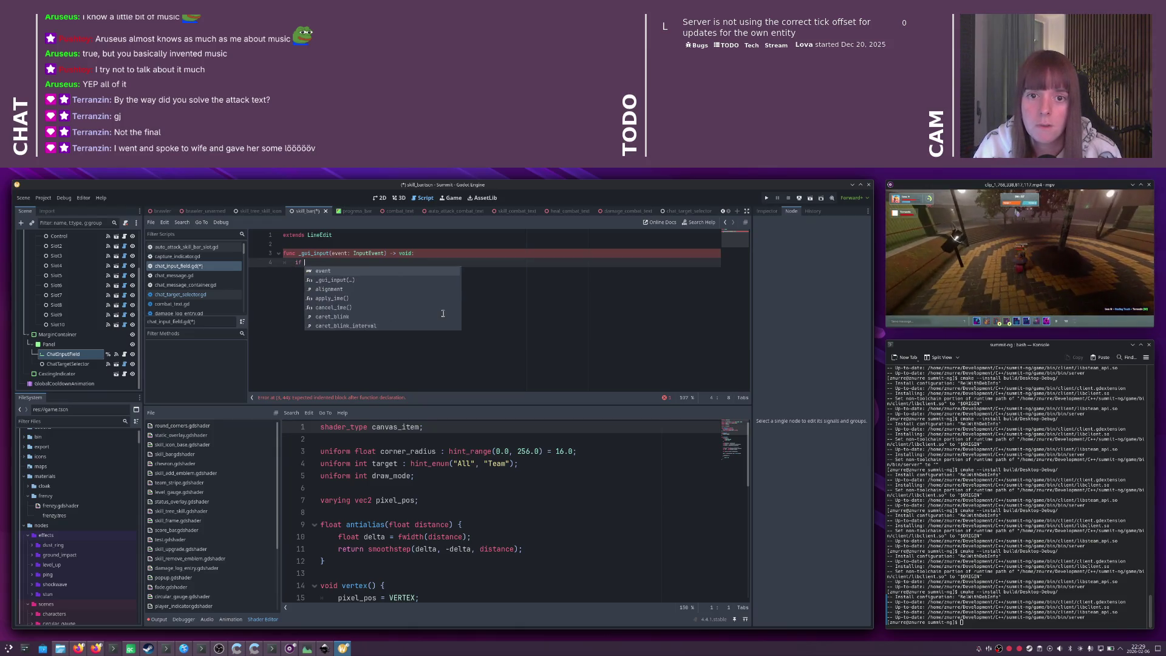
pyautogui.write(' is ')
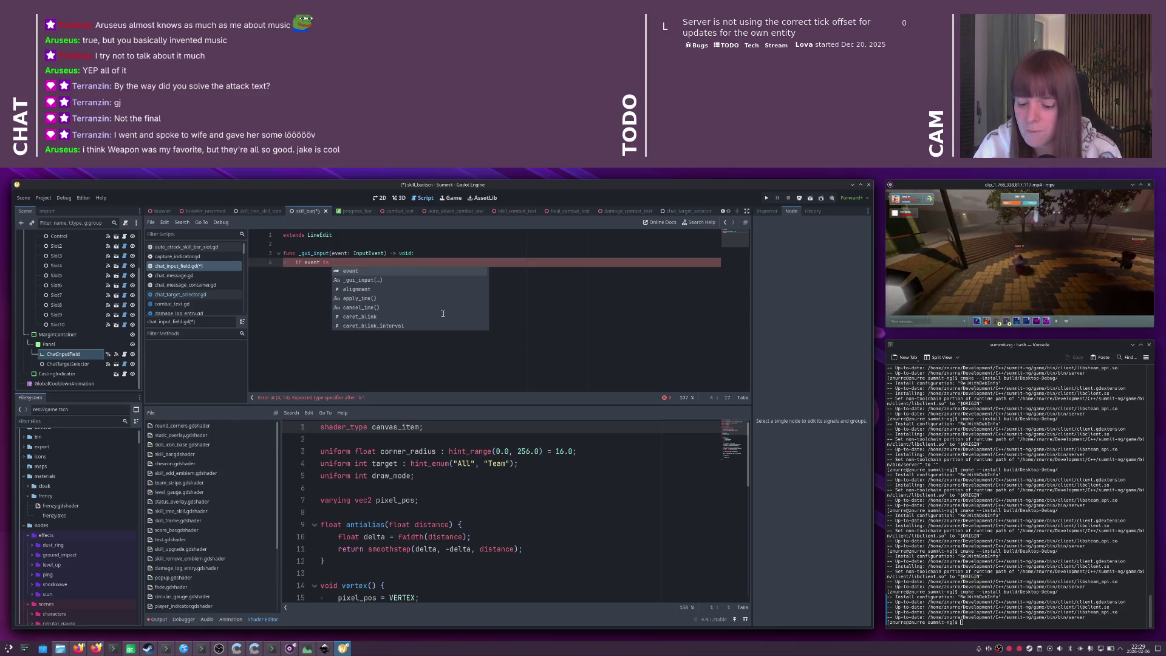
pyautogui.write('KeyI')
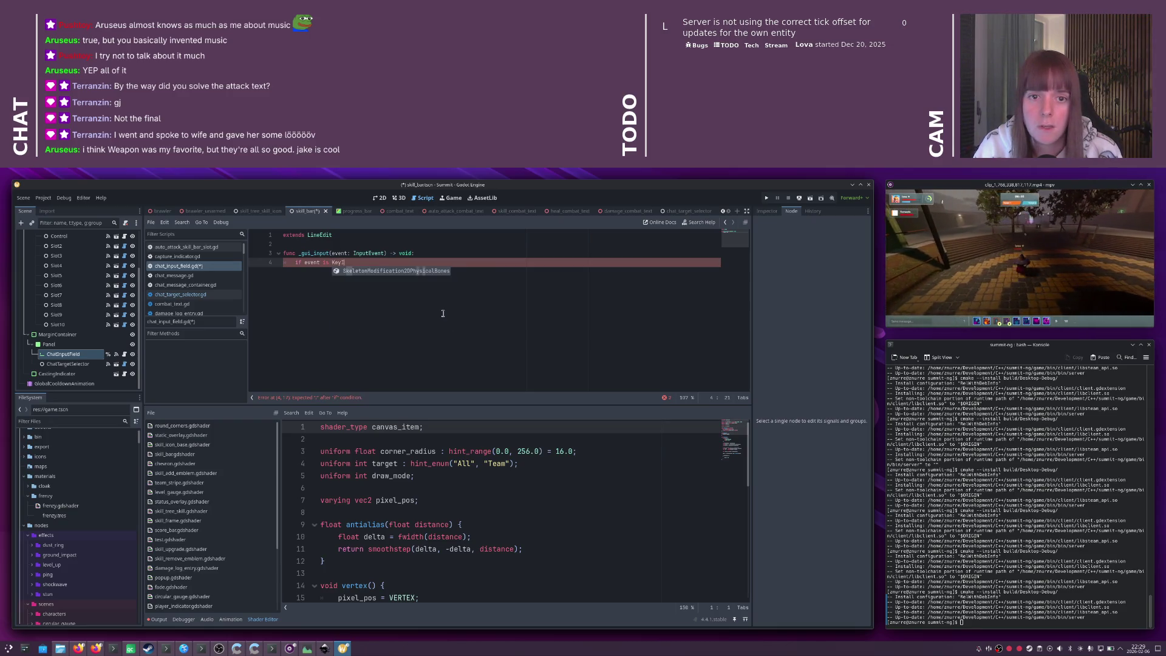
pyautogui.press('BackSpace')
pyautogui.press('BackSpace')
pyautogui.press('BackSpace')
pyautogui.write('Inpu')
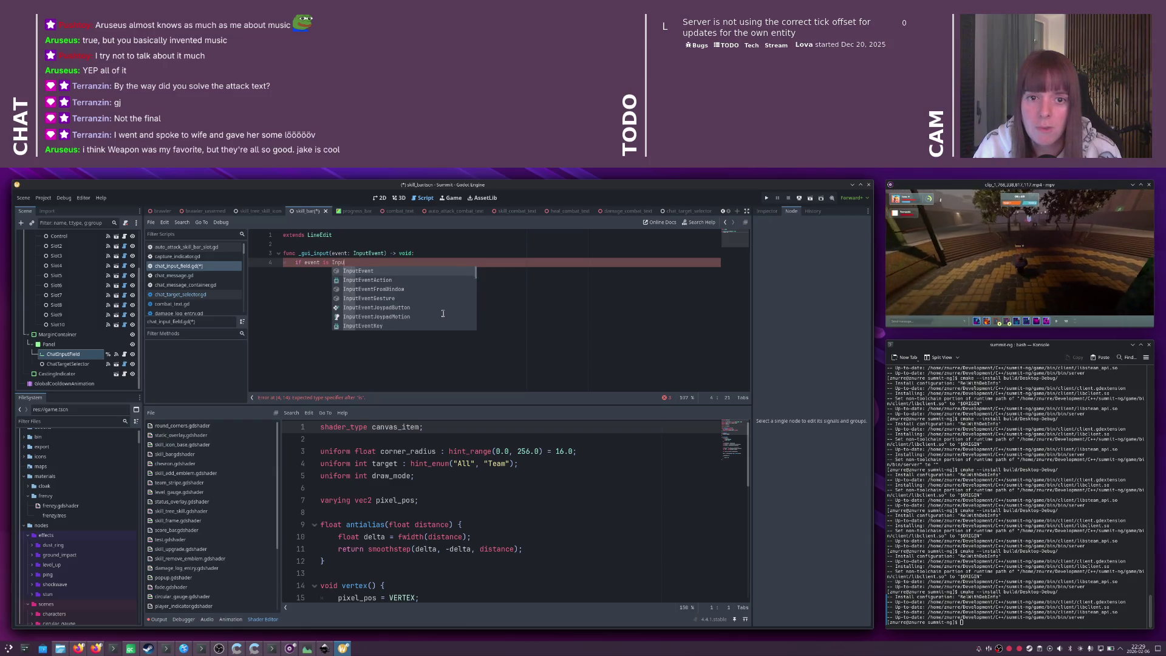
pyautogui.write('tEventKey:')
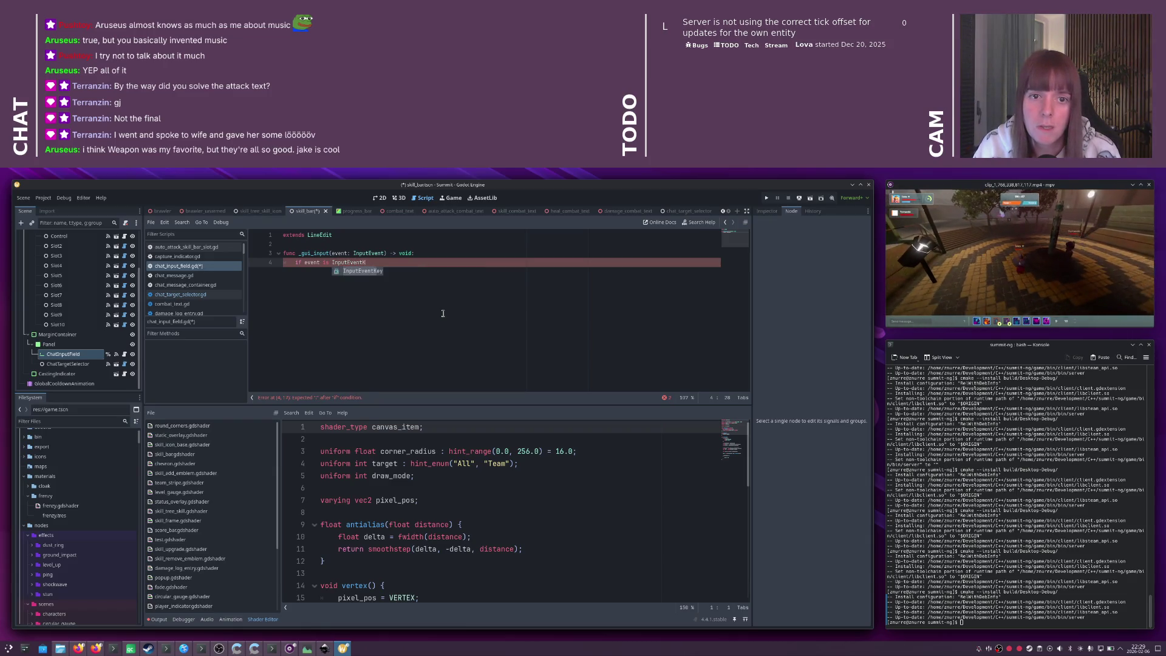
pyautogui.press('Return')
pyautogui.write('if event.')
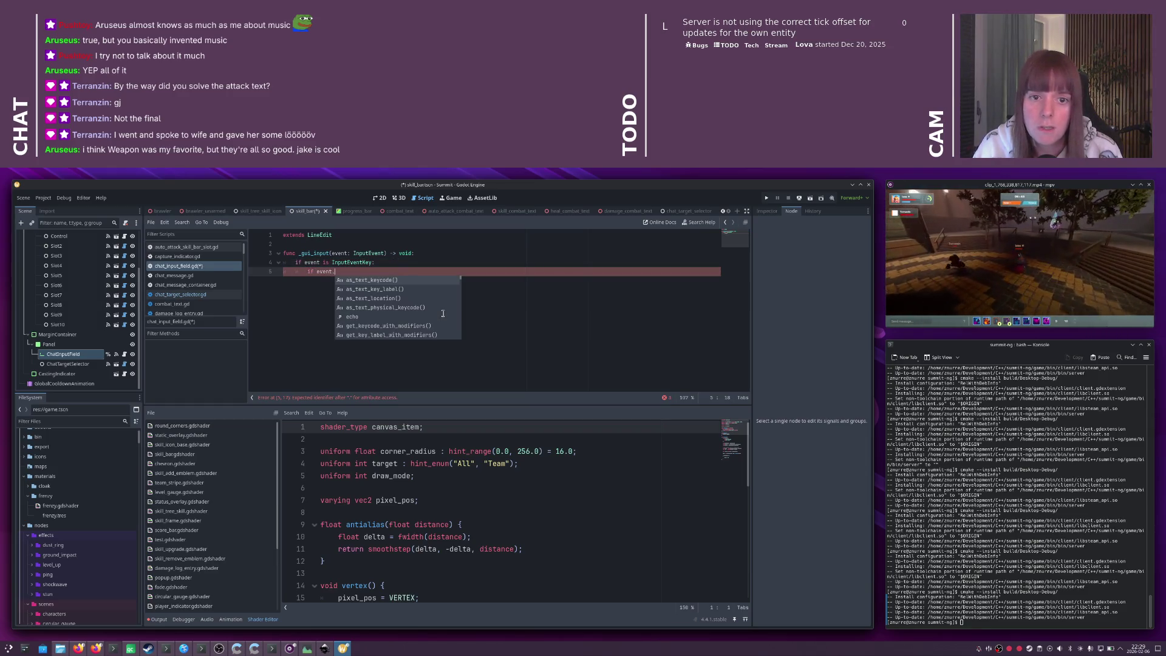
pyautogui.write('ke')
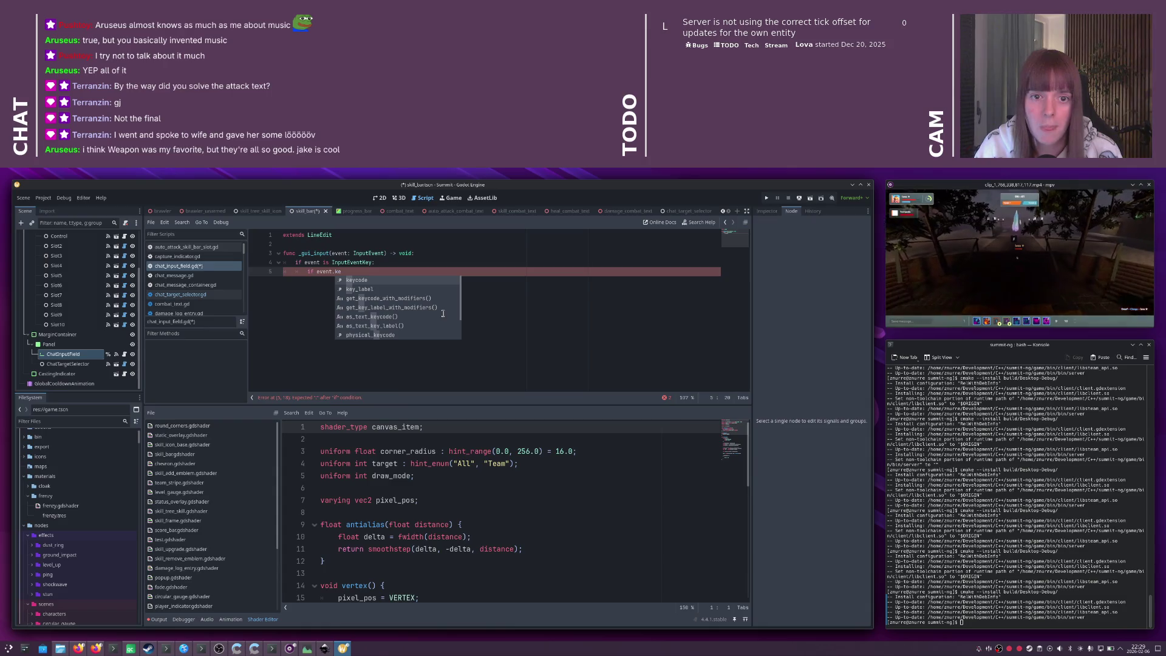
pyautogui.press('Return')
pyautogui.write('= ')
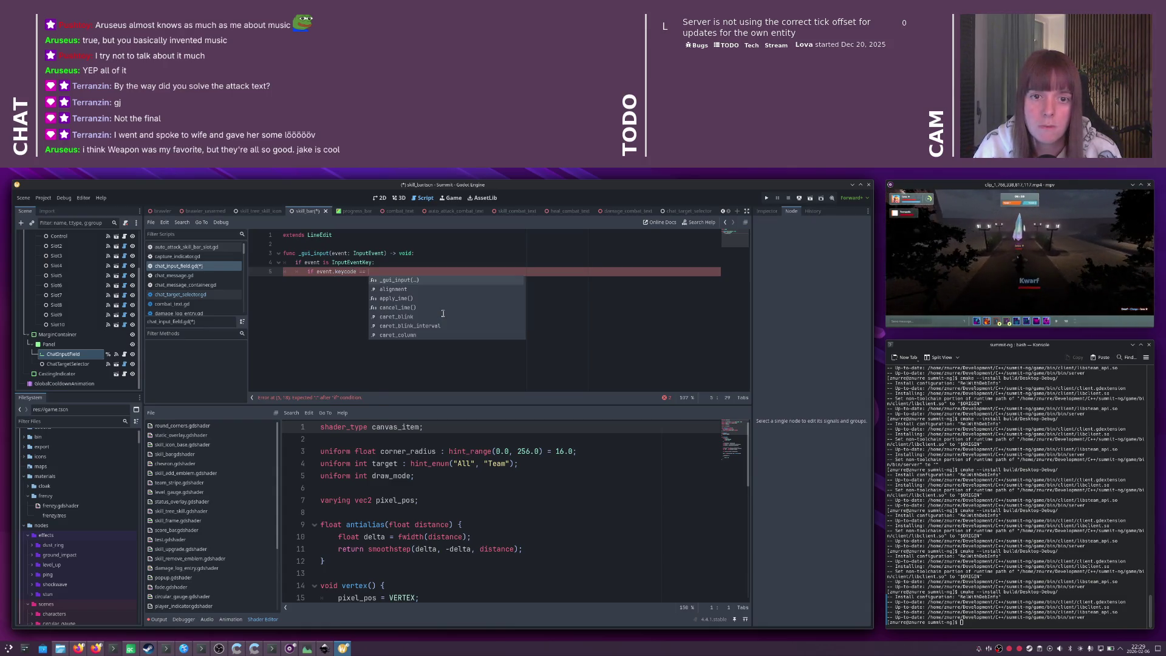
pyautogui.write('KEY_')
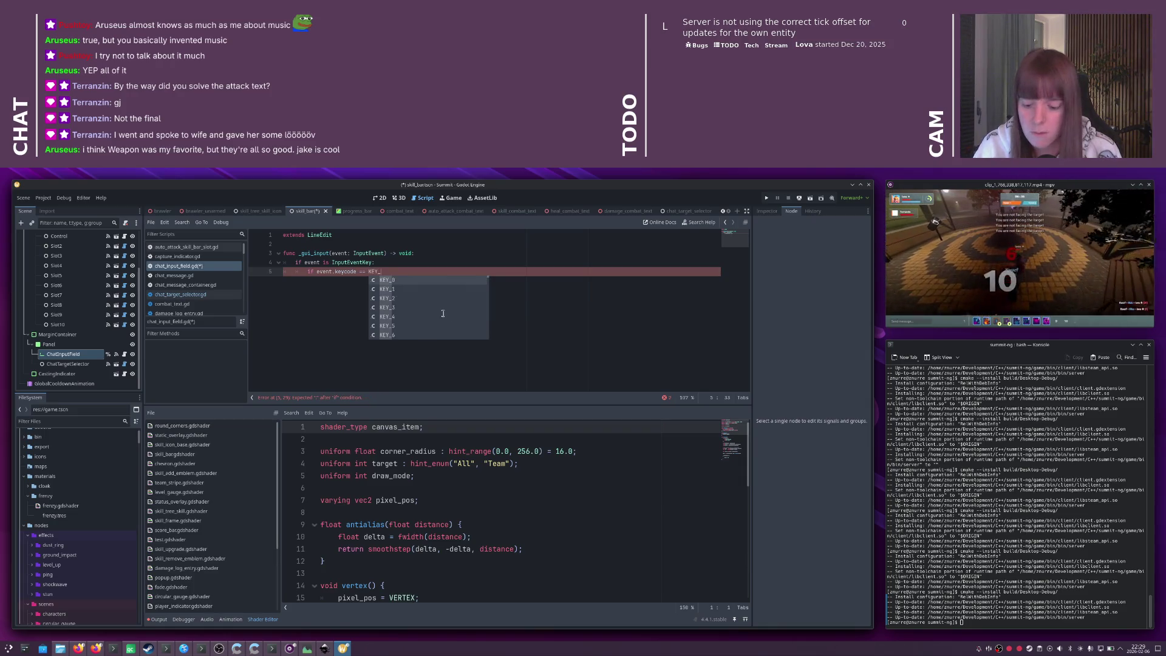
pyautogui.write('TAB:')
pyautogui.press('Return')
# - Begin a `signal` declaration line below extends LineEdit
pyautogui.click(363, 239)
pyautogui.press('Return')
pyautogui.press('Return')
pyautogui.press('BackSpace')
pyautogui.press('BackSpace')
pyautogui.press('BackSpace')
pyautogui.write('ignal target_')
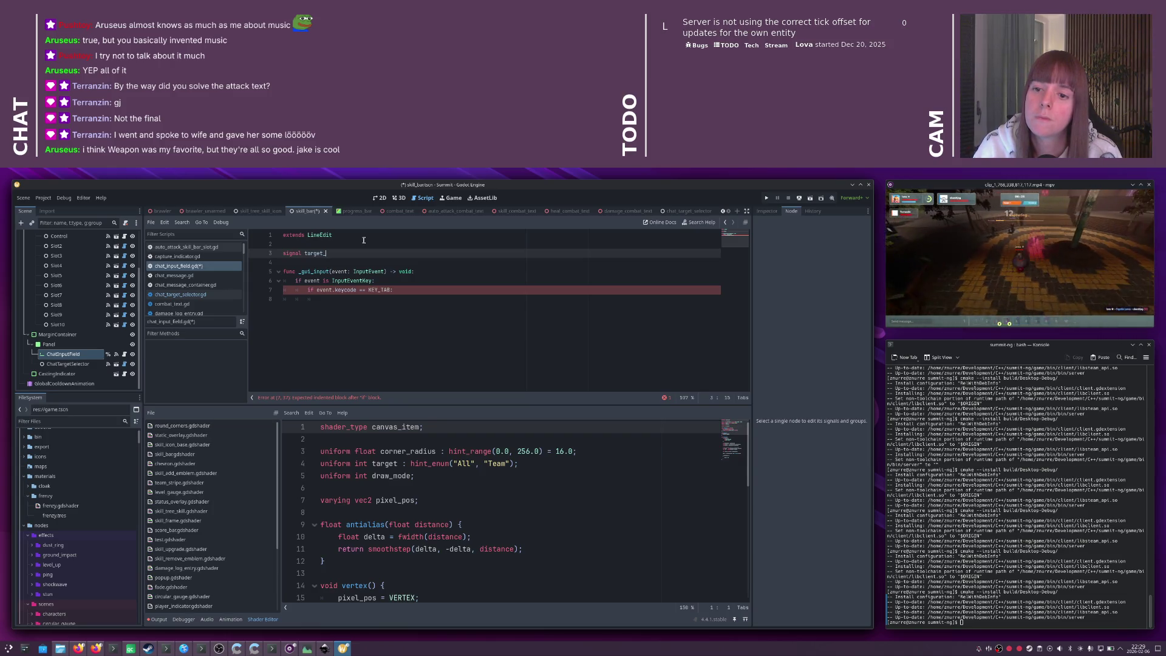
# - Declare the target_change_requested signal and emit it under the KEY_TAB check, then save
pyautogui.click(68, 364)
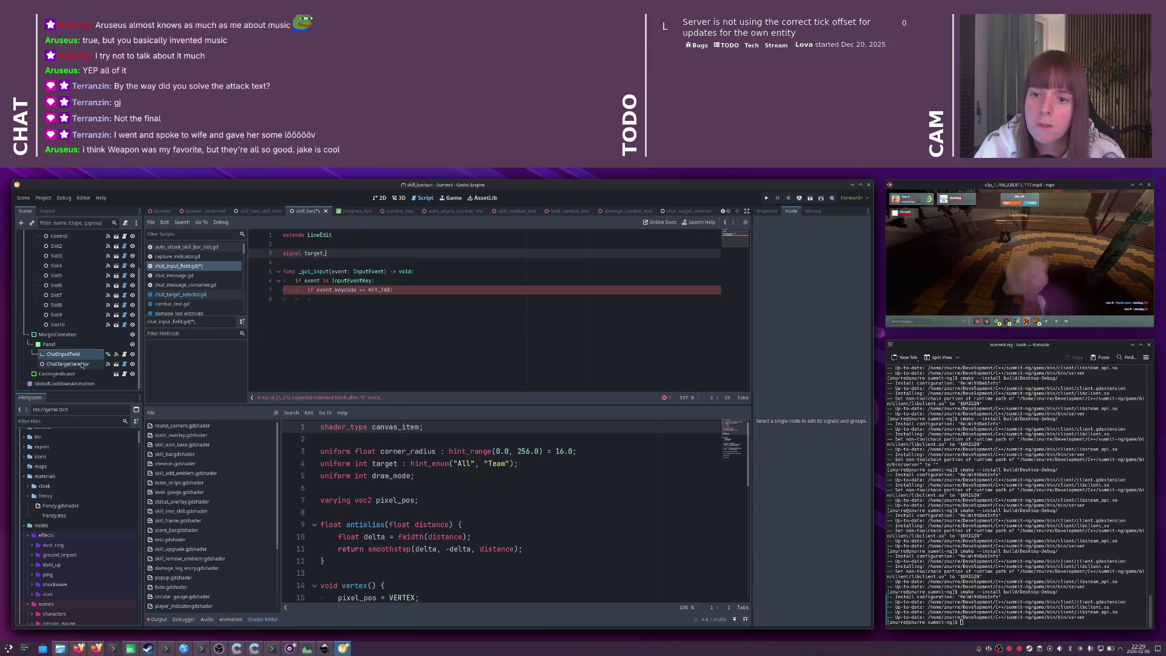
pyautogui.click(363, 252)
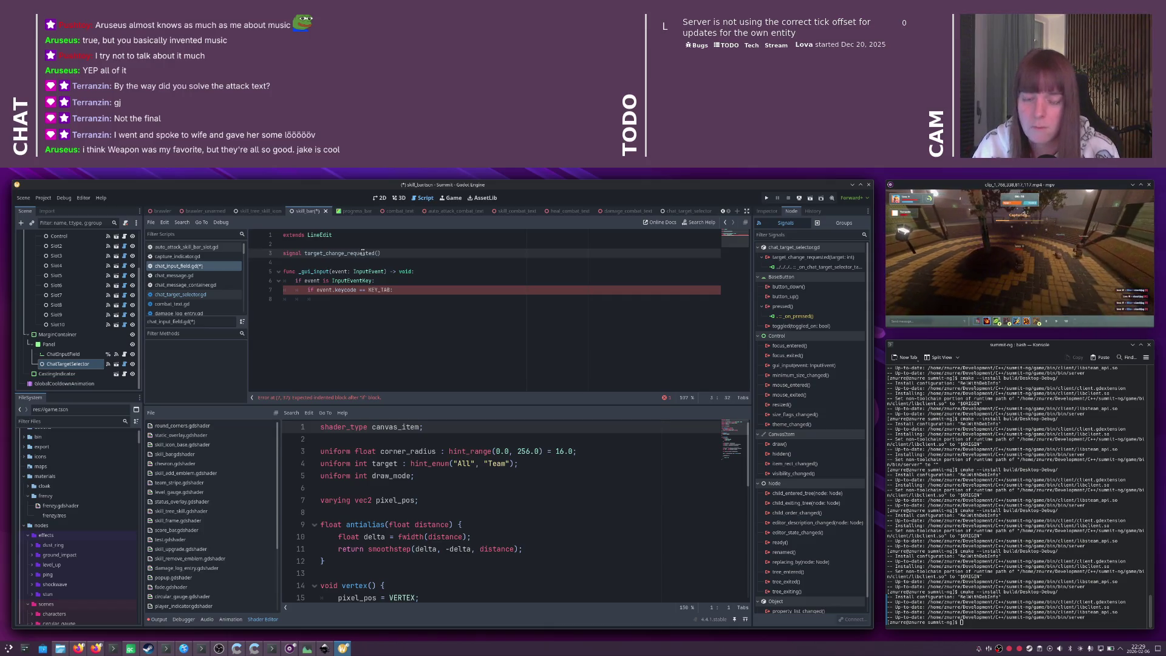
pyautogui.write('get: int')
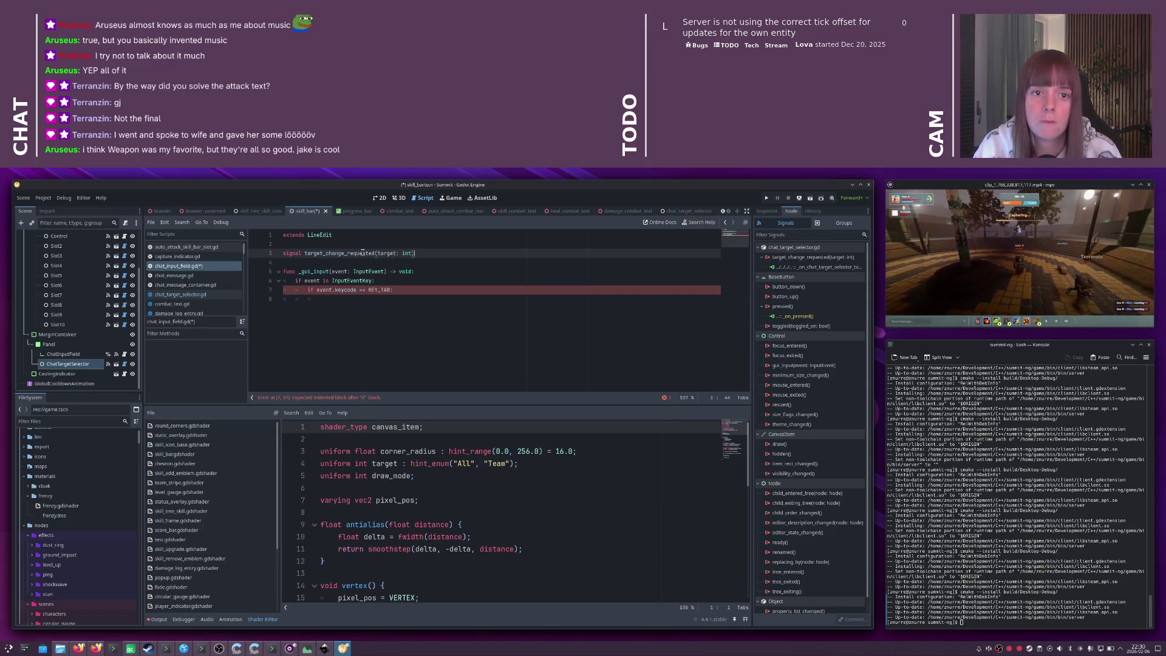
pyautogui.doubleClick(362, 252)
pyautogui.hotkey('ctrl', 'c')
pyautogui.click(422, 292)
pyautogui.press('Down')
pyautogui.hotkey('ctrl', 'v')
pyautogui.write('.')
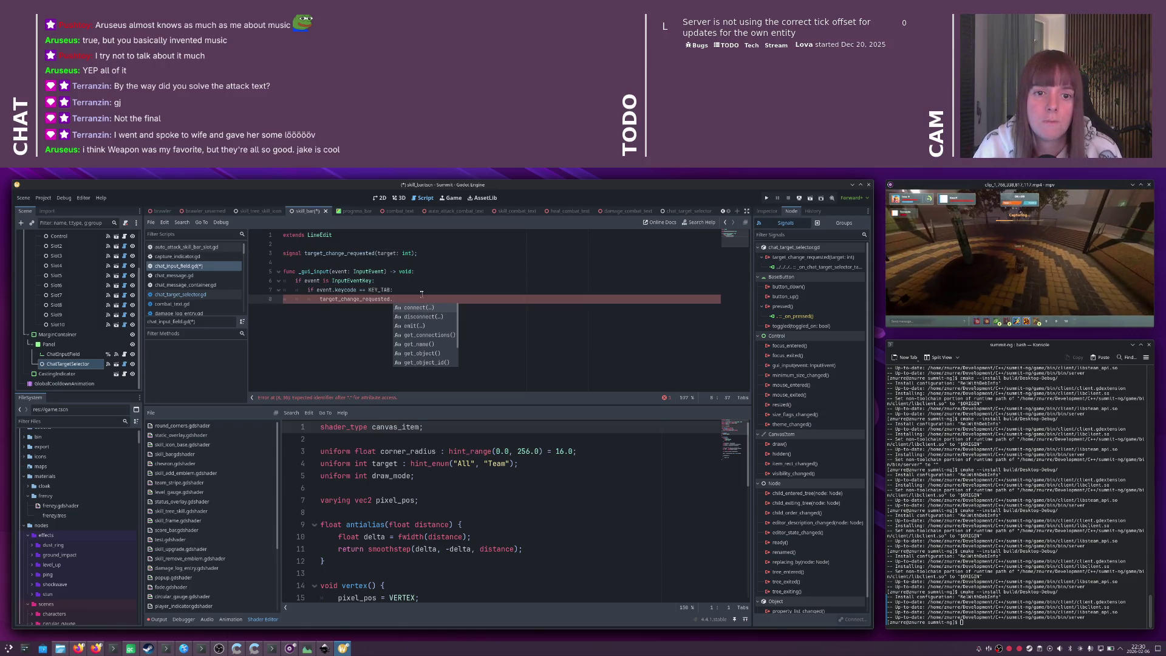
pyautogui.press('Down')
pyautogui.press('Down')
pyautogui.press('Return')
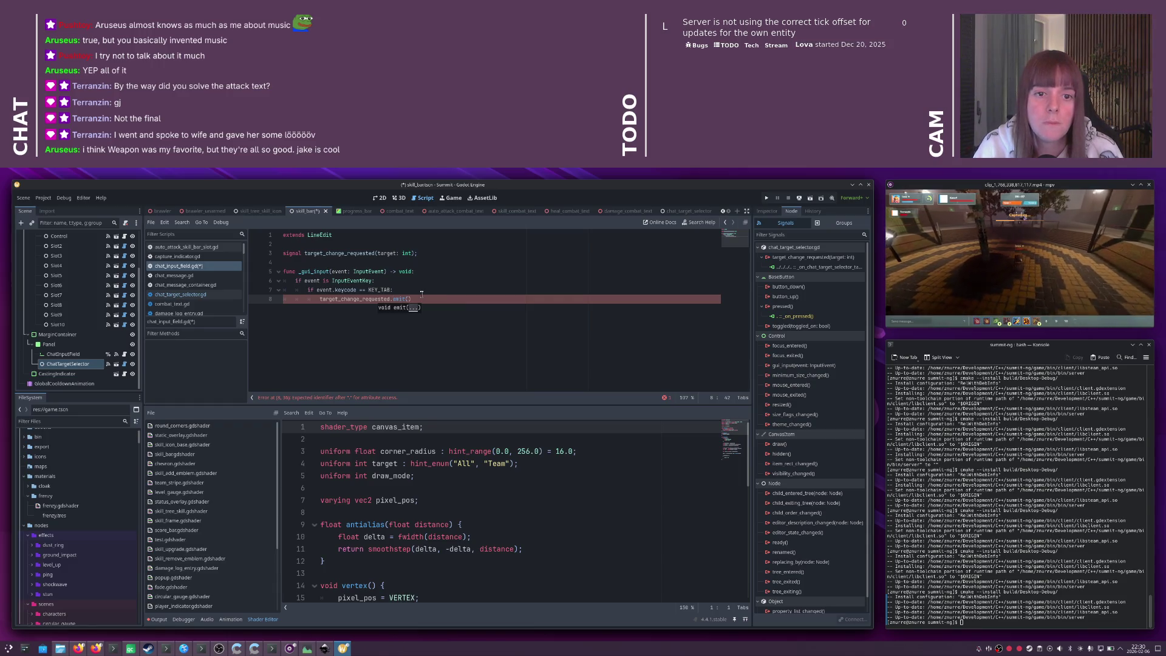
pyautogui.write(';')
pyautogui.hotkey('ctrl', 's')
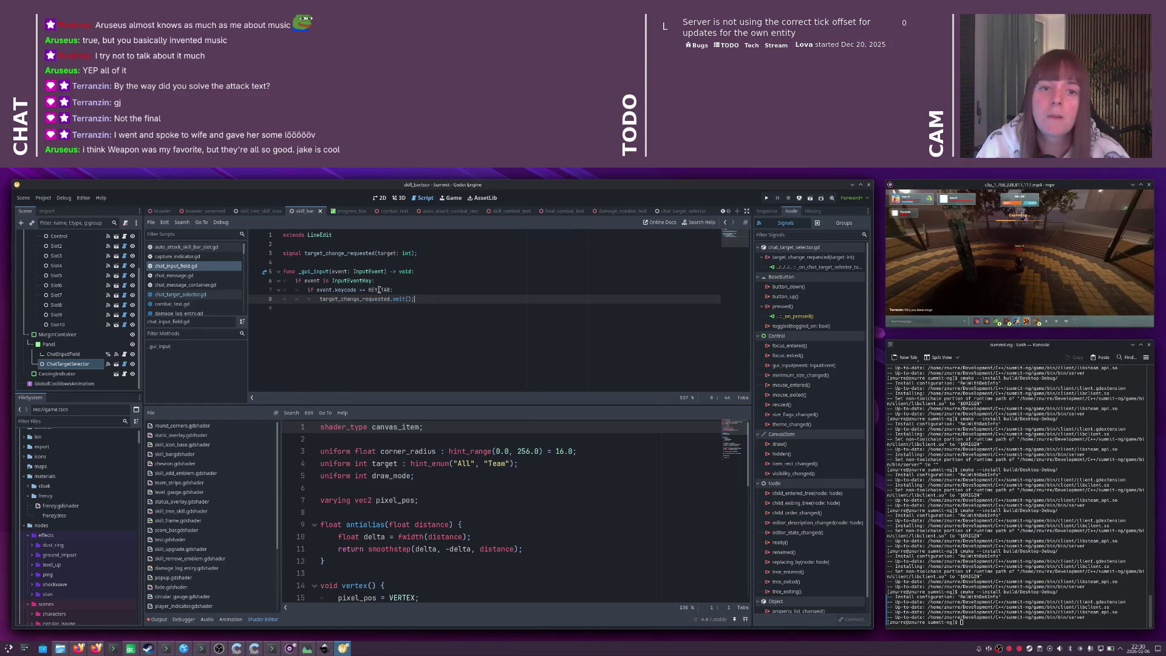
# - Drop the target: int parameter from target_change_requested and open the chat target selector scene
pyautogui.click(387, 253)
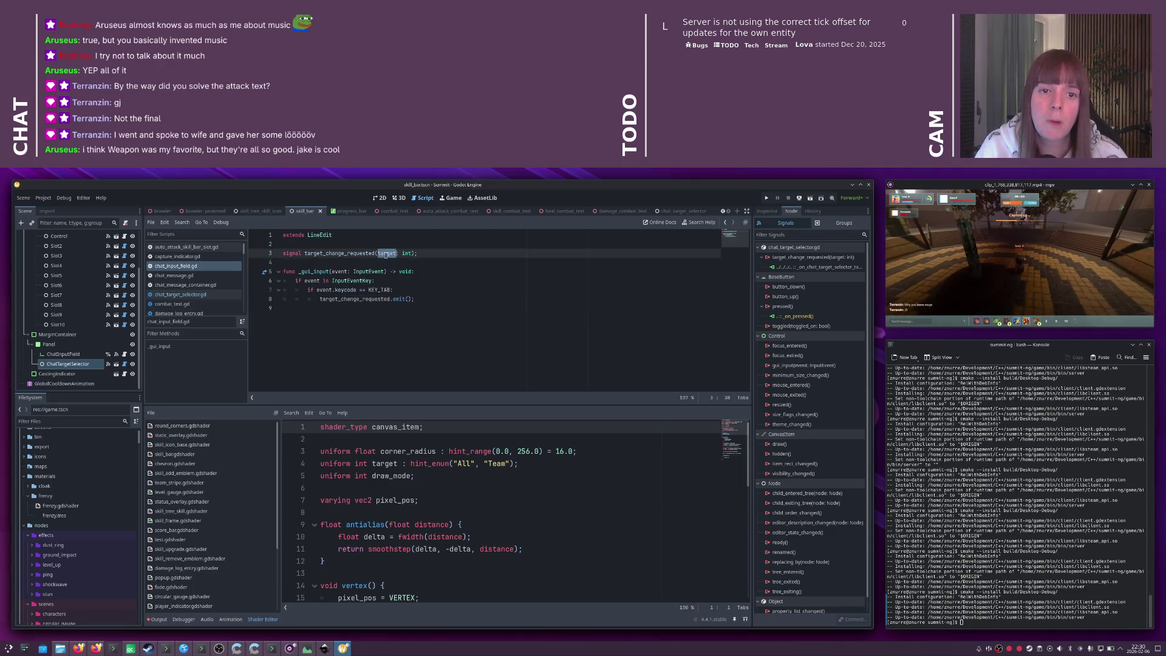
pyautogui.moveTo(377, 253); pyautogui.dragTo(414, 254)
pyautogui.press('BackSpace')
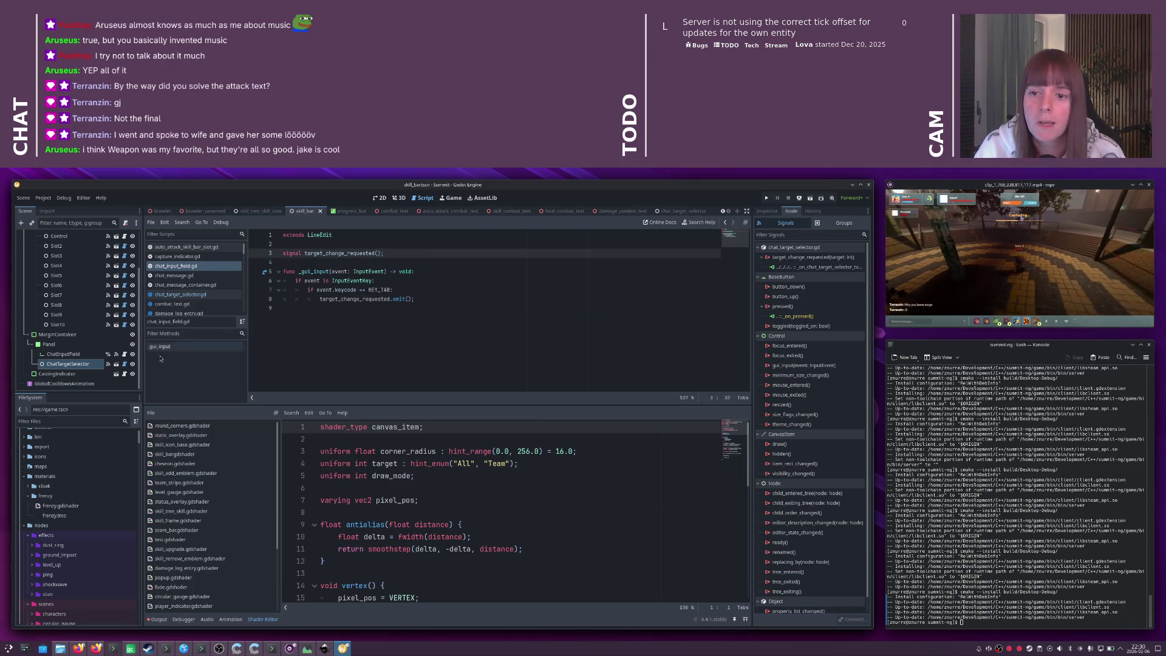
pyautogui.click(116, 365)
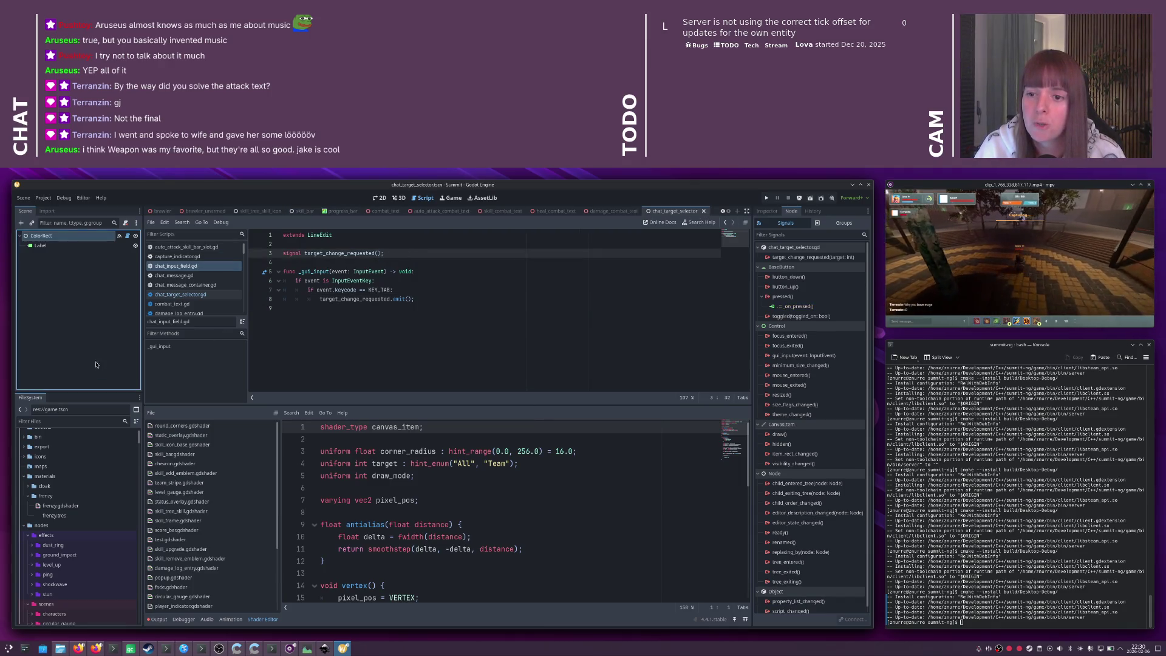
# - Delete `target: int` from target_change_requested and `target` from the _on_pressed emit, then show skill_bar
pyautogui.click(128, 235)
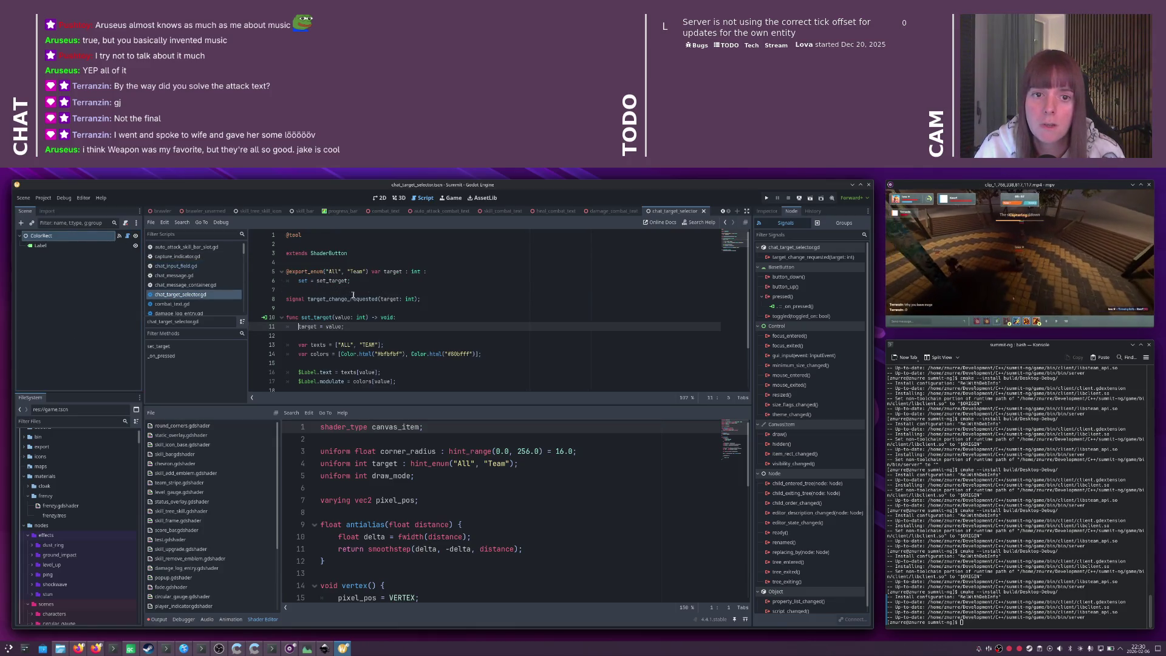
pyautogui.doubleClick(395, 272)
pyautogui.click(380, 281)
pyautogui.click(385, 300)
pyautogui.moveTo(380, 298); pyautogui.dragTo(417, 299)
pyautogui.press('BackSpace')
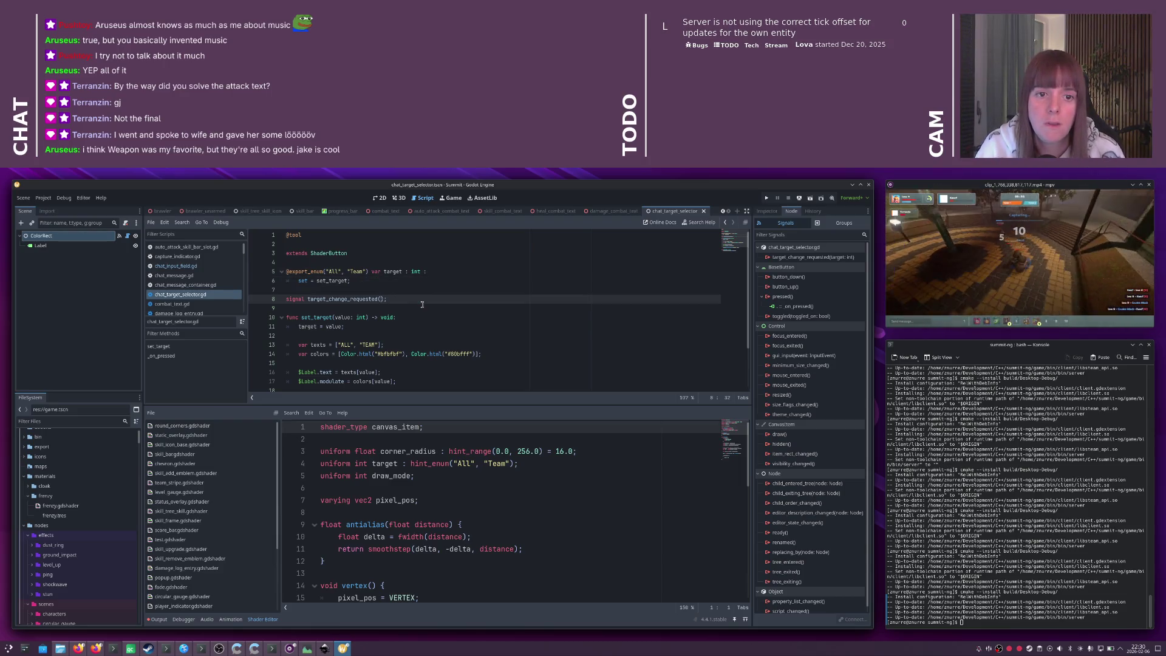
pyautogui.scroll(-2, 421, 306)
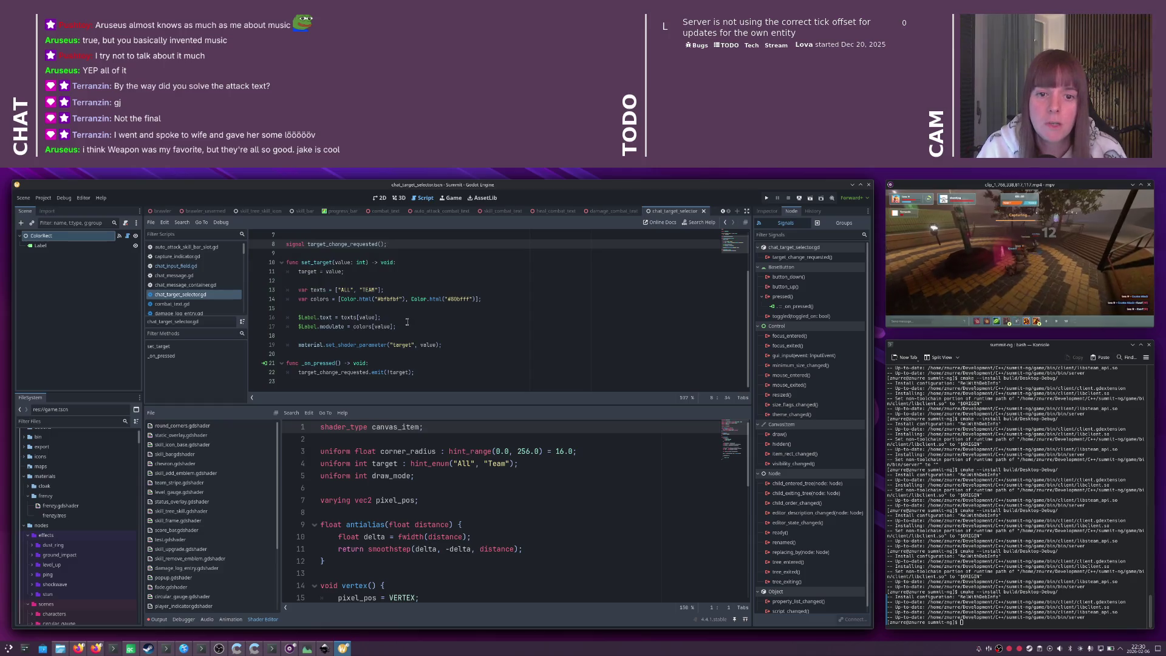
pyautogui.doubleClick(396, 372)
pyautogui.press('BackSpace')
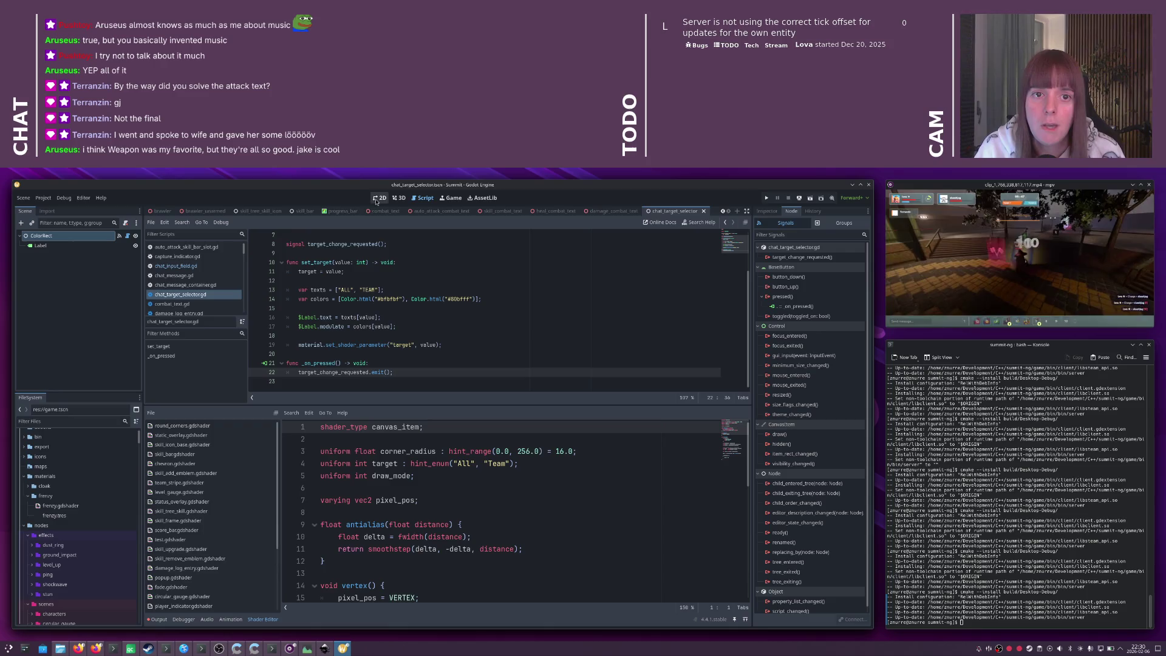
pyautogui.click(302, 212)
pyautogui.scroll(-2, 92, 291)
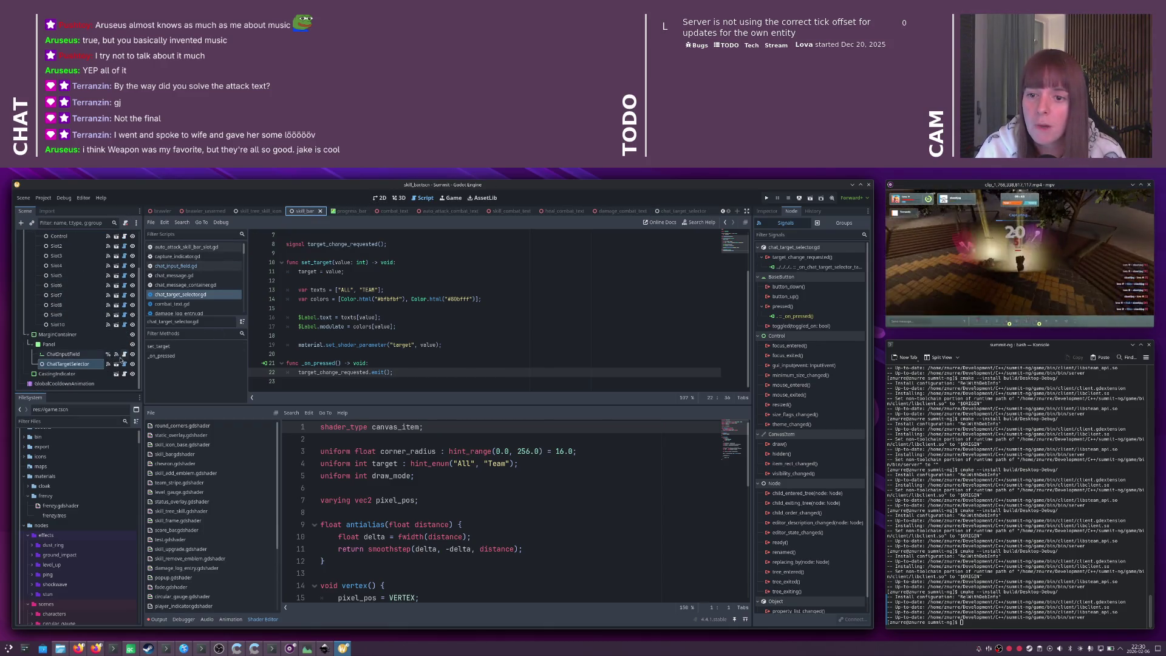
# - Remove the target parameter from the skill bar's target-change handler and save
pyautogui.doubleClick(814, 267)
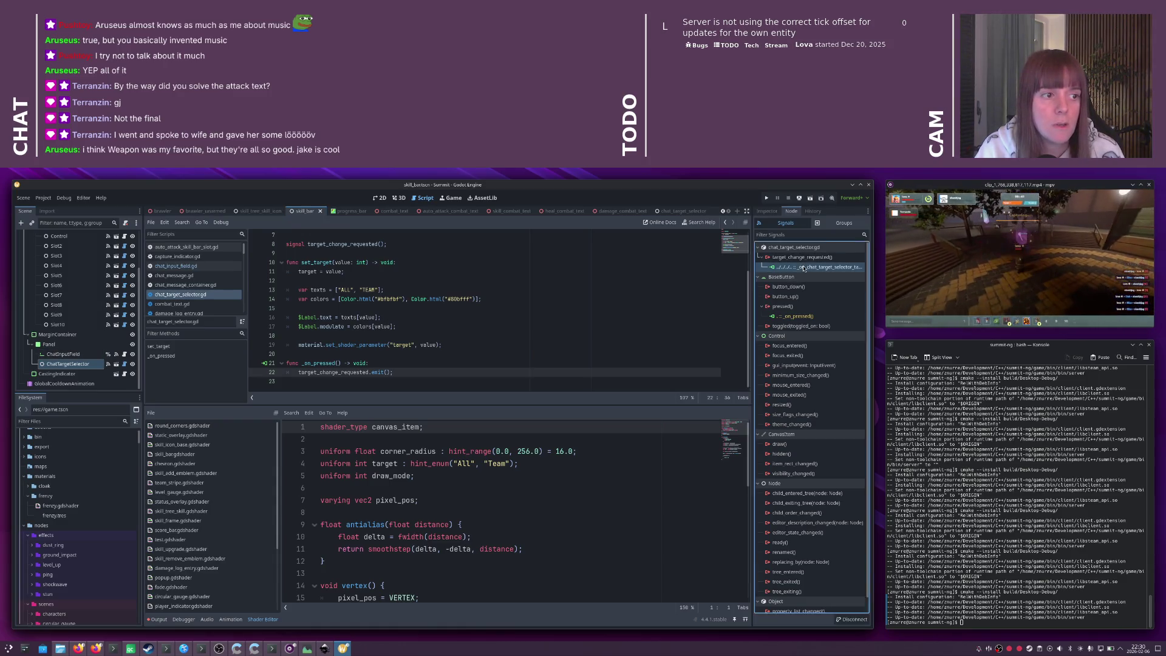
pyautogui.click(462, 363)
pyautogui.press('BackSpace')
pyautogui.press('BackSpace')
pyautogui.press('BackSpace')
pyautogui.press('Delete')
pyautogui.press('Delete')
pyautogui.press('Delete')
pyautogui.hotkey('ctrl', 's')
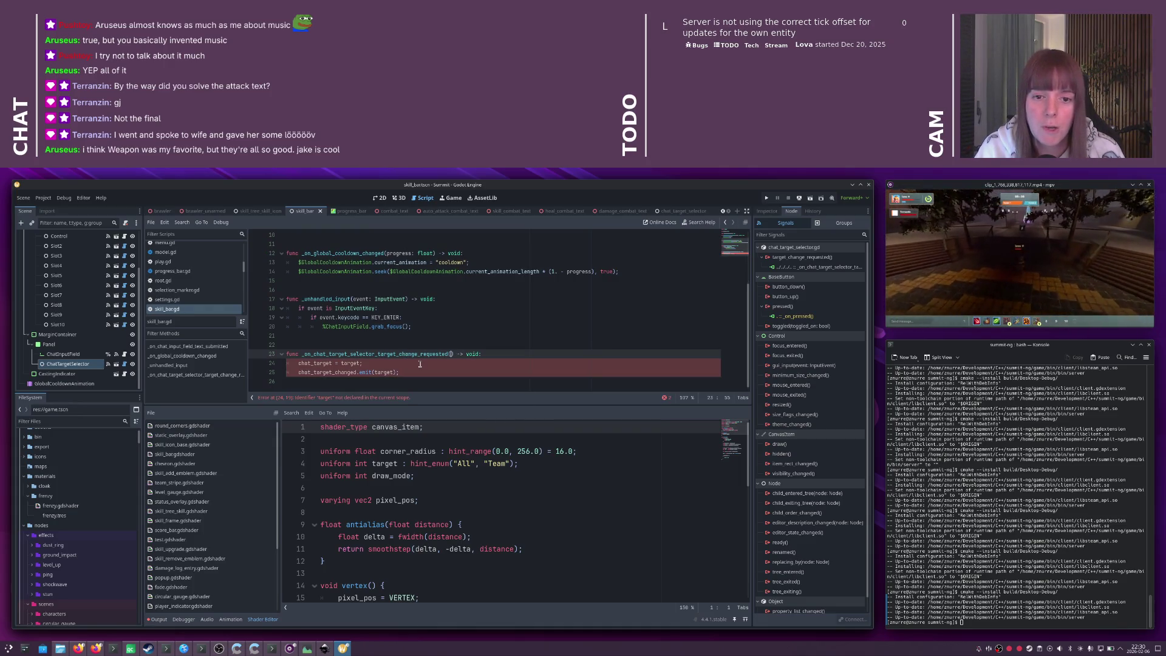
# - Make the handler set 'chat_target = !chat_target' and emit chat_target, then save
pyautogui.click(344, 363)
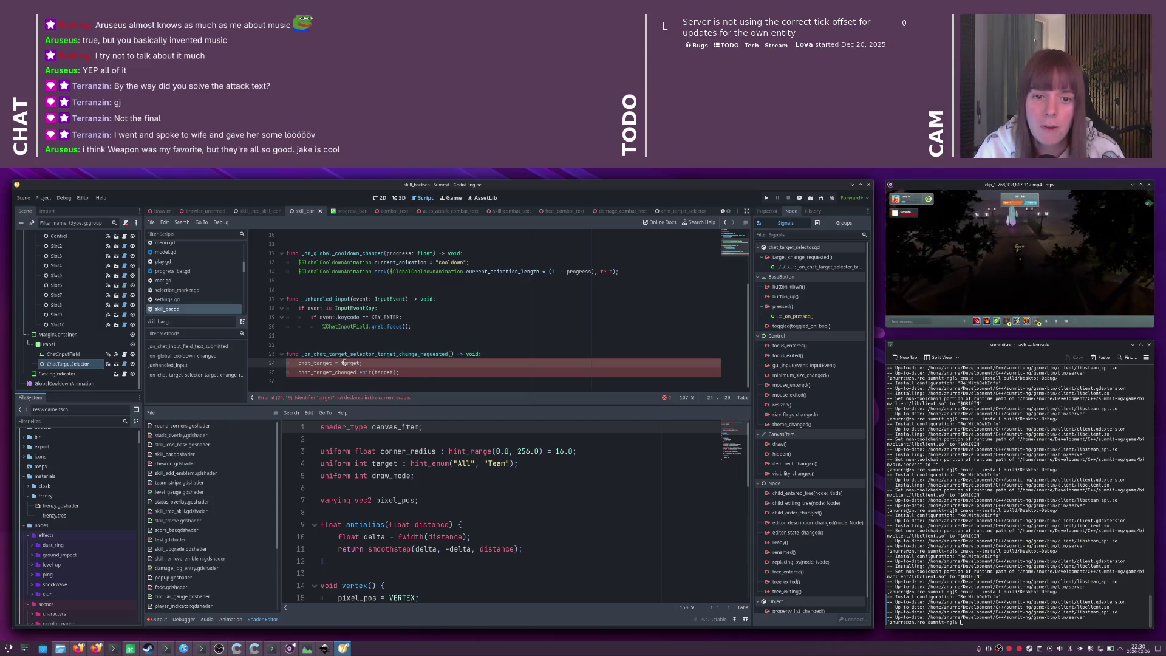
pyautogui.write('!chat_')
pyautogui.press('End')
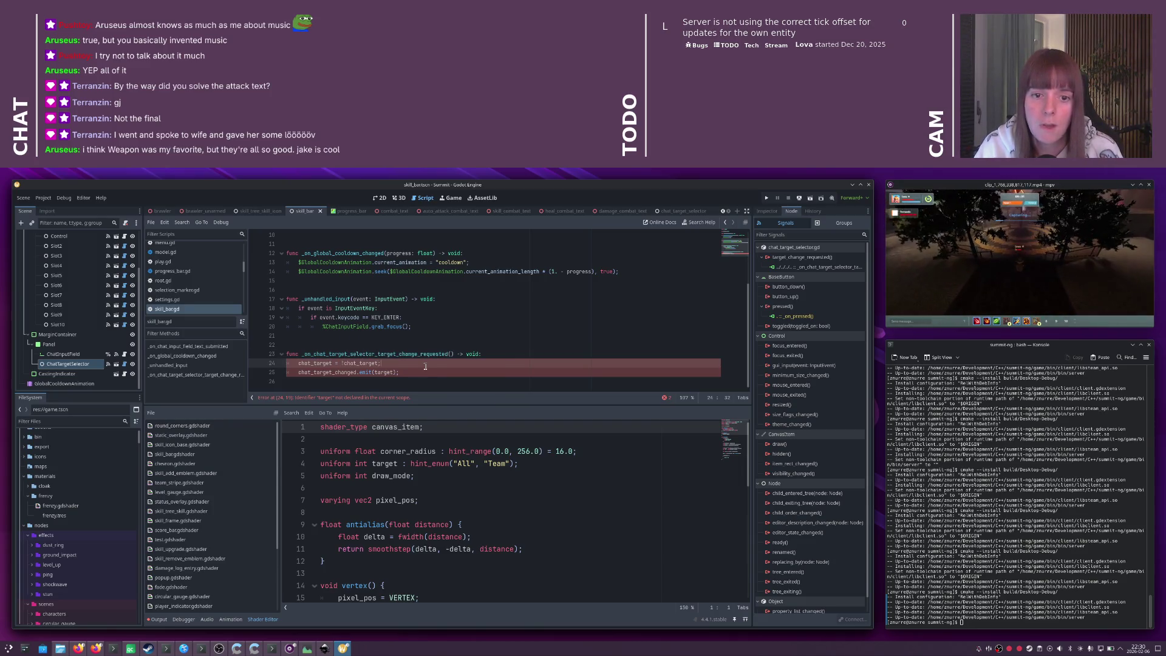
pyautogui.click(327, 372)
pyautogui.doubleClick(381, 372)
pyautogui.write('chat_target')
pyautogui.hotkey('ctrl', 's')
pyautogui.click(393, 362)
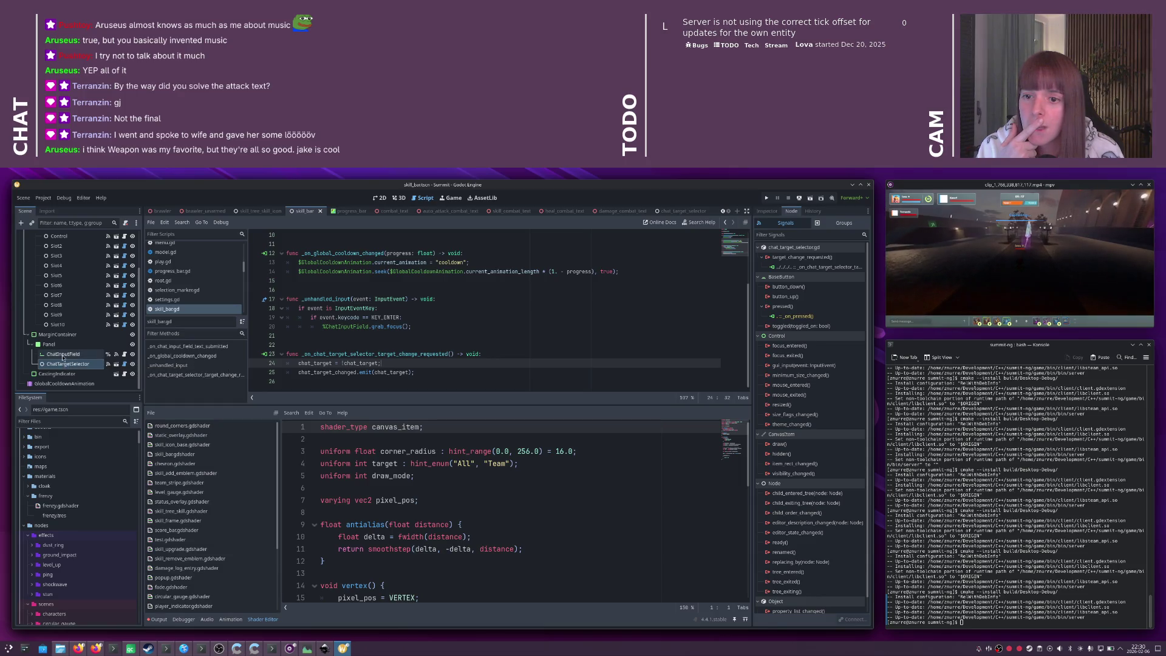
pyautogui.click(63, 354)
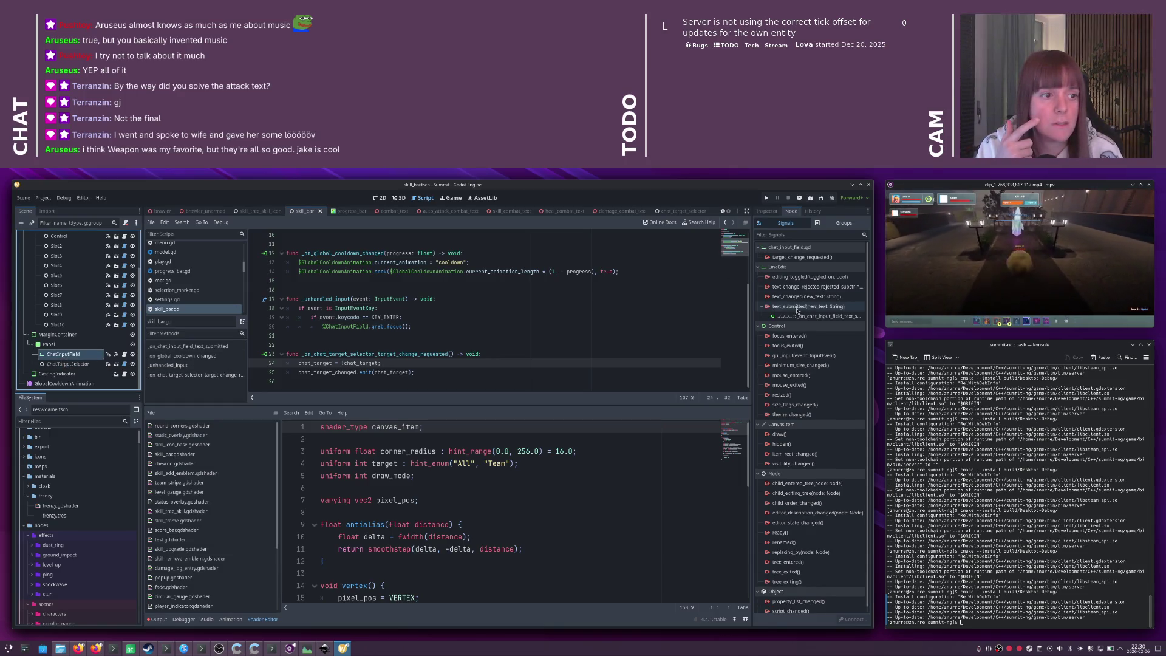
# - Connect target_change_requested to _on_chat_target_selector_target_change_requested, save, and launch the game
pyautogui.doubleClick(802, 257)
pyautogui.scroll(10, 418, 389)
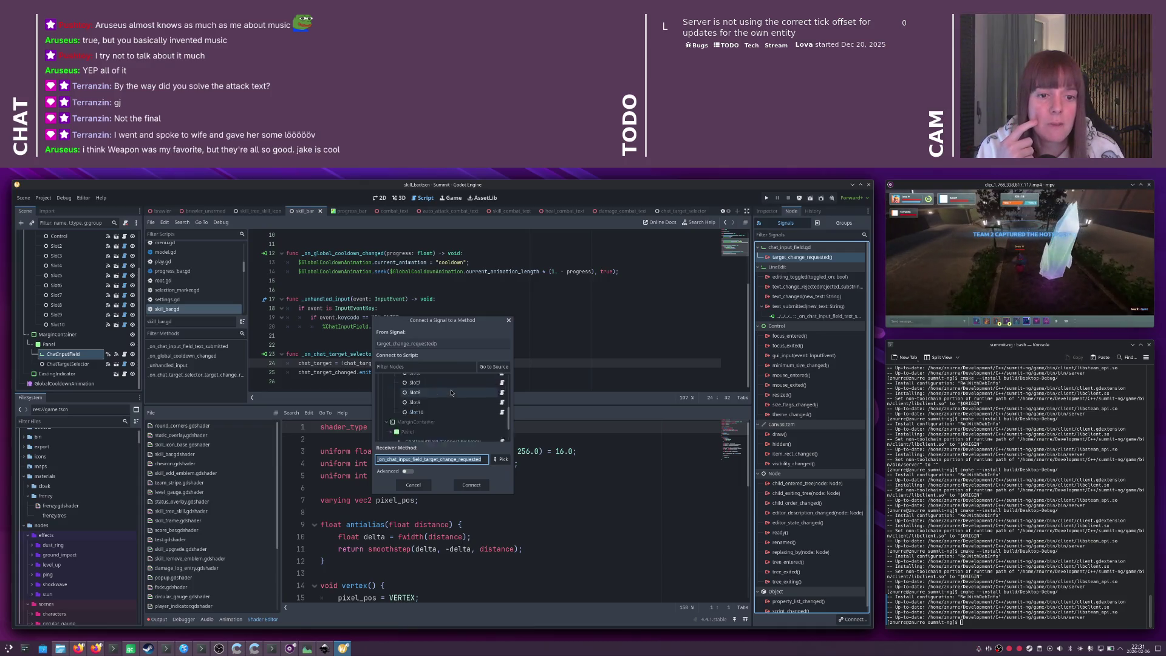
pyautogui.click(501, 459)
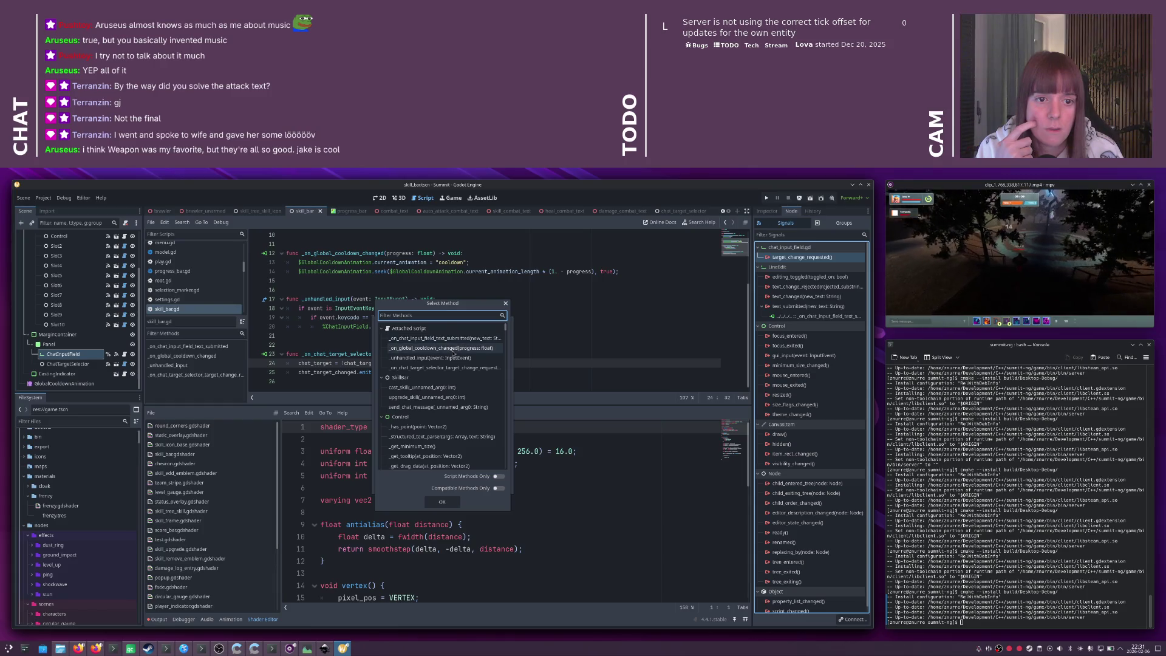
pyautogui.doubleClick(443, 367)
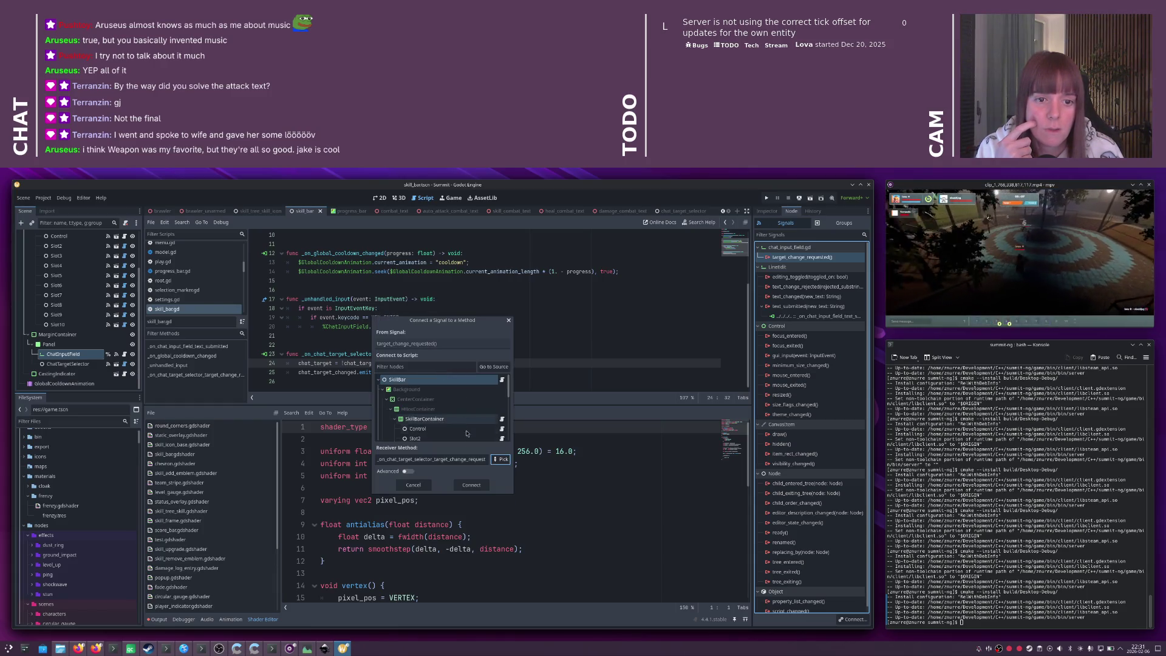
pyautogui.click(471, 484)
pyautogui.hotkey('ctrl', 's')
pyautogui.click(433, 354)
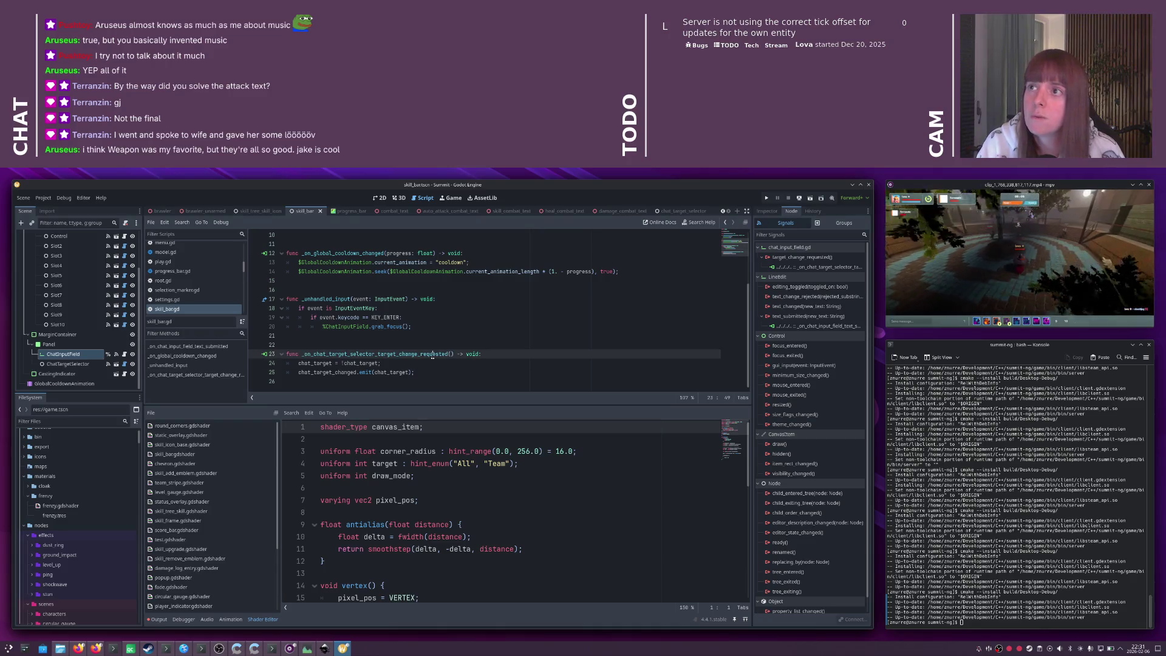
pyautogui.press('F5')
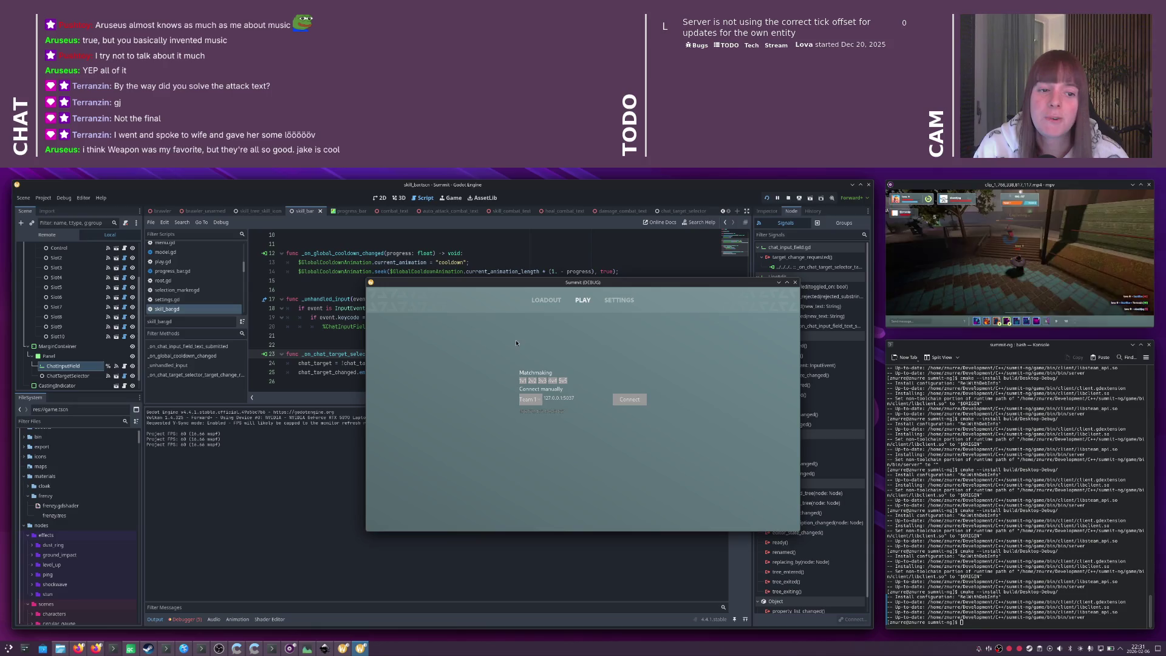
pyautogui.click(640, 399)
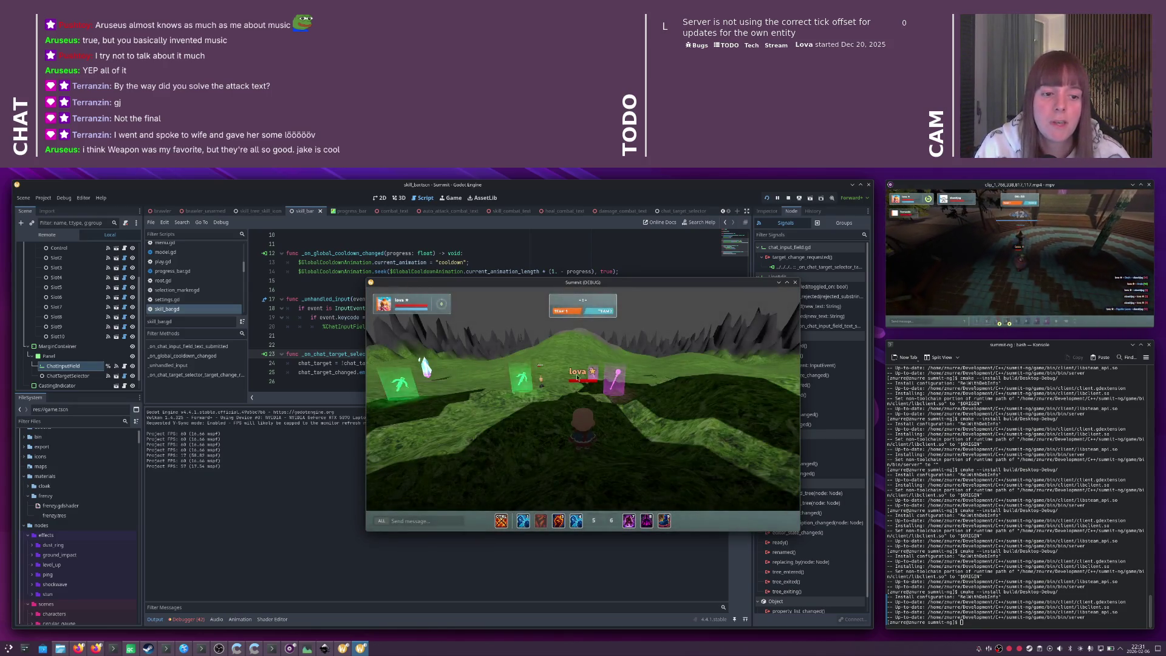
pyautogui.moveTo(571, 375)
pyautogui.mouseDown()
pyautogui.moveTo(656, 376)
pyautogui.moveTo(595, 380)
pyautogui.mouseUp()
pyautogui.press('s')
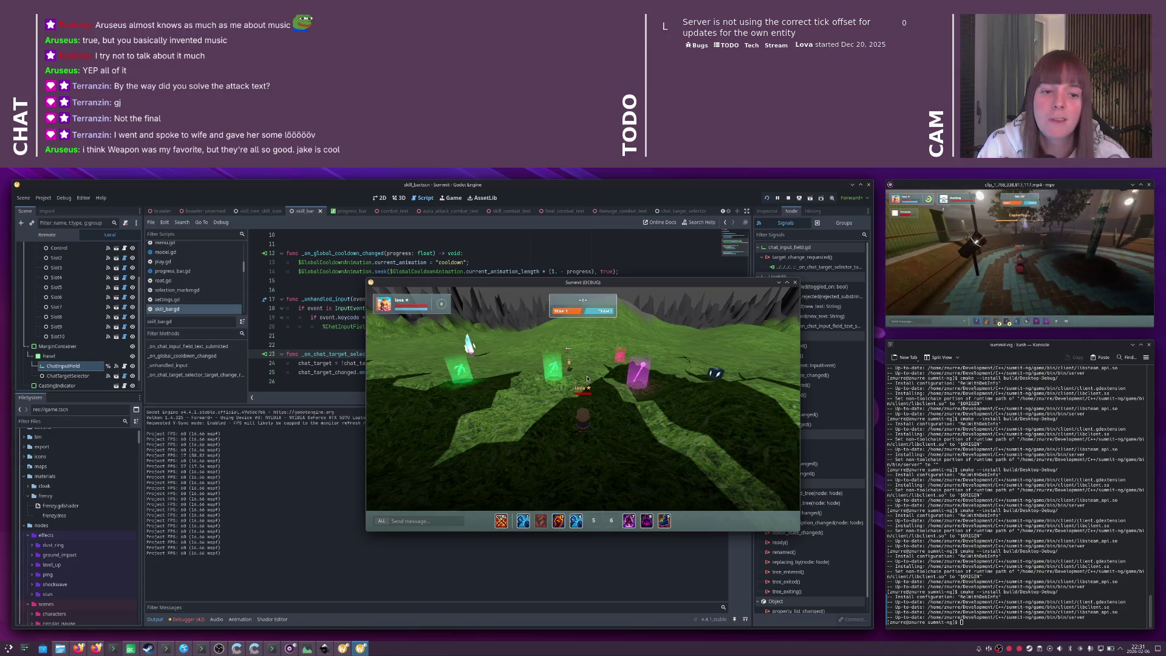
pyautogui.press('Tab')
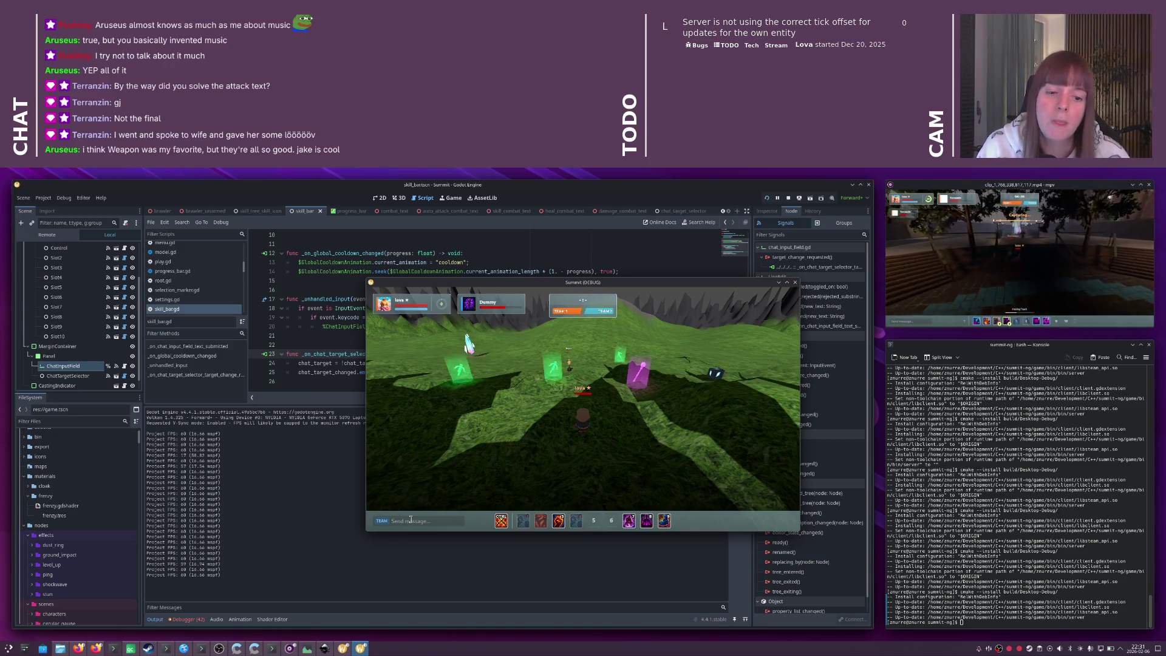
pyautogui.press('Tab')
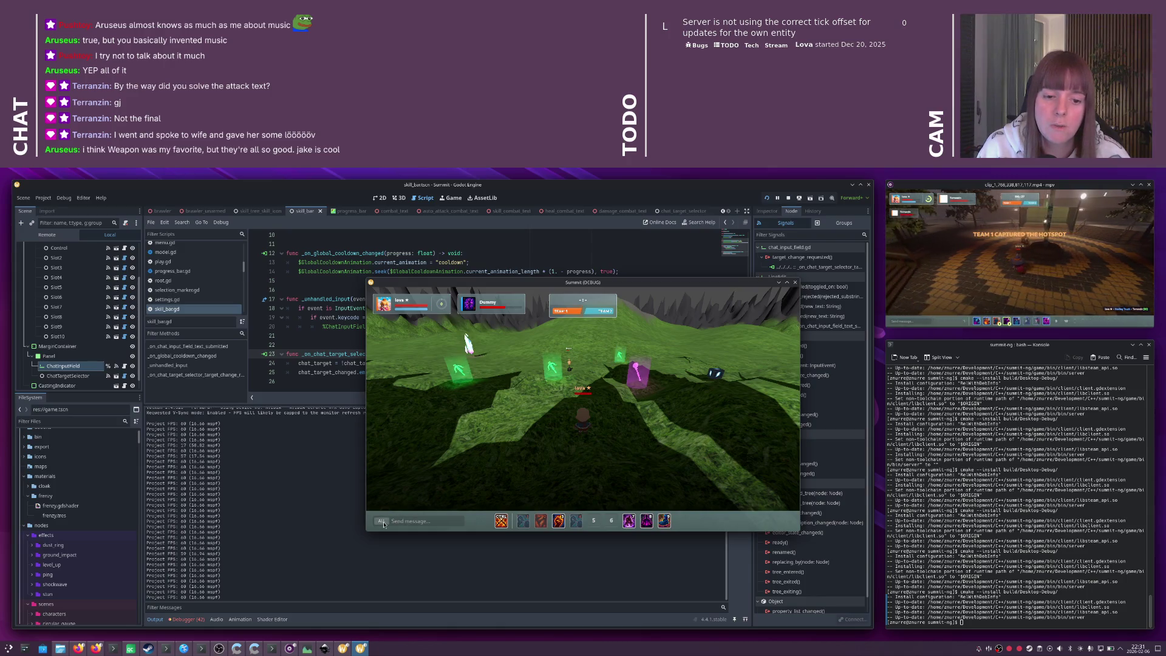
pyautogui.click(384, 521)
pyautogui.click(383, 521)
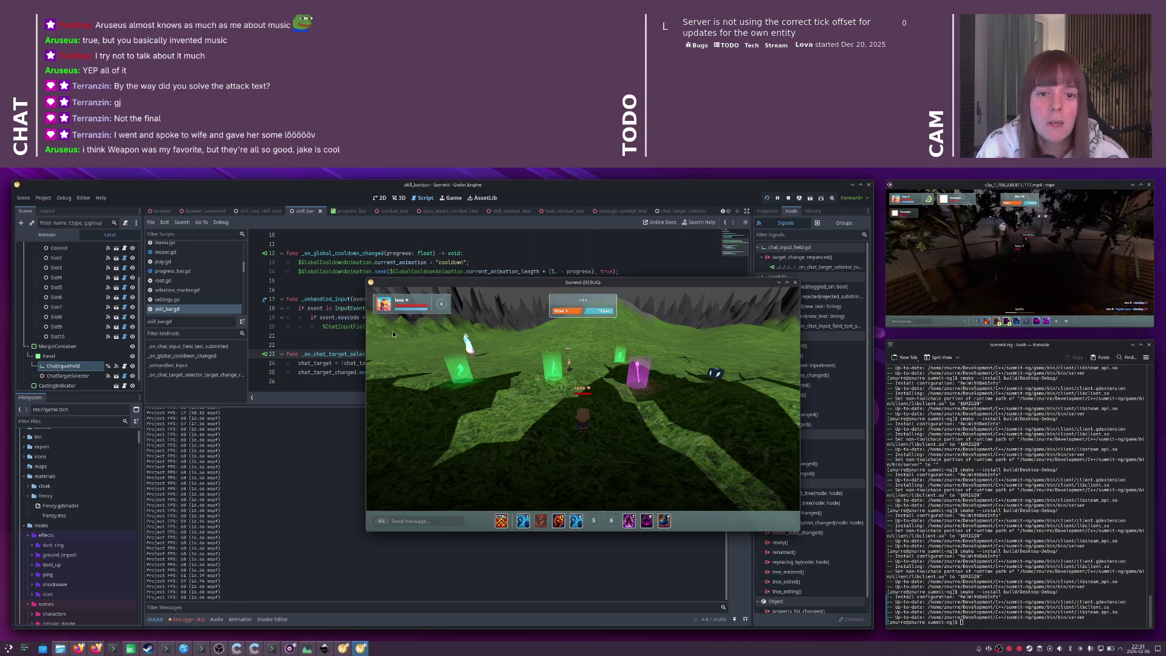
pyautogui.hotkey('alt', 'F4')
pyautogui.click(421, 363)
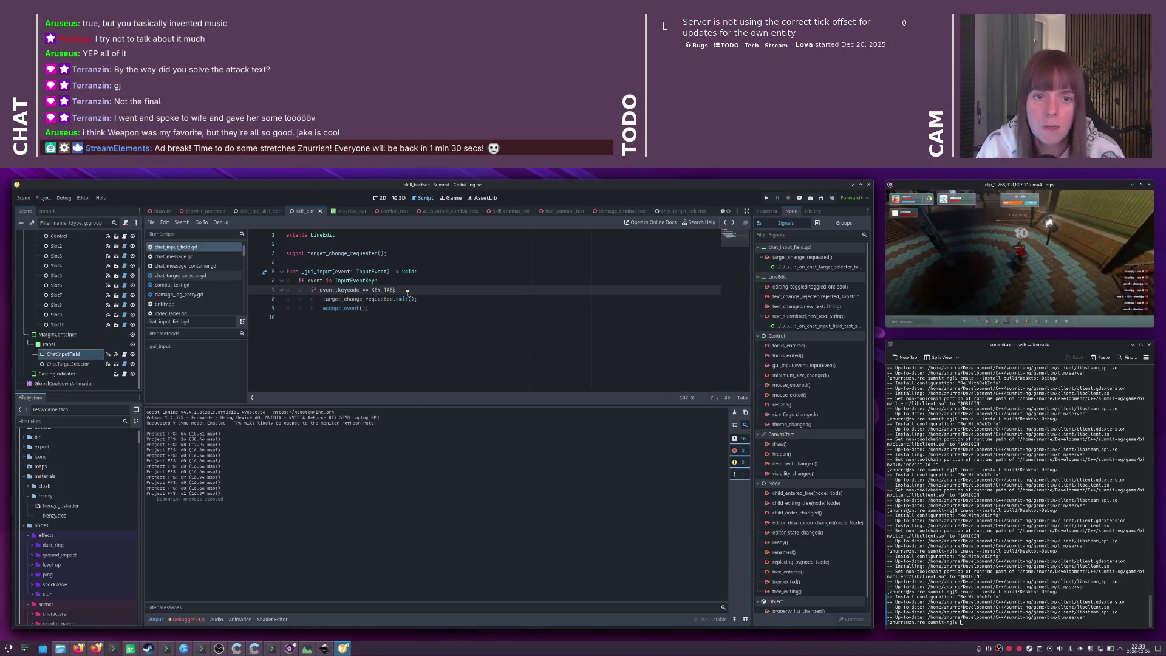
# - Add '&& event.is_pressed' to line 7's Tab check and read the is_pressed documentation
pyautogui.write('&& event.i')
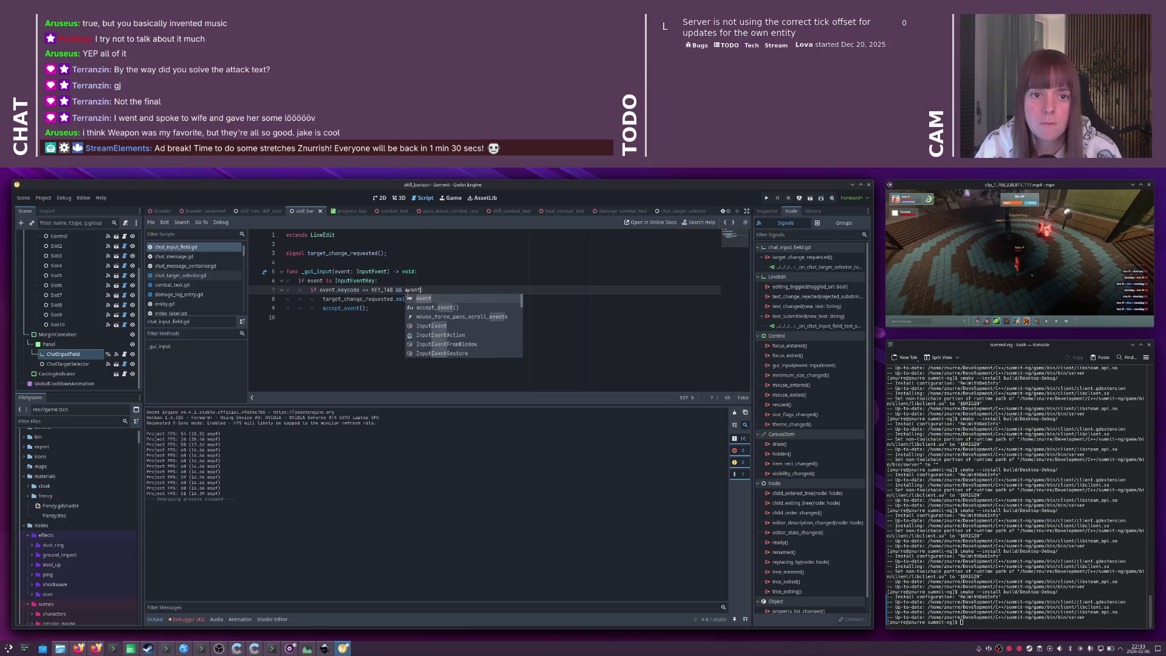
pyautogui.write('s_p')
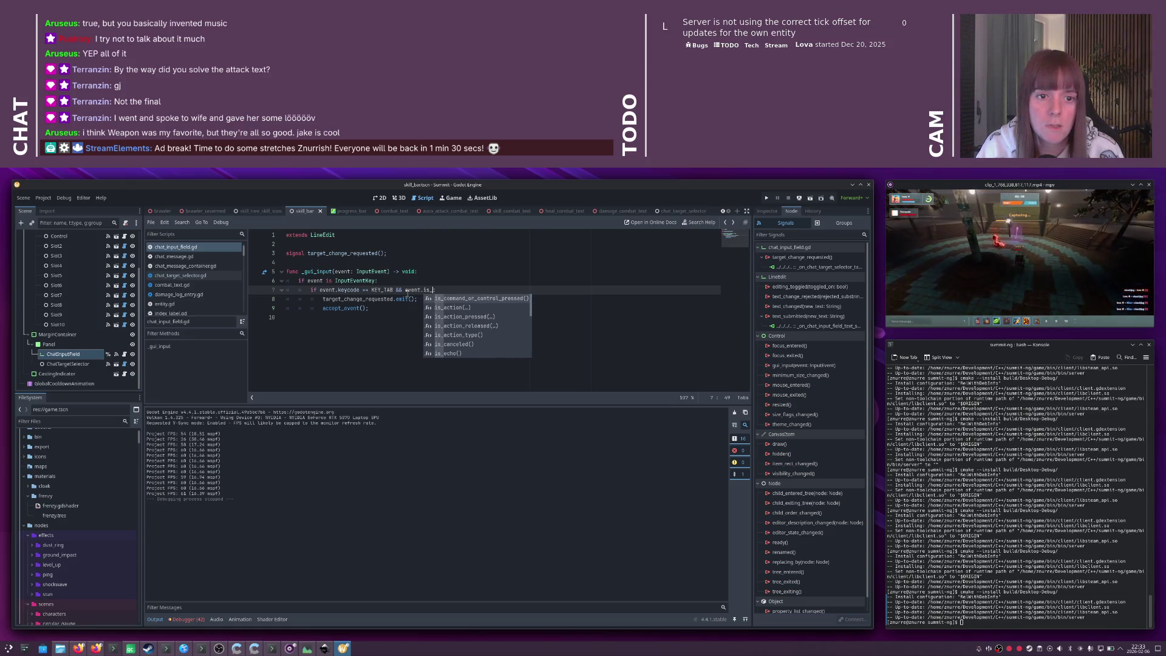
pyautogui.press('BackSpace')
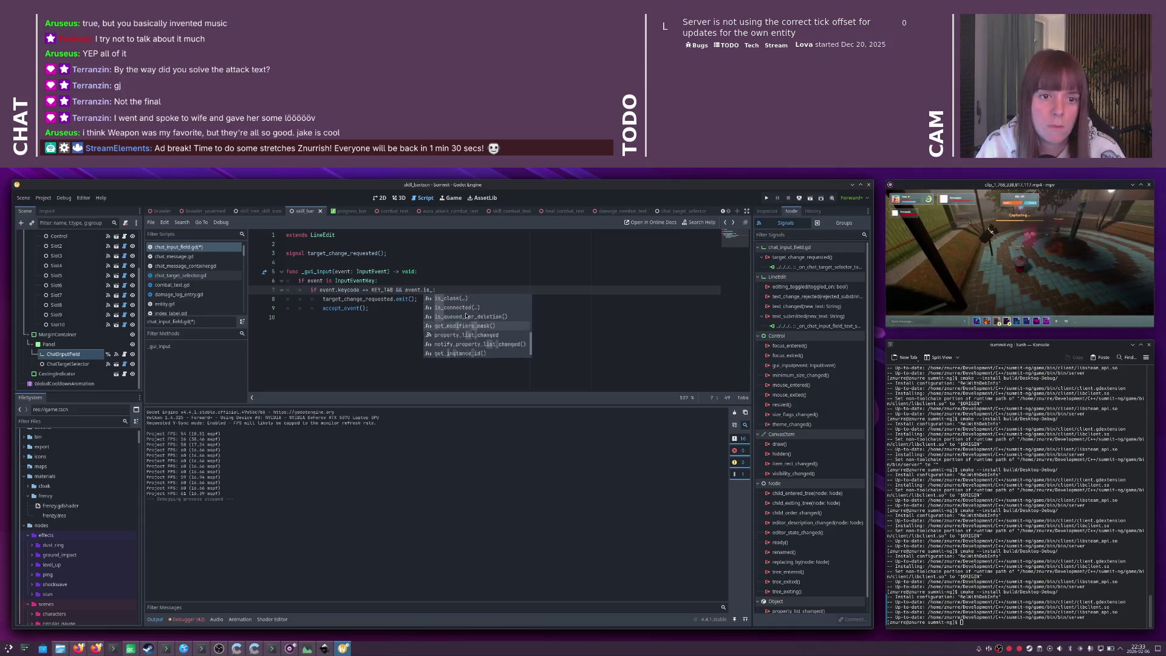
pyautogui.write('pr')
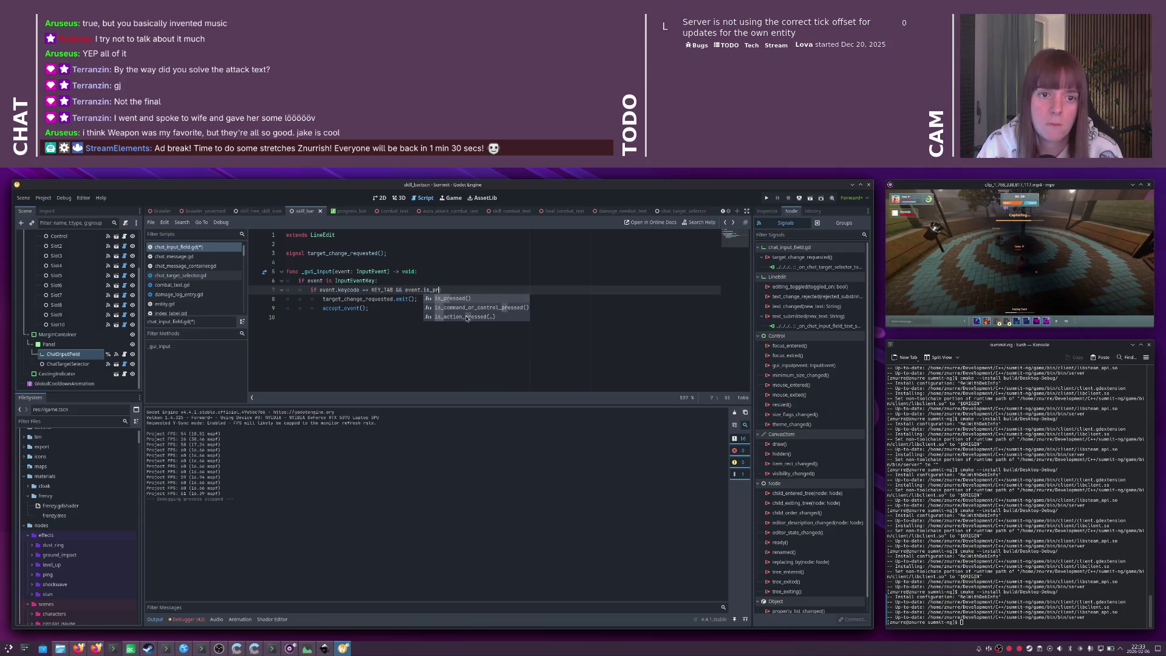
pyautogui.press('Return')
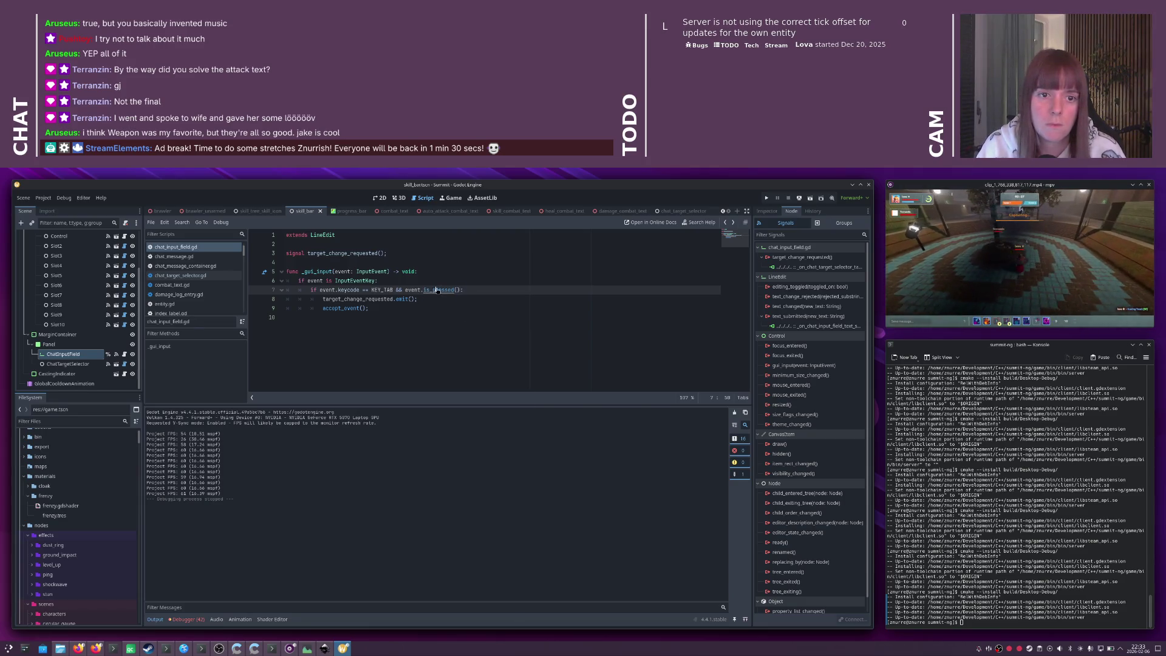
pyautogui.keyDown('ctrl'); pyautogui.click(440, 291); pyautogui.keyUp('ctrl')
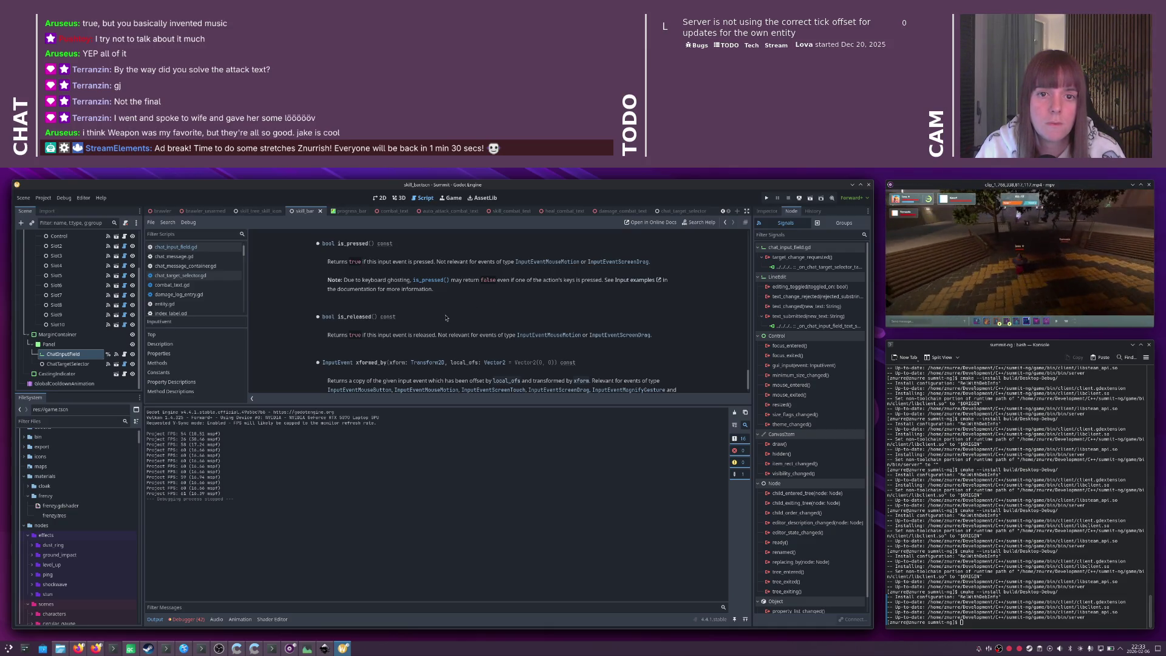
pyautogui.hotkey('ctrl', 'w')
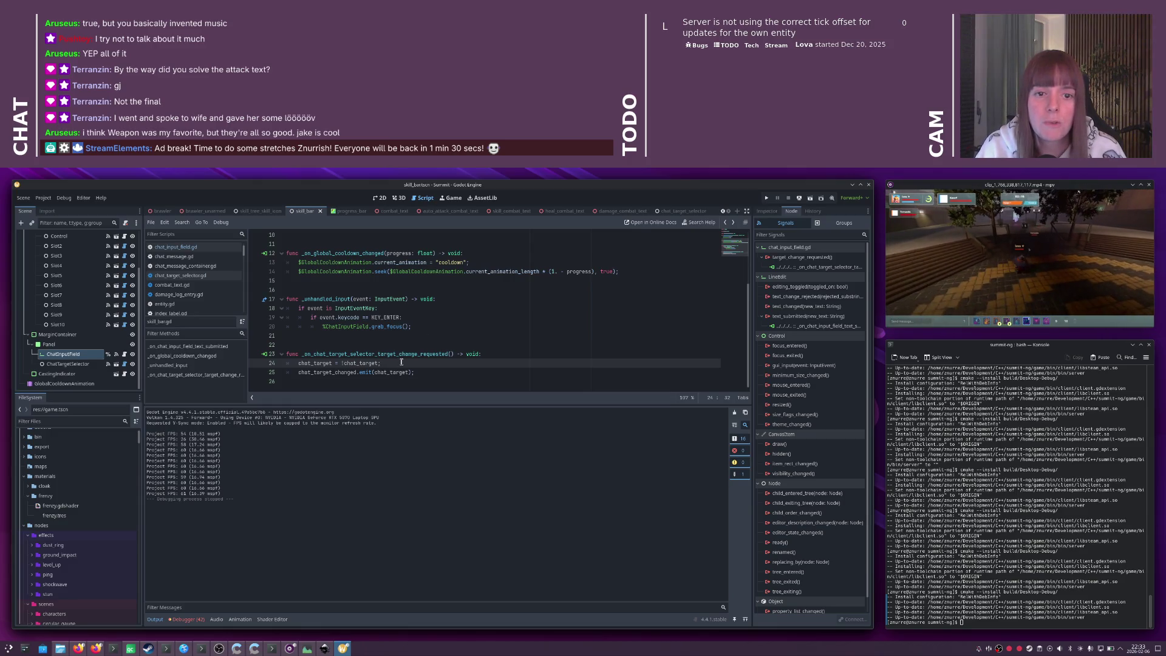
pyautogui.hotkey('ctrl', 'w')
# - Change the check to event.is_release() and launch the game to test it
pyautogui.doubleClick(436, 289)
pyautogui.write('release')
pyautogui.press('End')
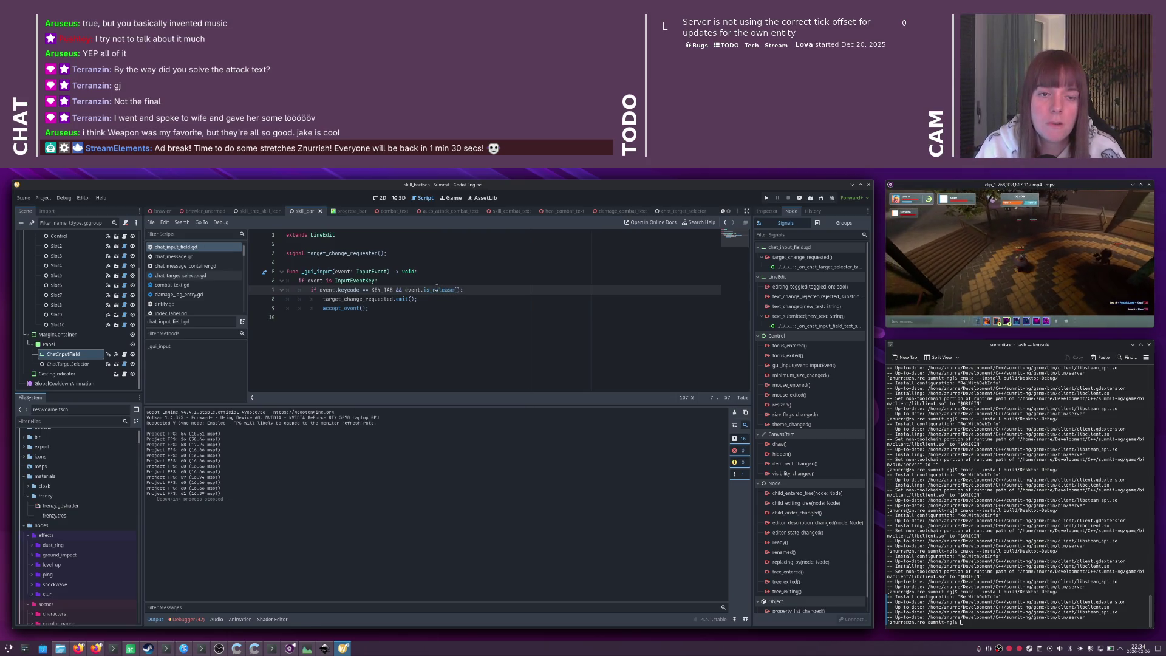
pyautogui.press('F5')
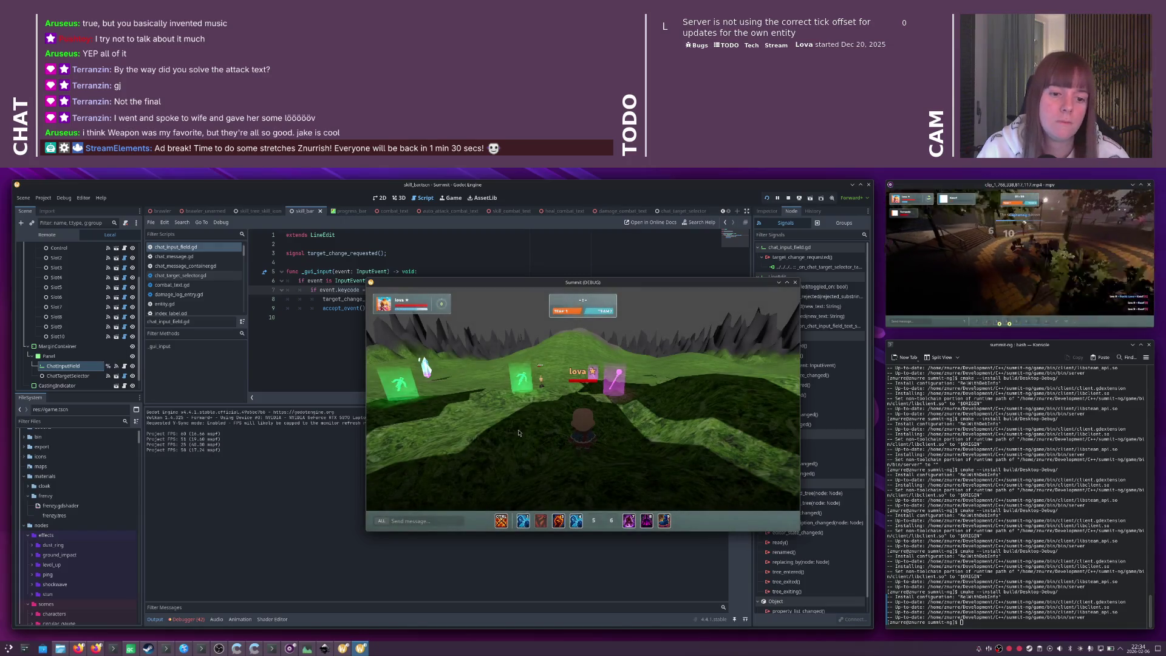
# - Press Tab in game to hit the is_release error, then switch to the Firefox docs
pyautogui.press('Tab')
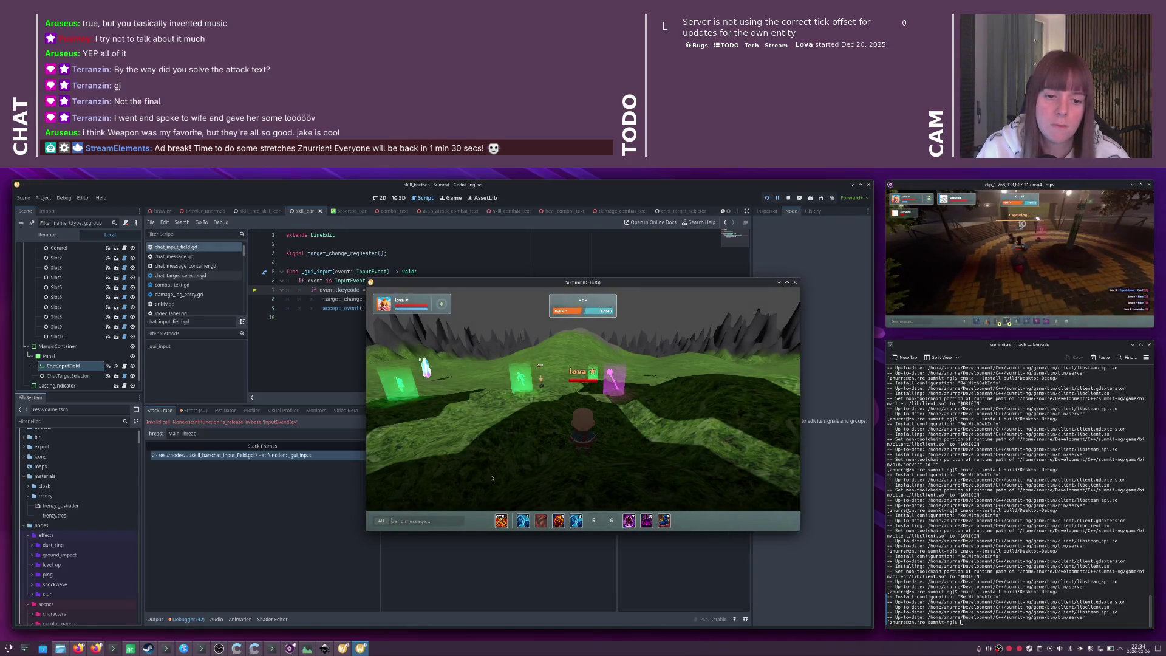
pyautogui.click(316, 302)
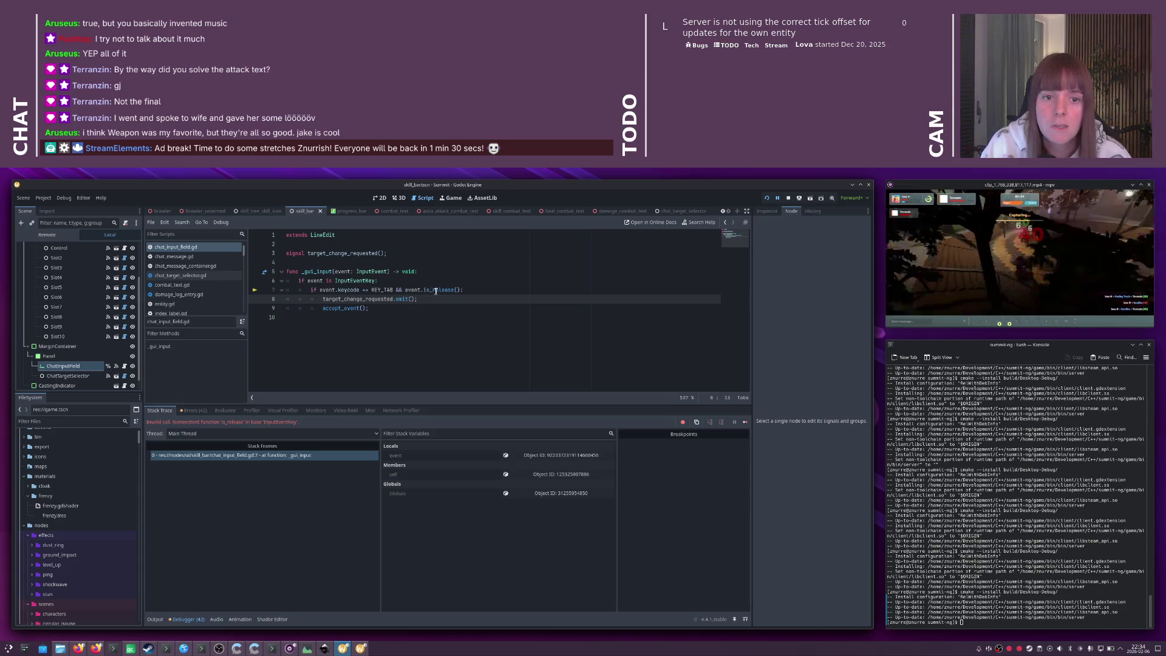
pyautogui.hotkey('alt', 'Tab')
pyautogui.hotkey('alt', 'Tab')
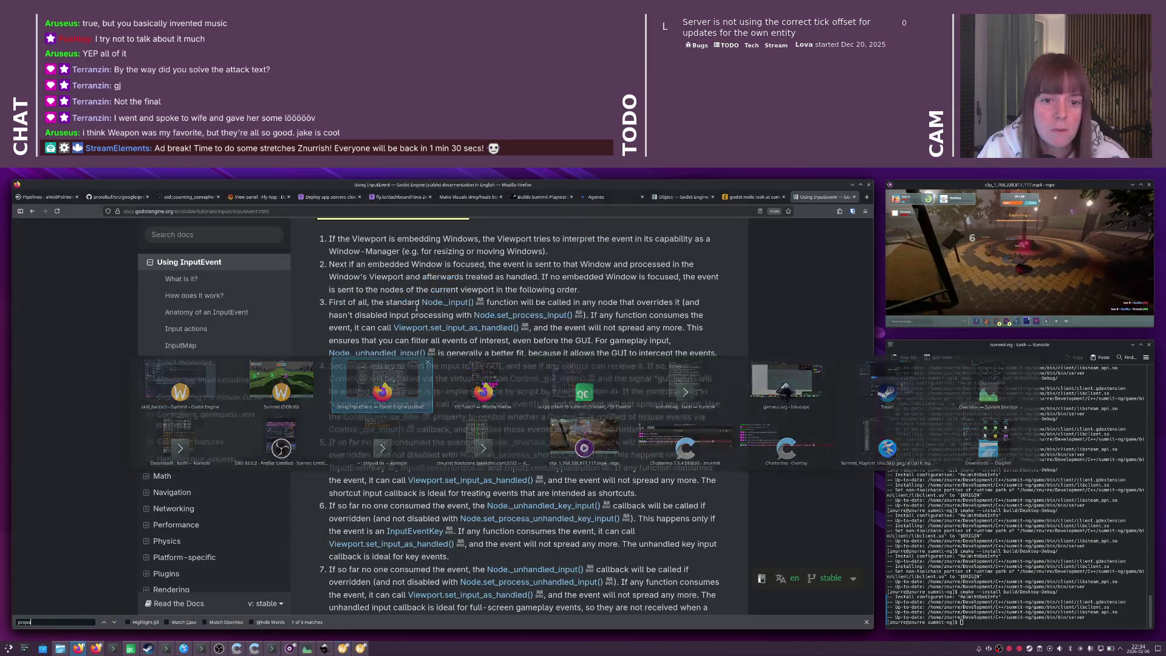
# - Search the docs for 'inputeventkey' and locate the pressed property on the InputEventKey page
pyautogui.click(241, 239)
pyautogui.write('inputeventkey')
pyautogui.press('Return')
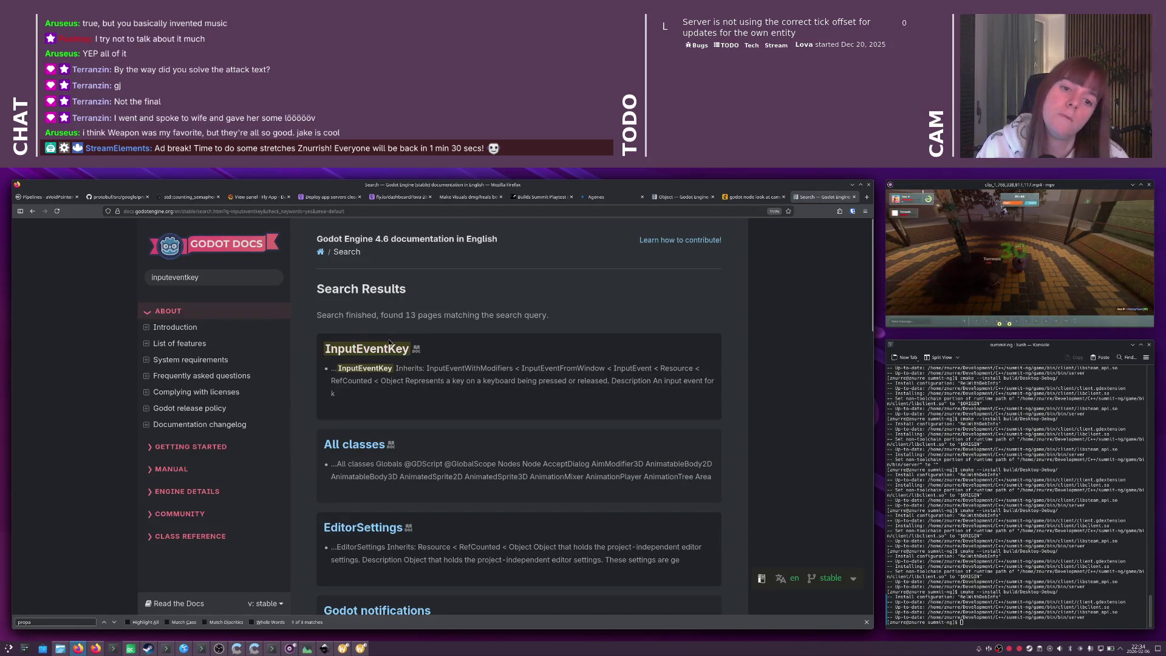
pyautogui.click(389, 345)
pyautogui.scroll(-6, 456, 359)
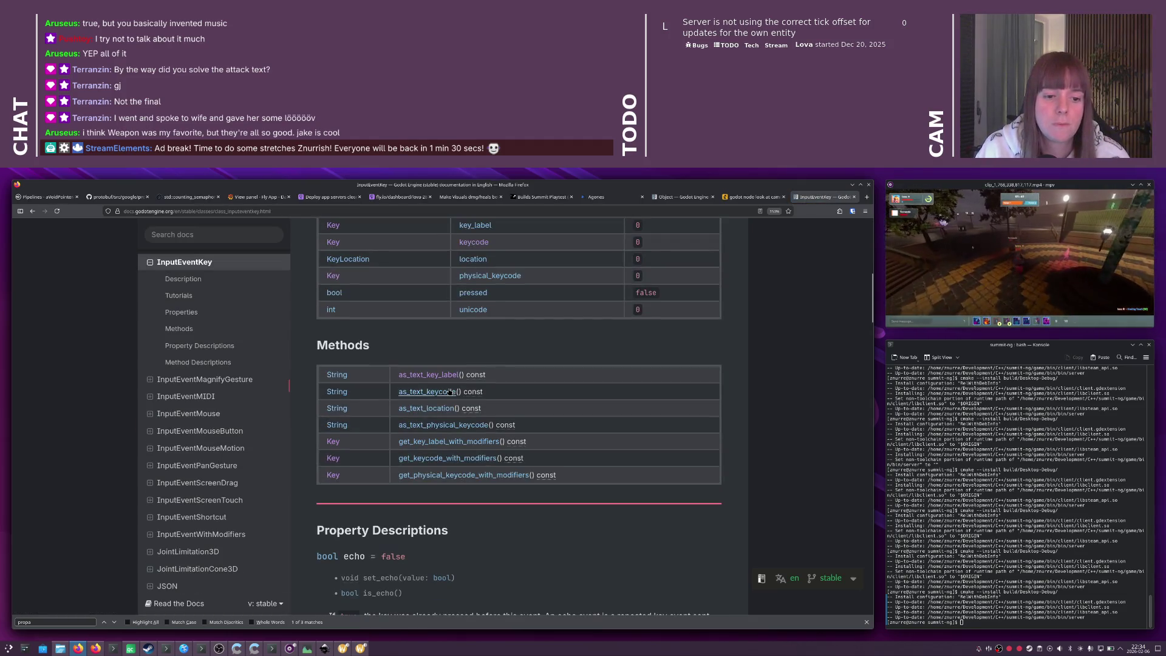
pyautogui.scroll(2, 476, 373)
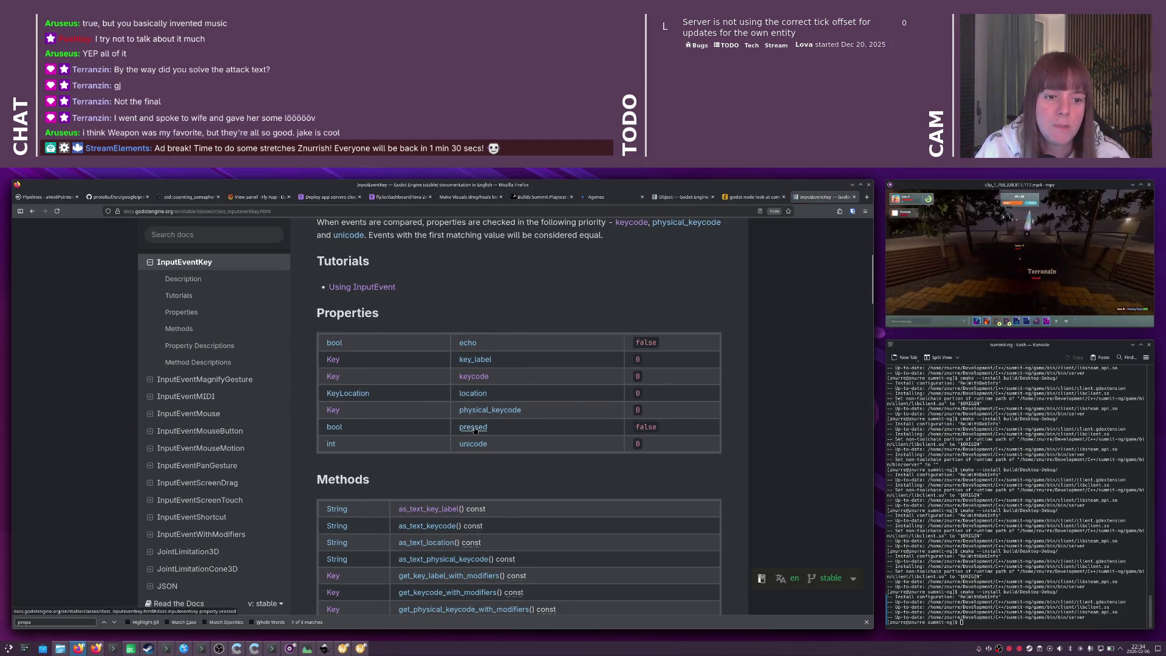
pyautogui.moveTo(488, 428); pyautogui.dragTo(463, 428)
pyautogui.hotkey('alt', 'Tab')
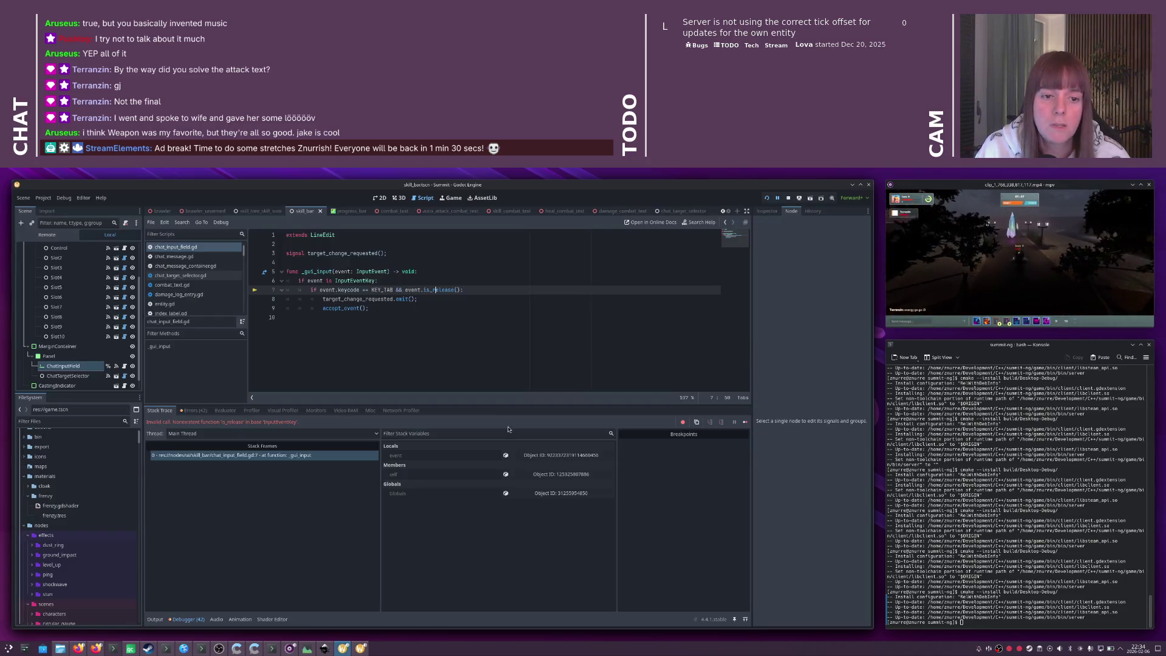
# - Replace is_release() with event.pressed on line 7, run the game and connect to the server
pyautogui.doubleClick(442, 291)
pyautogui.write('pressed')
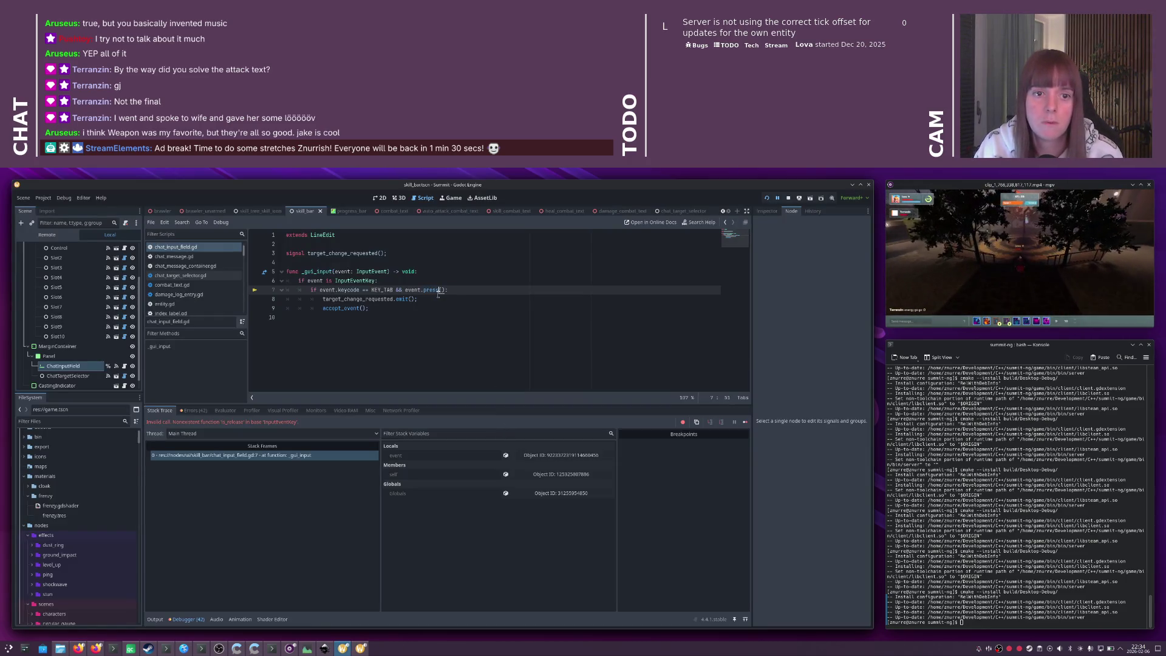
pyautogui.press('BackSpace')
pyautogui.press('BackSpace')
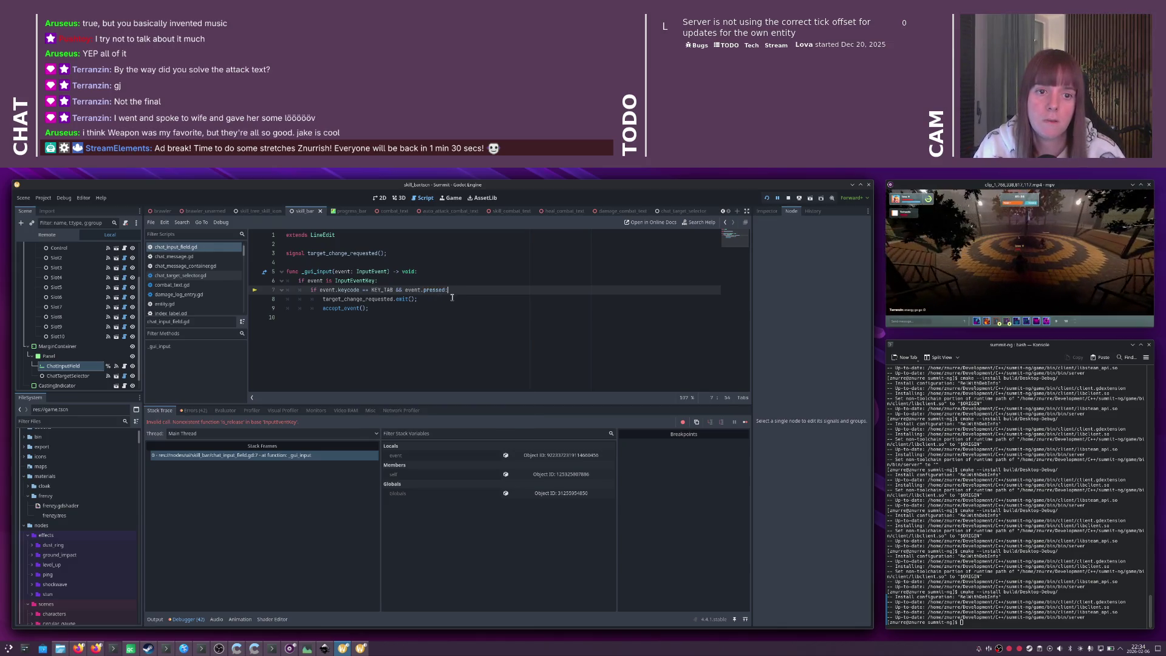
pyautogui.click(452, 298)
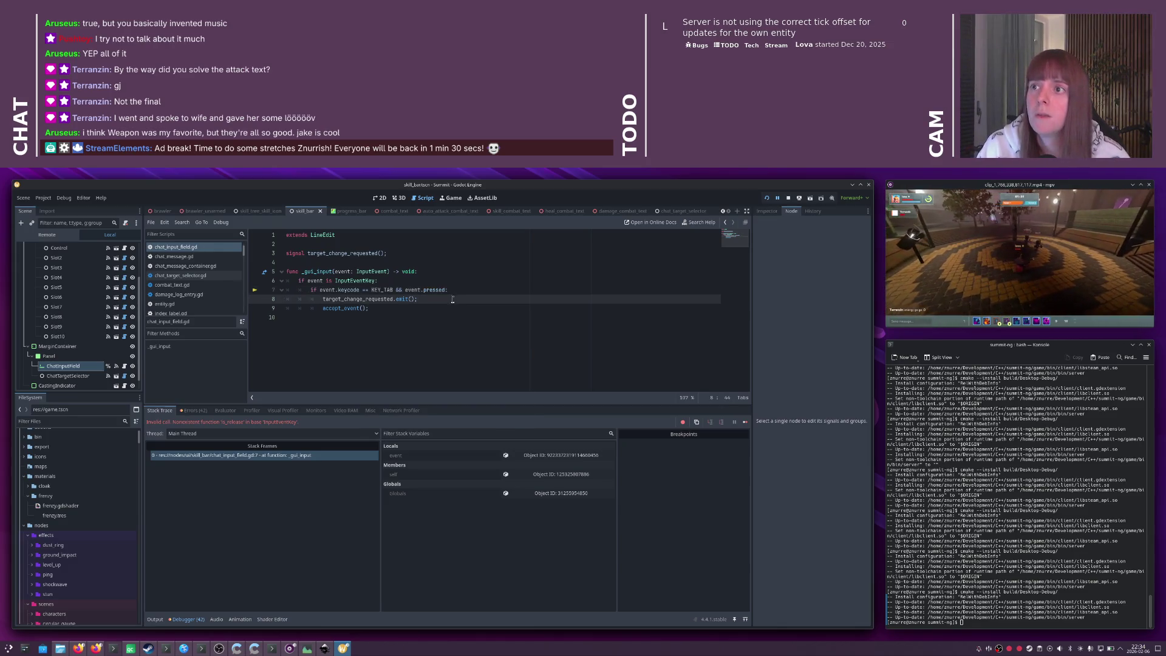
pyautogui.press('F5')
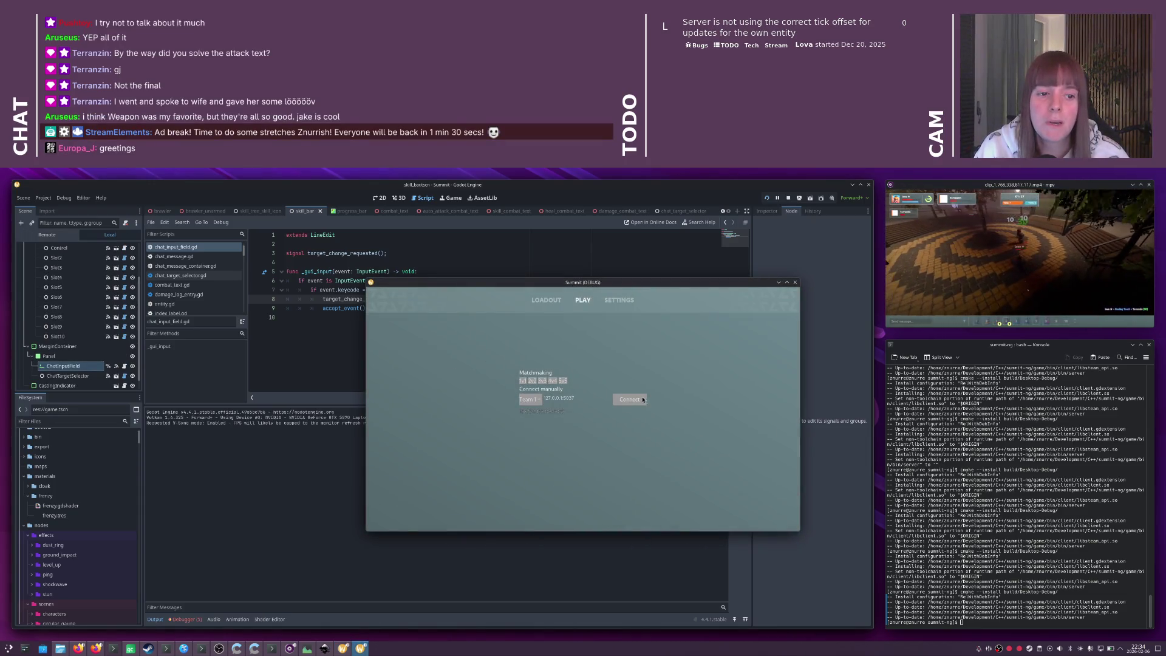
pyautogui.click(642, 400)
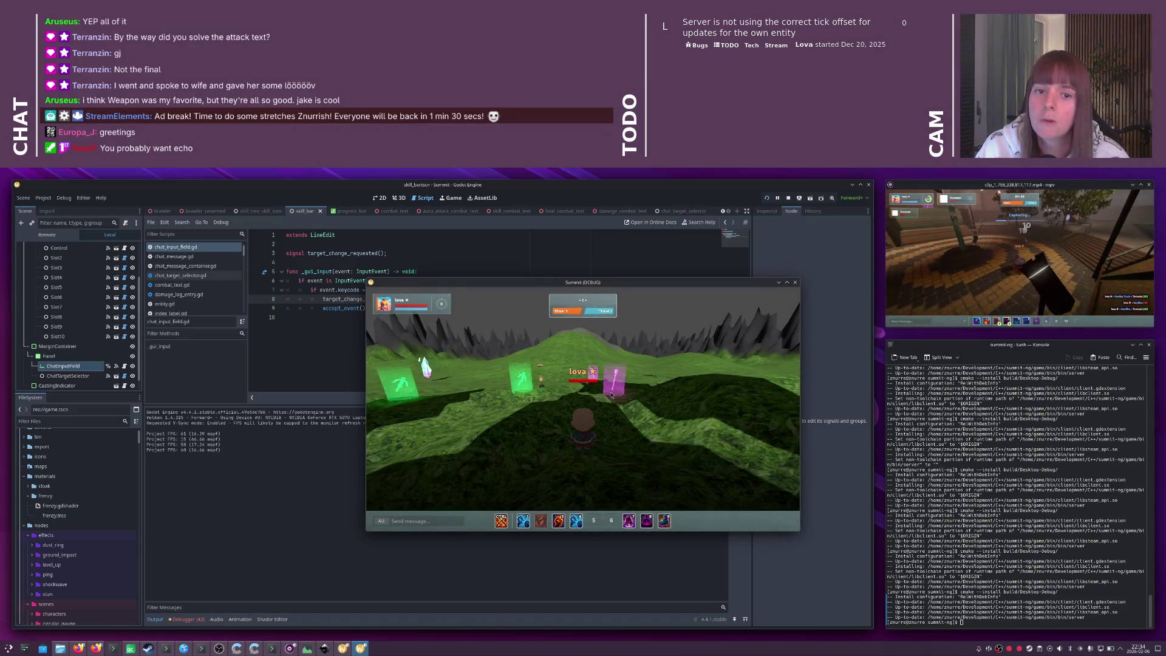
pyautogui.hotkey('alt', 'Tab')
pyautogui.hotkey('alt', 'Tab')
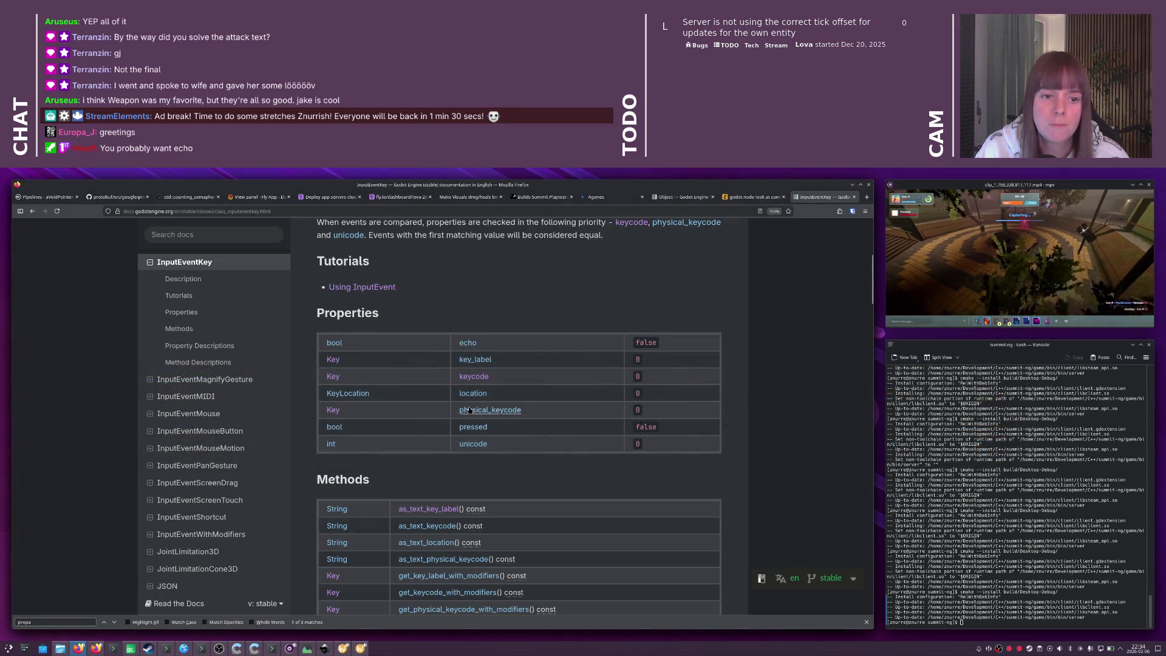
# - Read the echo property description, then append '&& !event.echo' to line 7's Tab condition
pyautogui.click(469, 343)
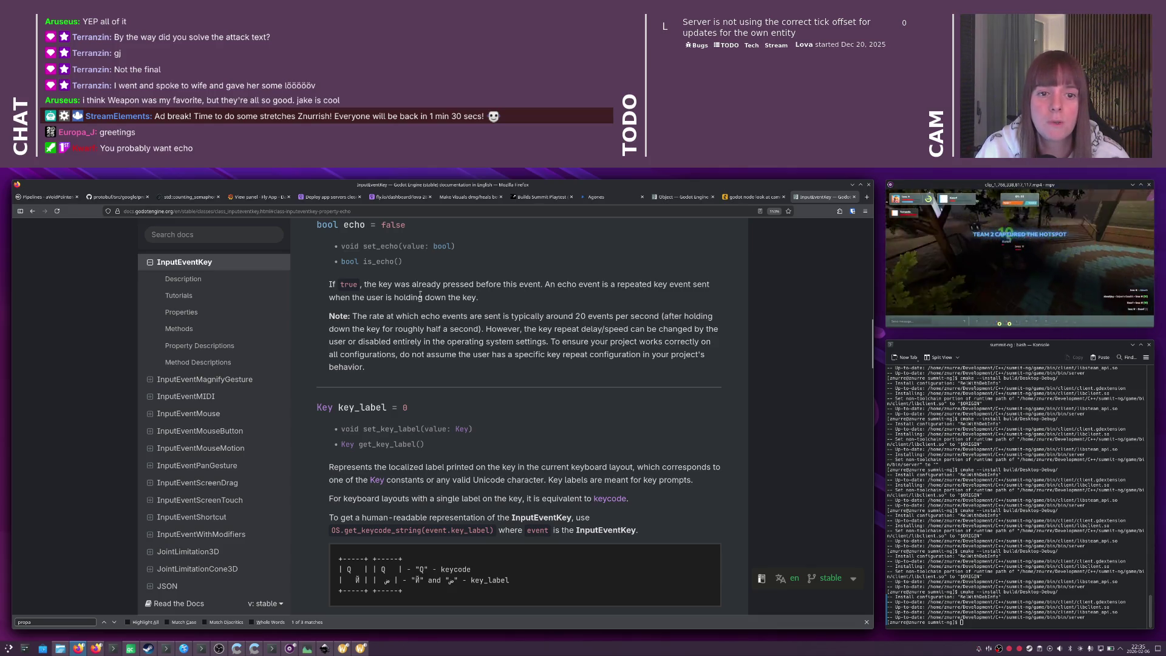
pyautogui.doubleClick(354, 224)
pyautogui.hotkey('alt', 'Tab')
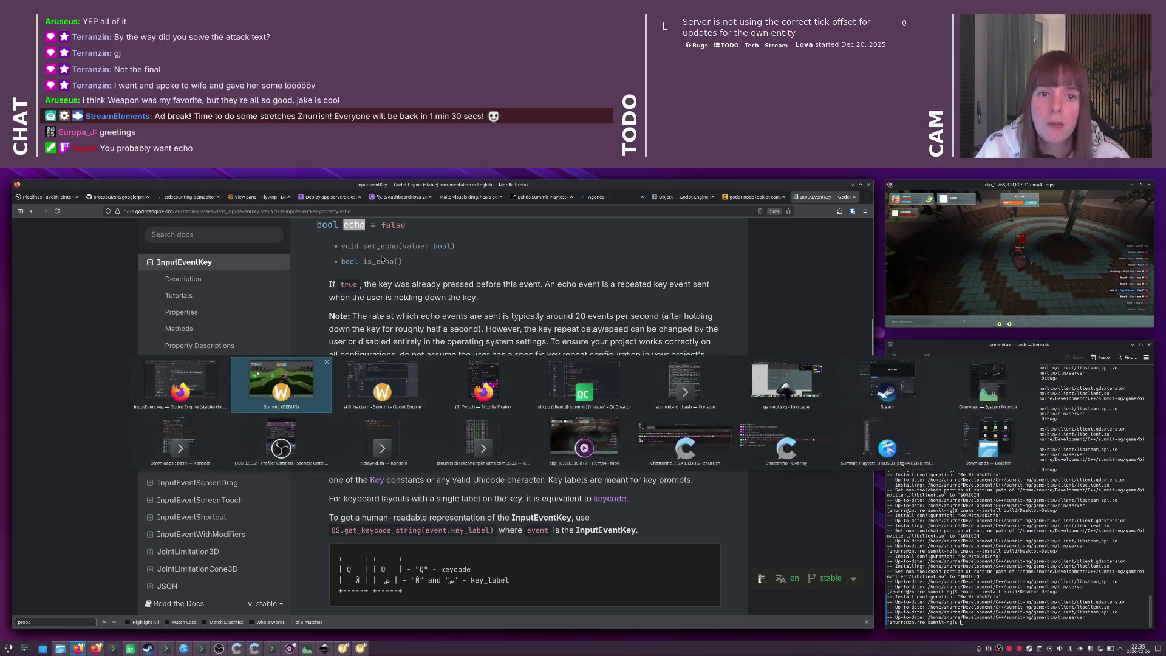
pyautogui.click(481, 292)
pyautogui.press('Left')
pyautogui.write('&& !')
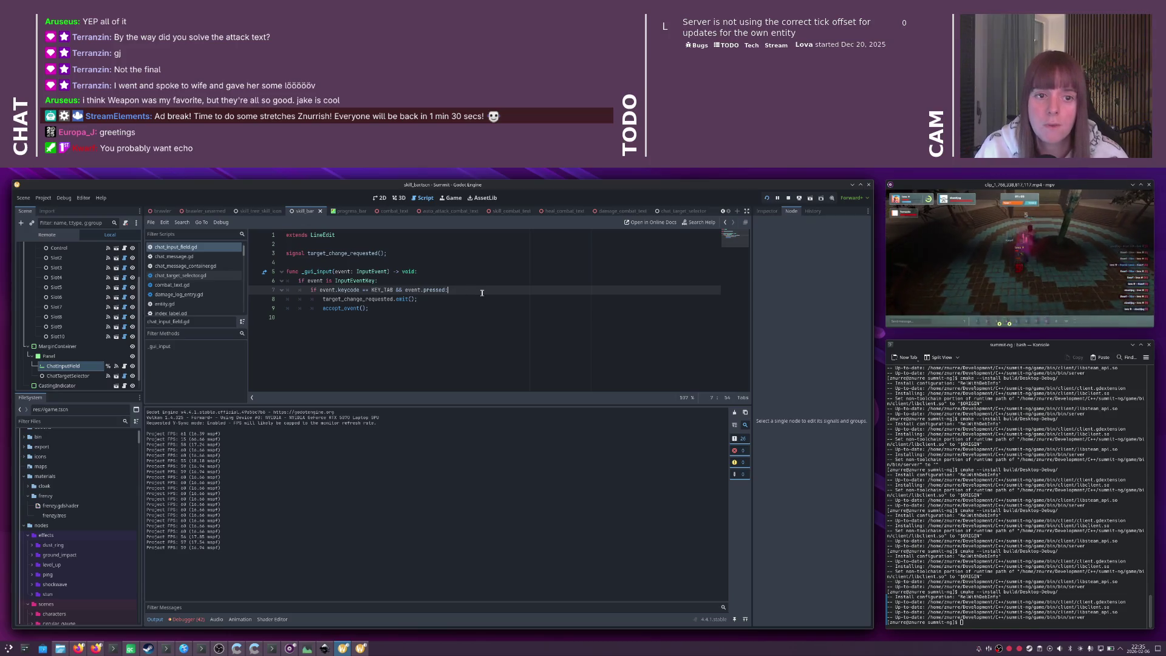
pyautogui.write('event.echo')
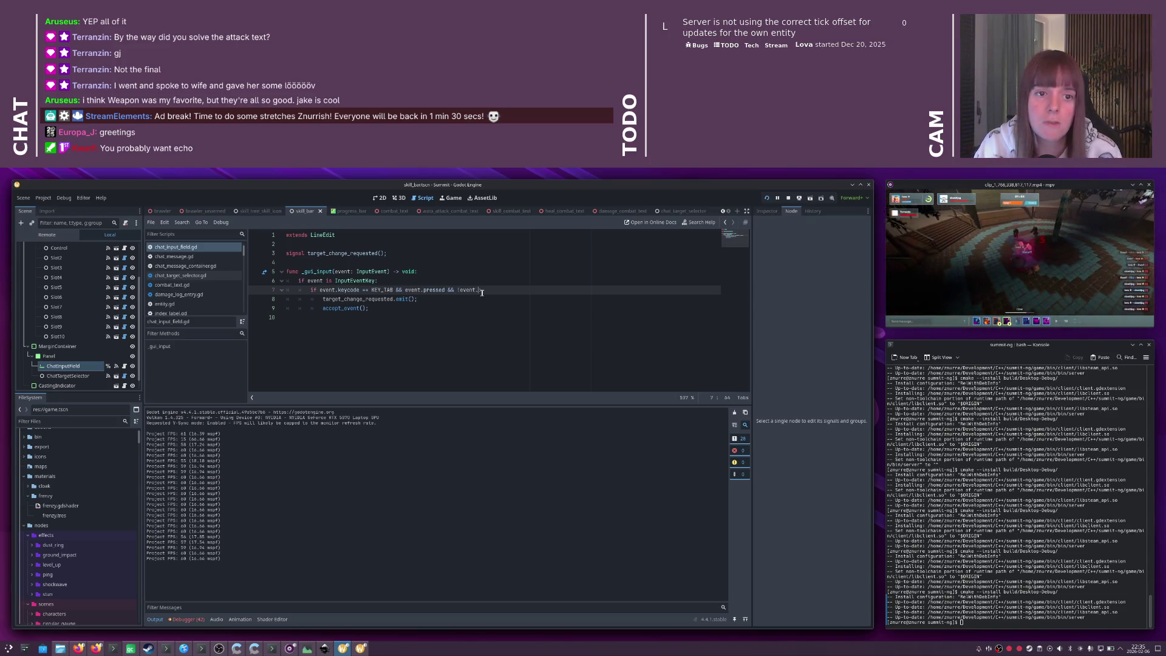
# - Save the script, then in the running game cycle chat between TEAM and ALL and send 'asdasd'
pyautogui.hotkey('ctrl', 's')
pyautogui.hotkey('alt', 'Tab')
pyautogui.hotkey('alt', 'Tab')
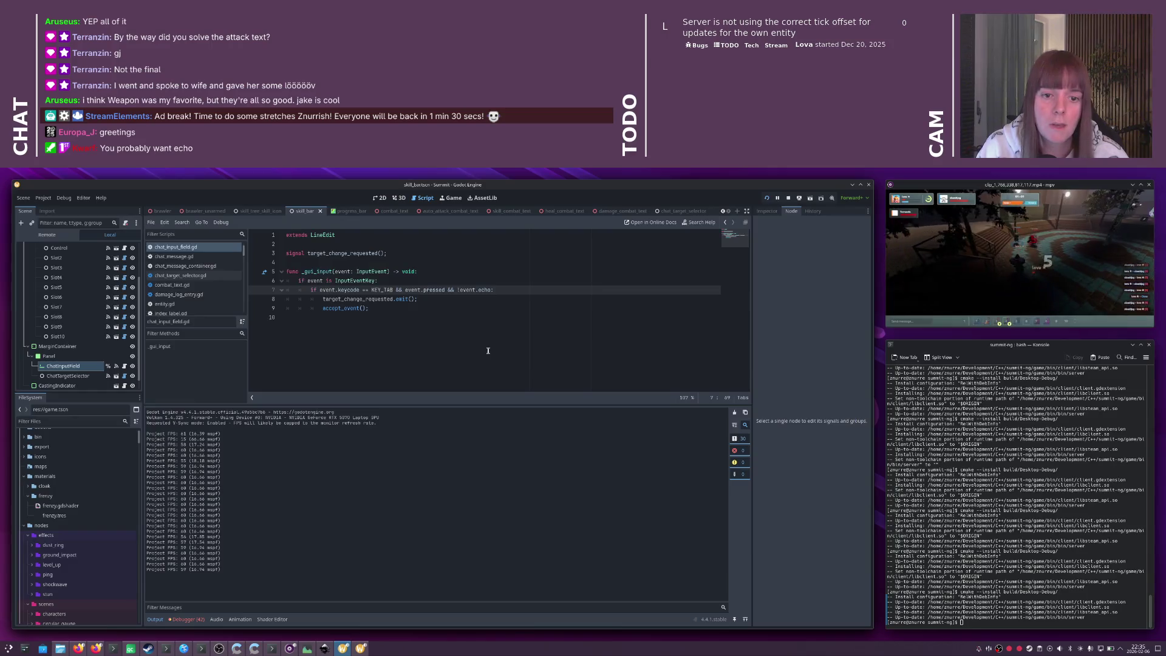
pyautogui.hotkey('alt', 'Tab')
pyautogui.hotkey('alt', 'Tab')
pyautogui.press('Tab')
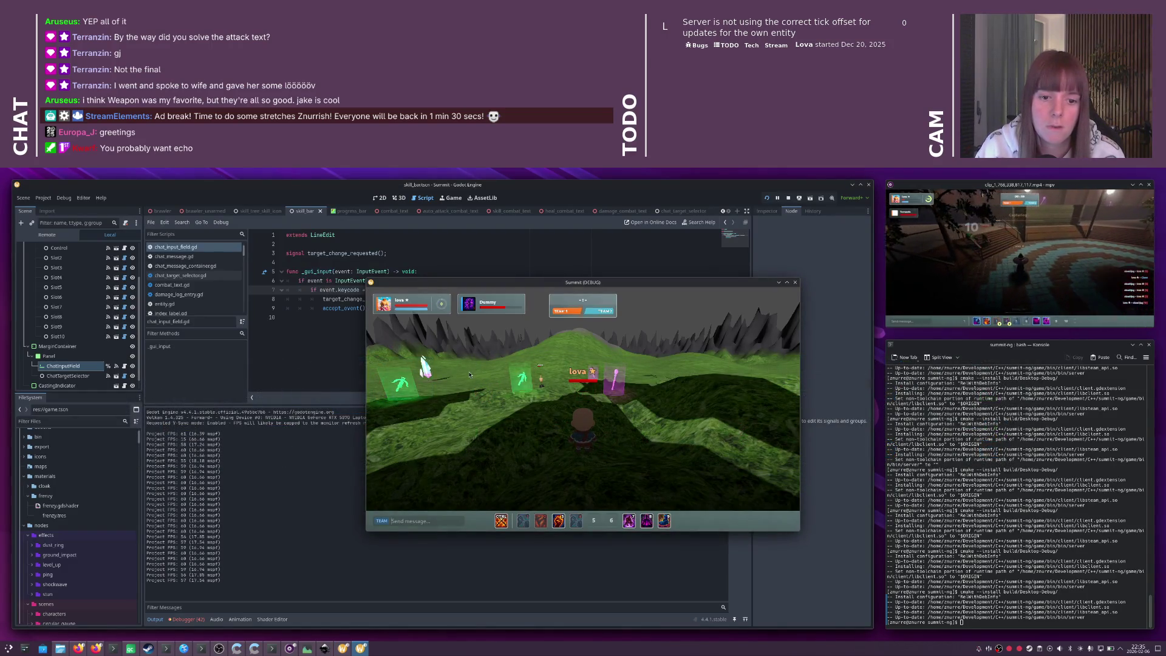
pyautogui.press('Tab')
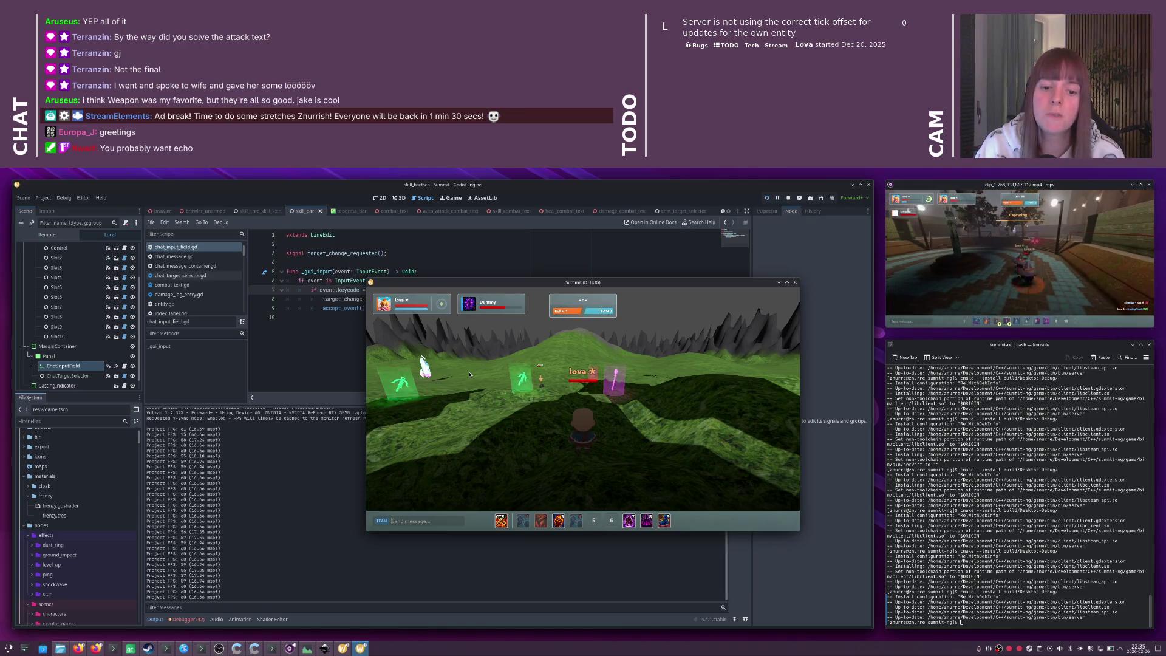
pyautogui.press('Tab')
pyautogui.press('Tab')
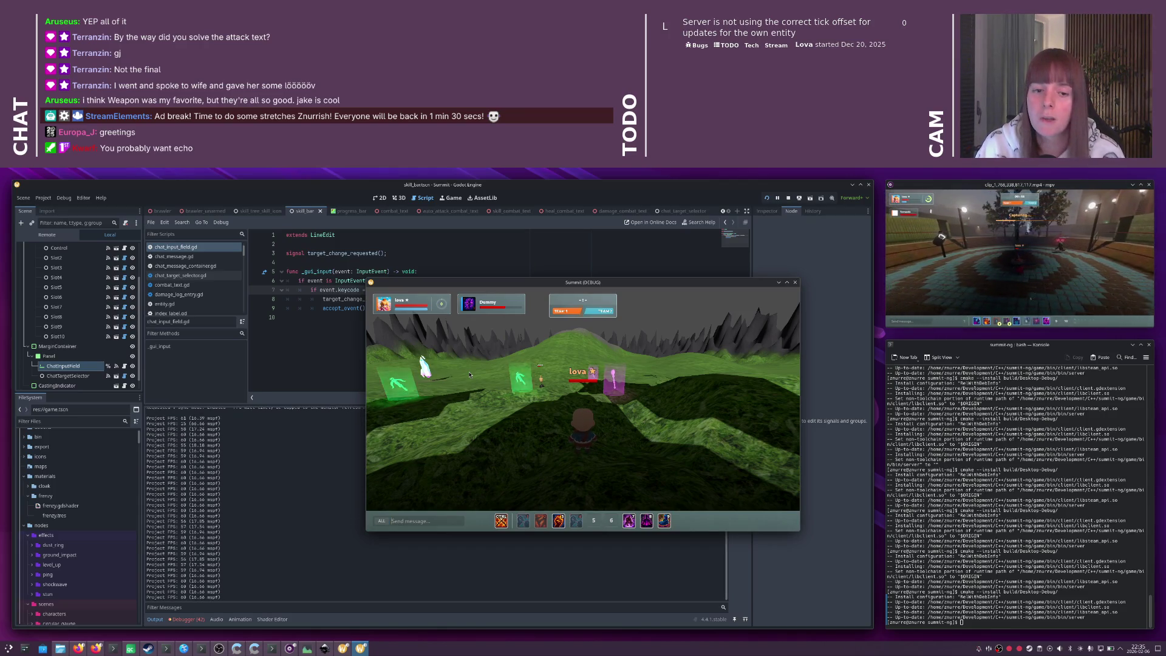
pyautogui.write('asdasd')
pyautogui.press('Return')
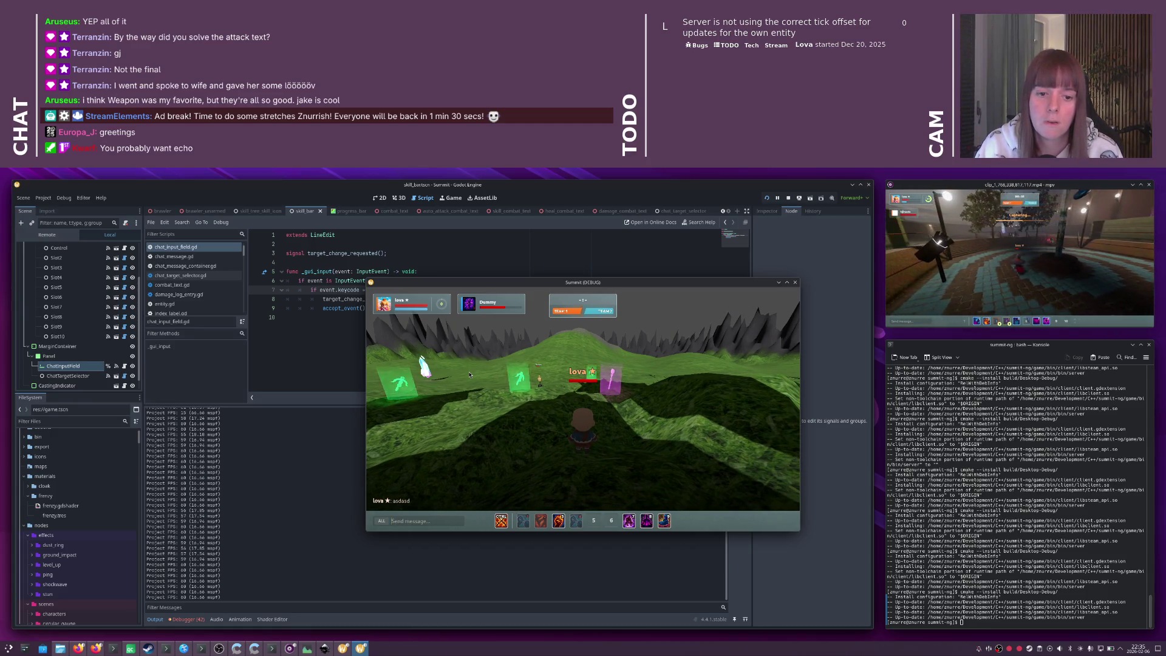
# - Keep toggling the chat target with Tab, send 'asdasd' and 'sad', then return to the editor
pyautogui.press('Tab')
pyautogui.write('asdasd')
pyautogui.press('Return')
pyautogui.press('Tab')
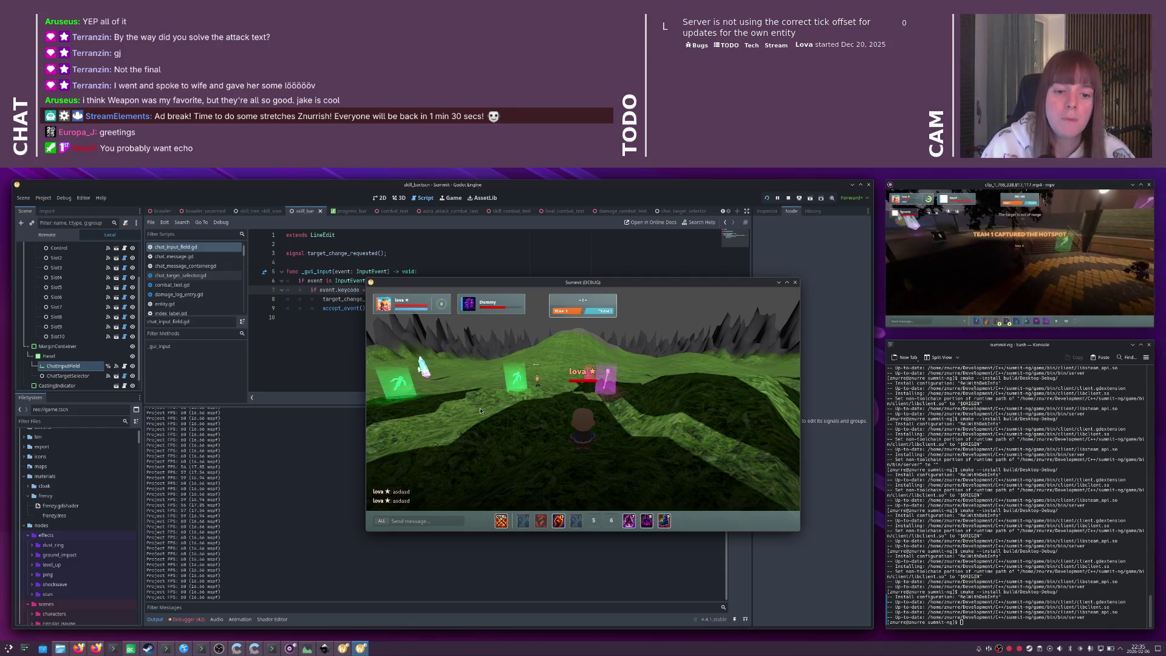
pyautogui.click(382, 521)
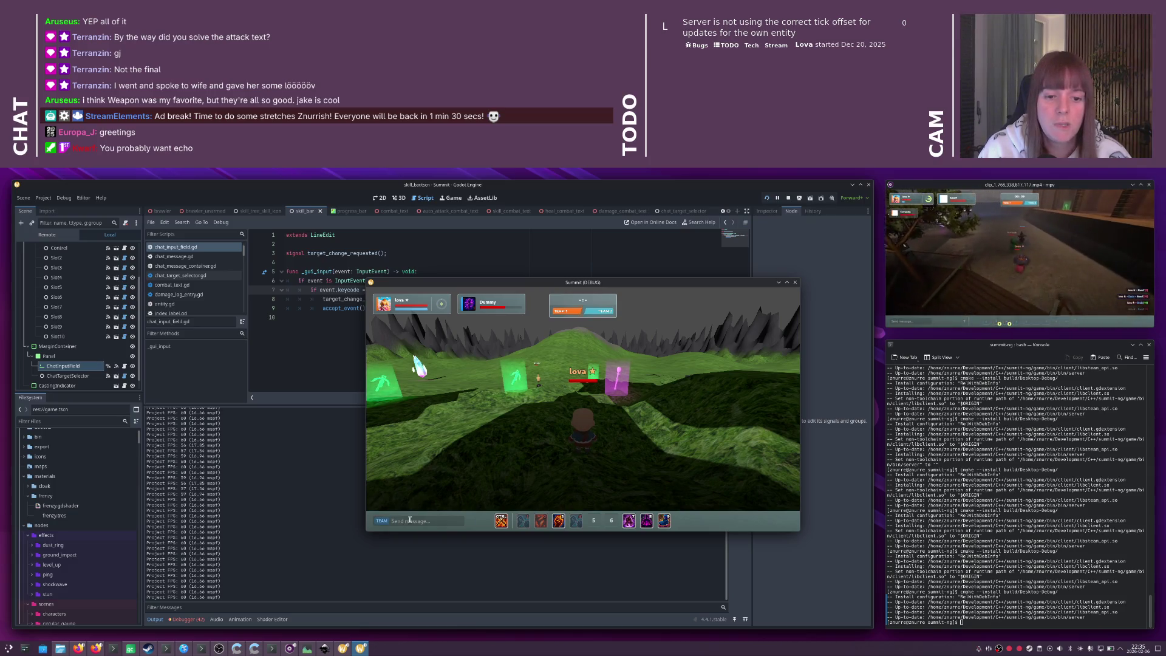
pyautogui.press('Tab')
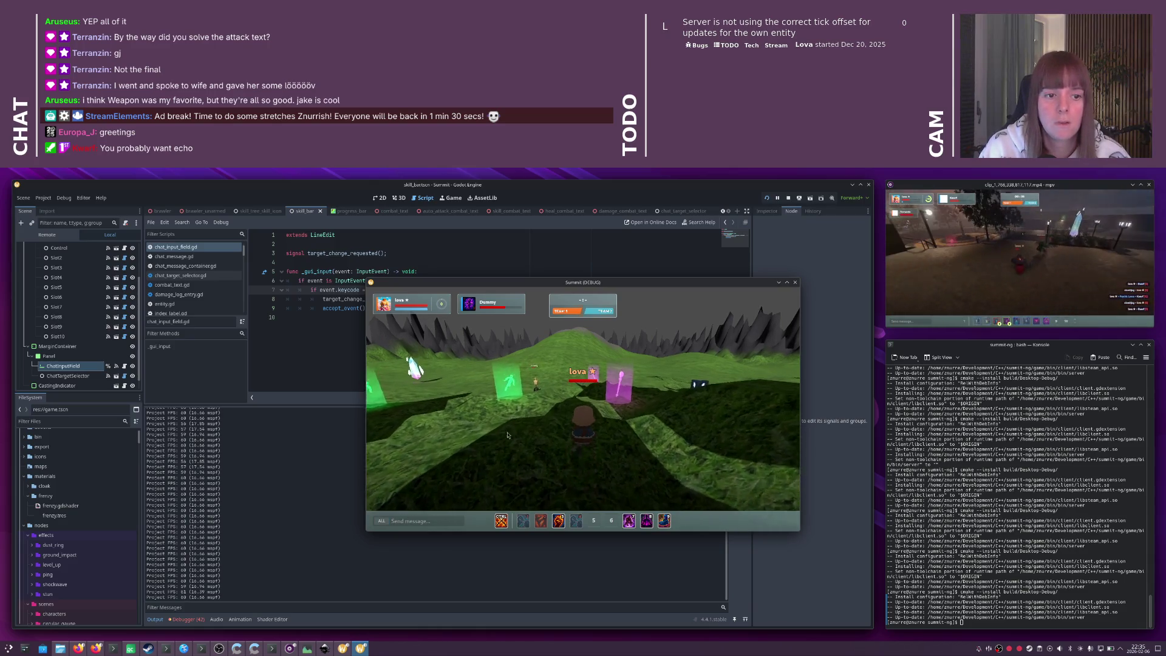
pyautogui.press('Tab')
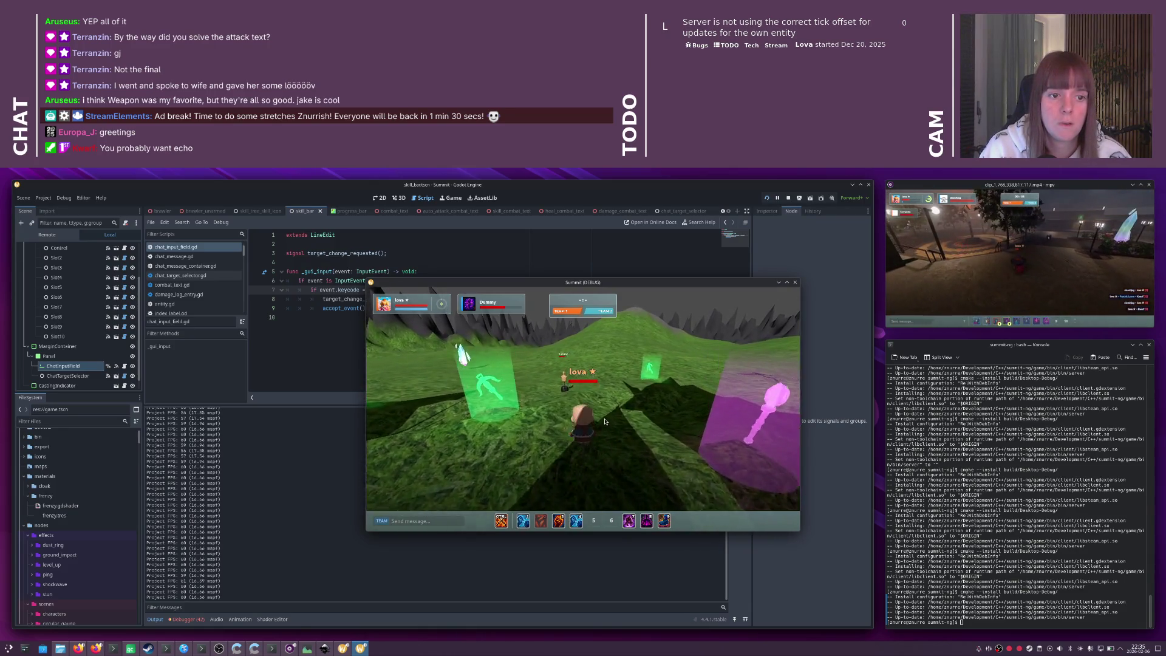
pyautogui.press('Tab')
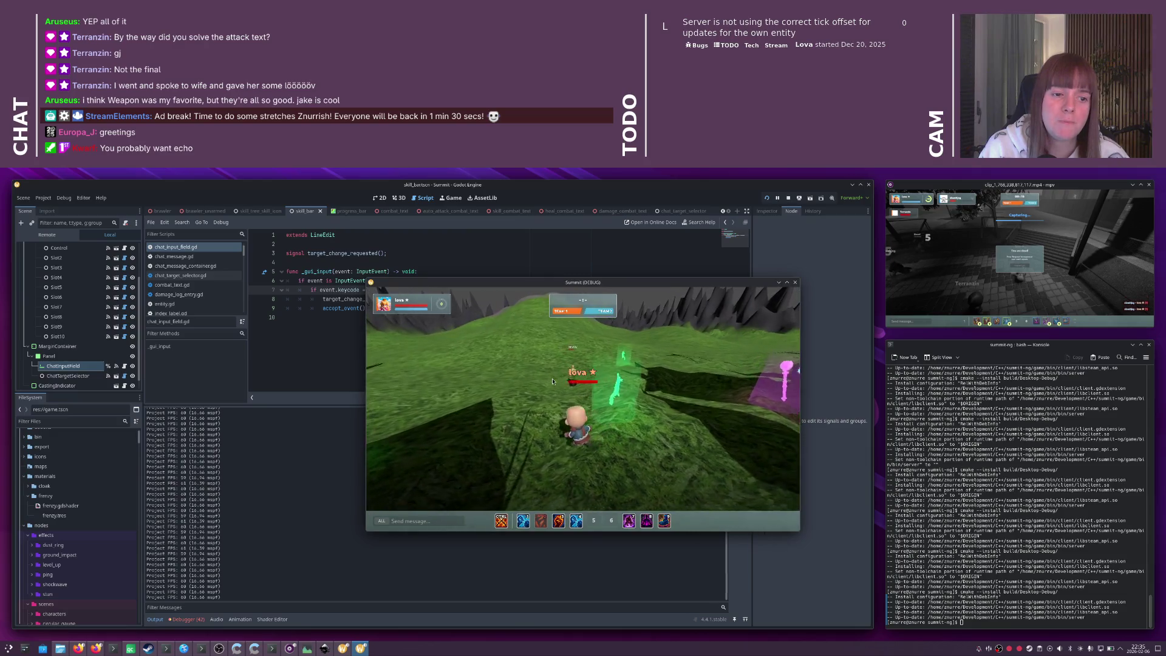
pyautogui.press('Tab')
pyautogui.press('Tab')
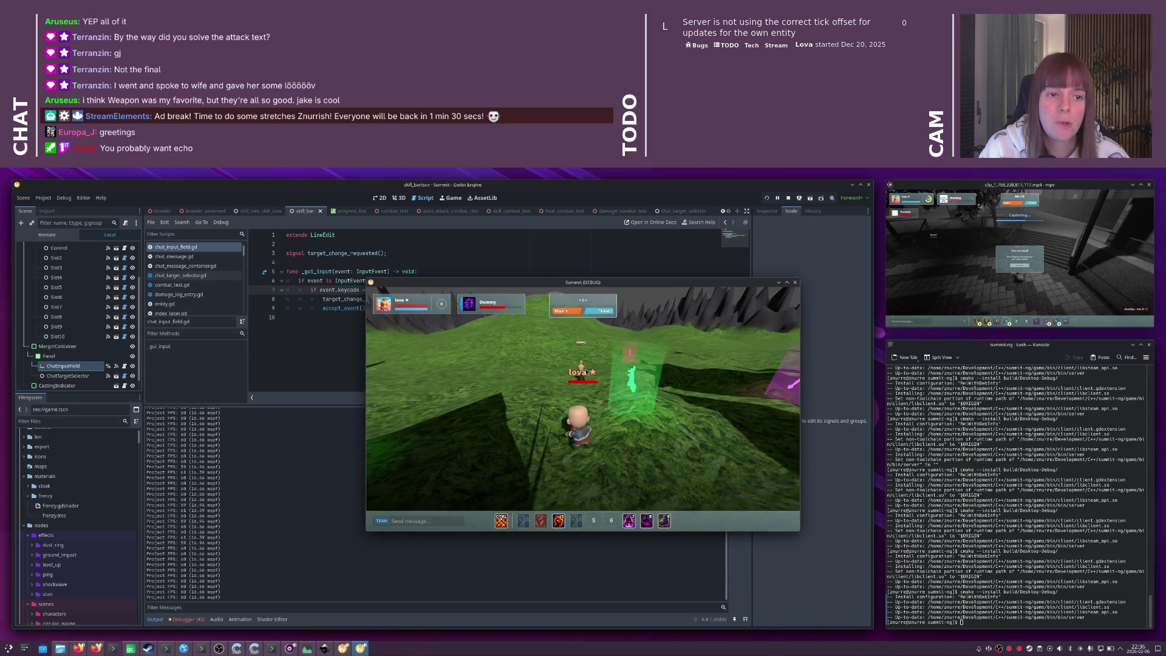
pyautogui.press('Tab')
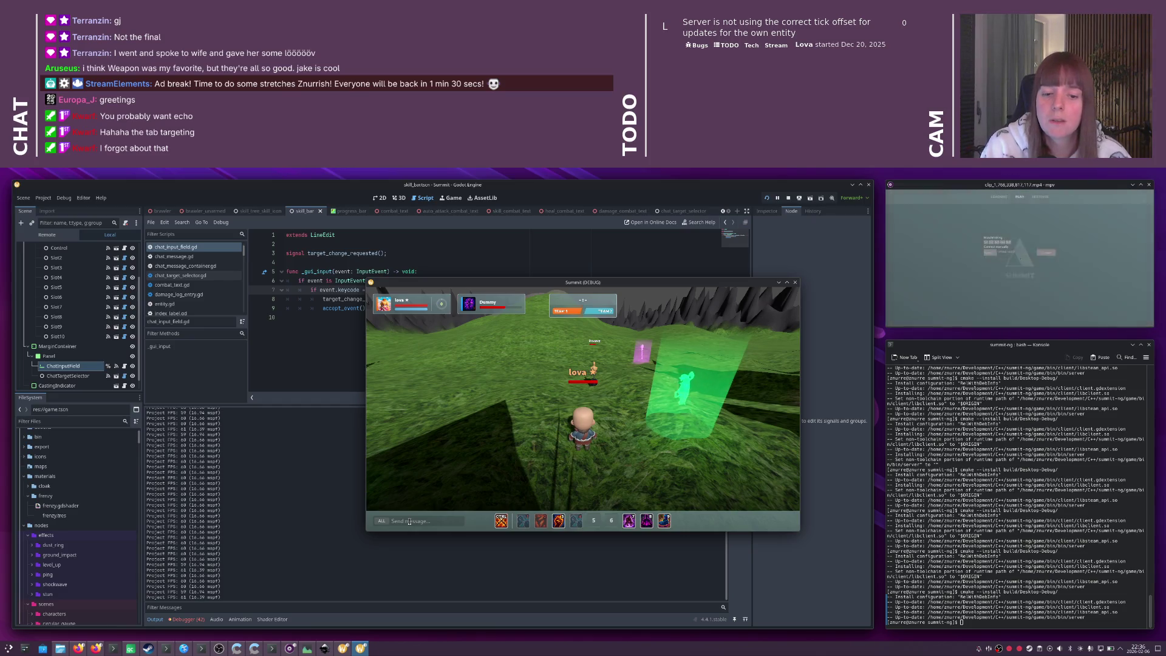
pyautogui.write('sad')
pyautogui.press('Return')
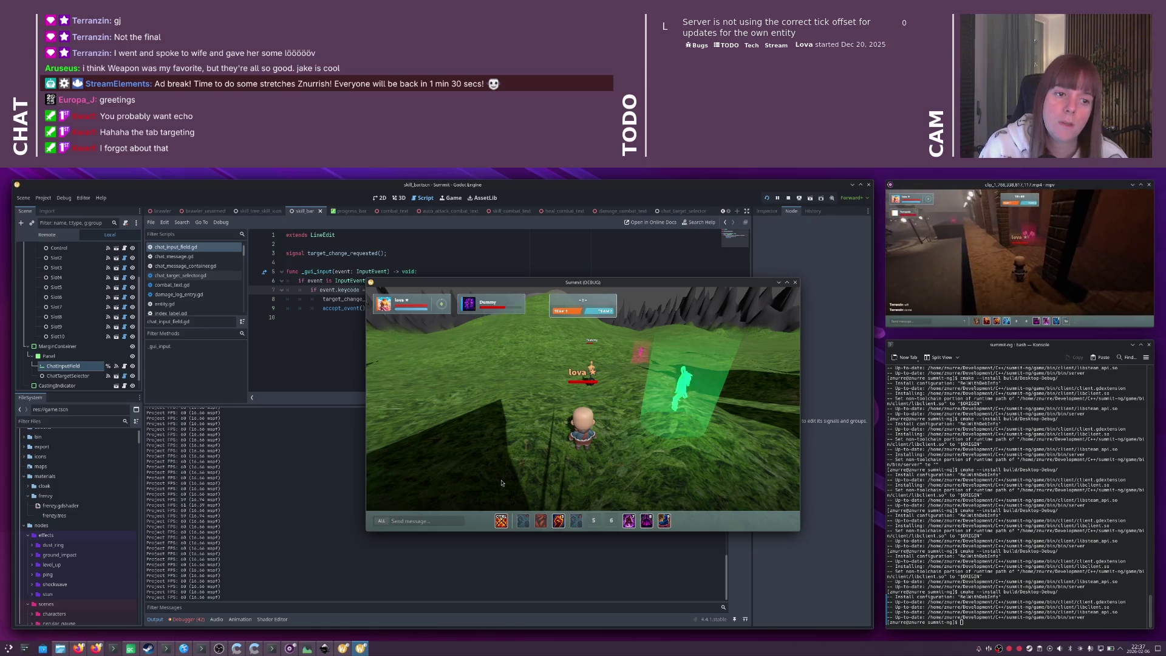
pyautogui.press('Escape')
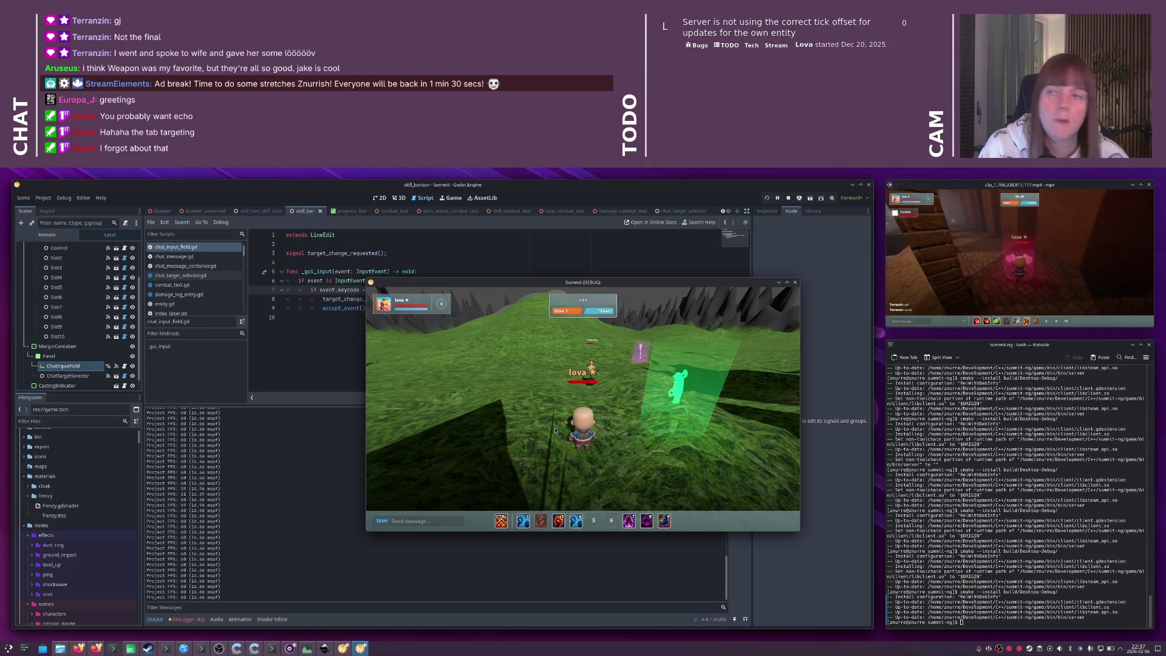
pyautogui.click(327, 371)
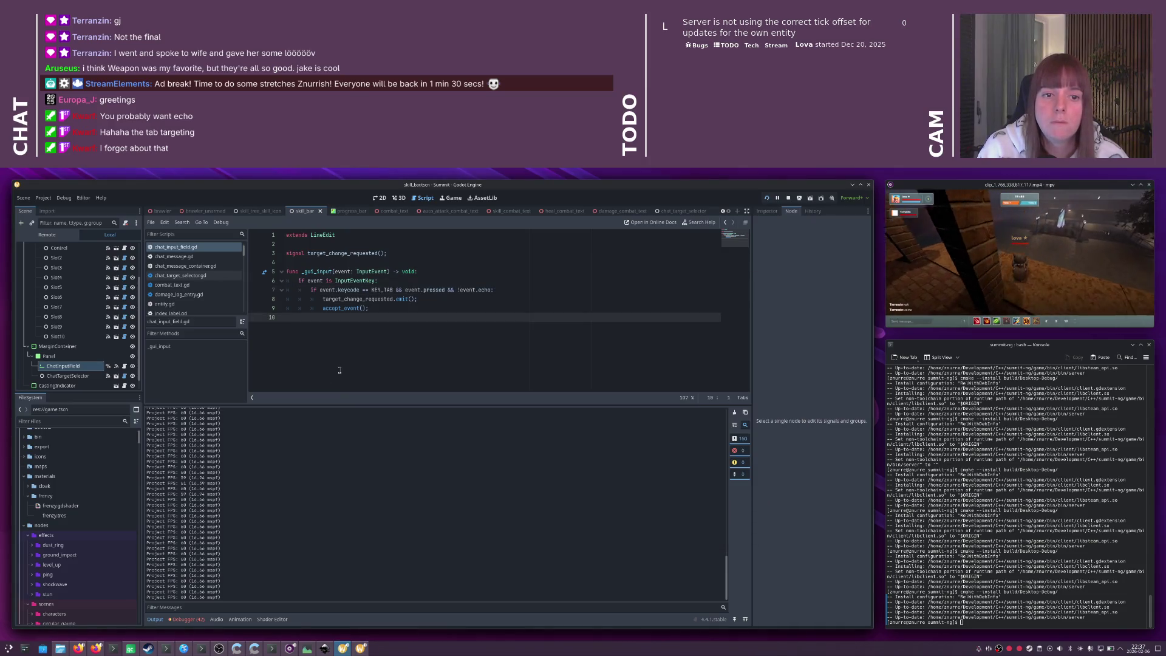
# - Switch the game's chat target to TEAM once more, then close the game window
pyautogui.hotkey('alt', 'Tab')
pyautogui.press('Tab')
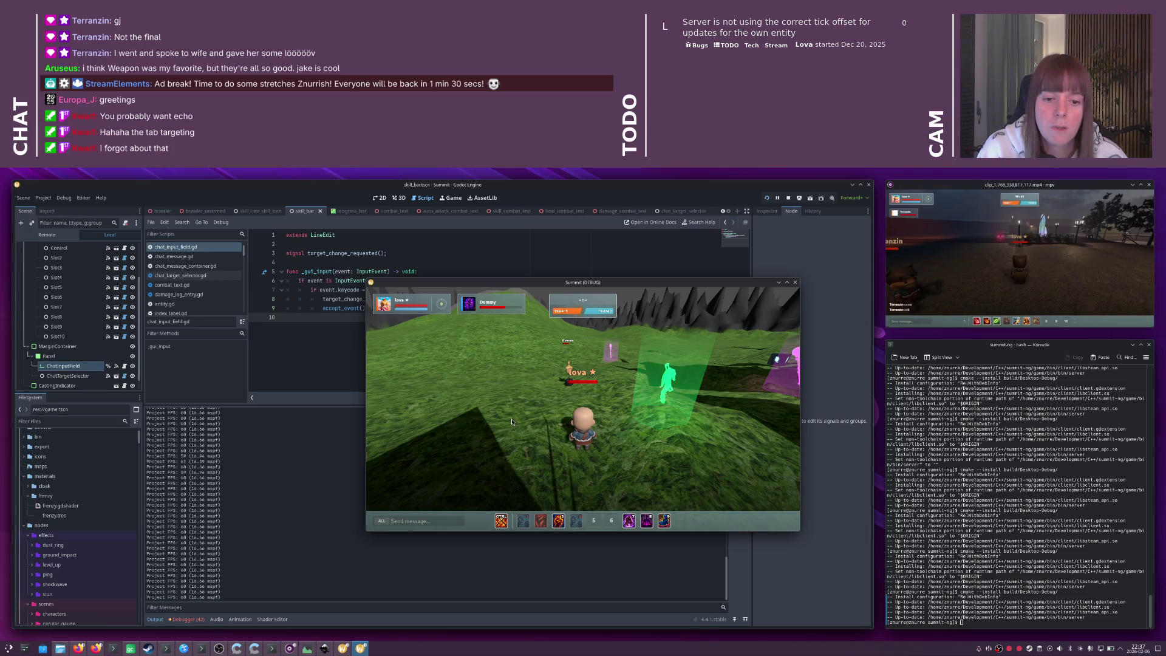
pyautogui.press('Tab')
pyautogui.press('Tab')
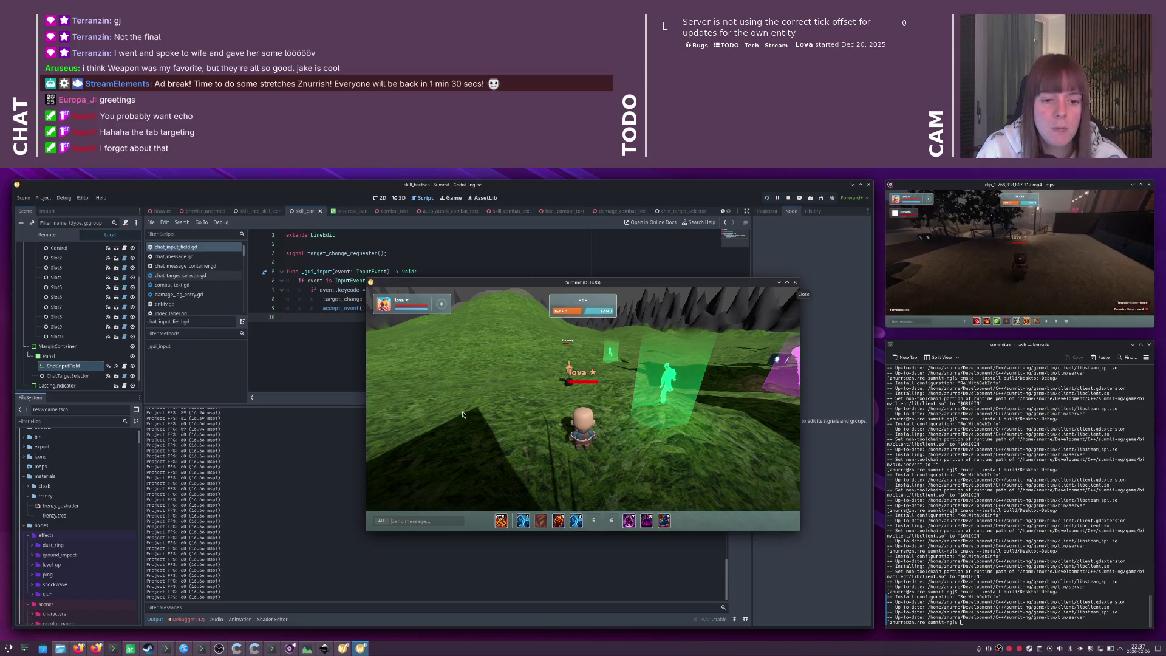
pyautogui.click(380, 522)
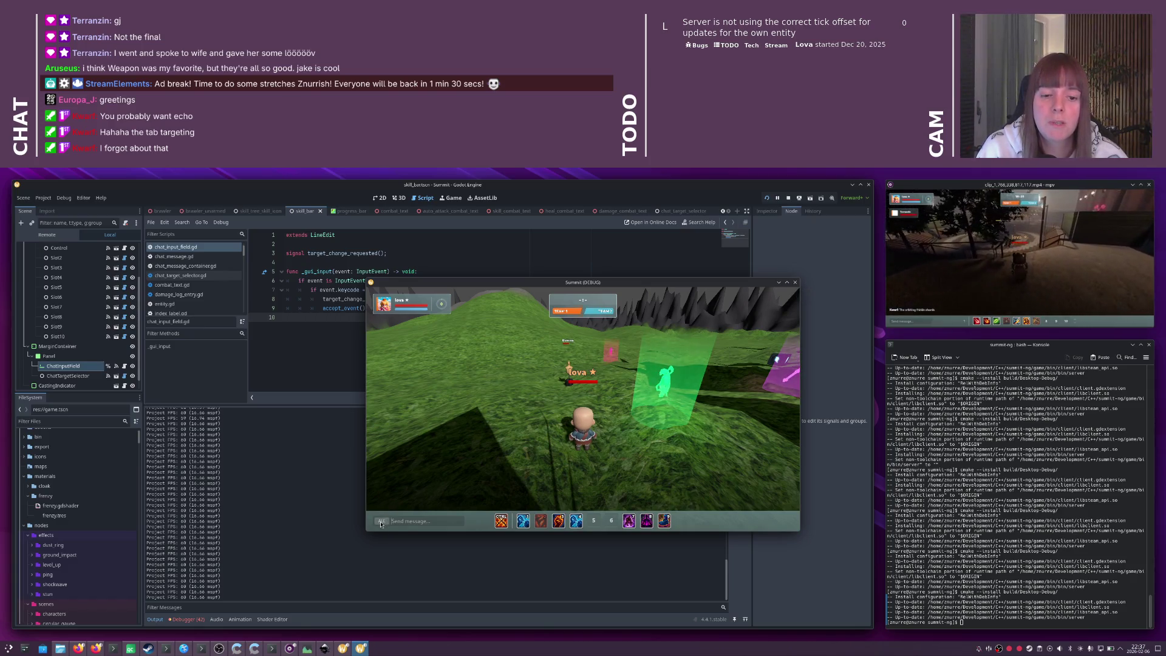
pyautogui.click(795, 283)
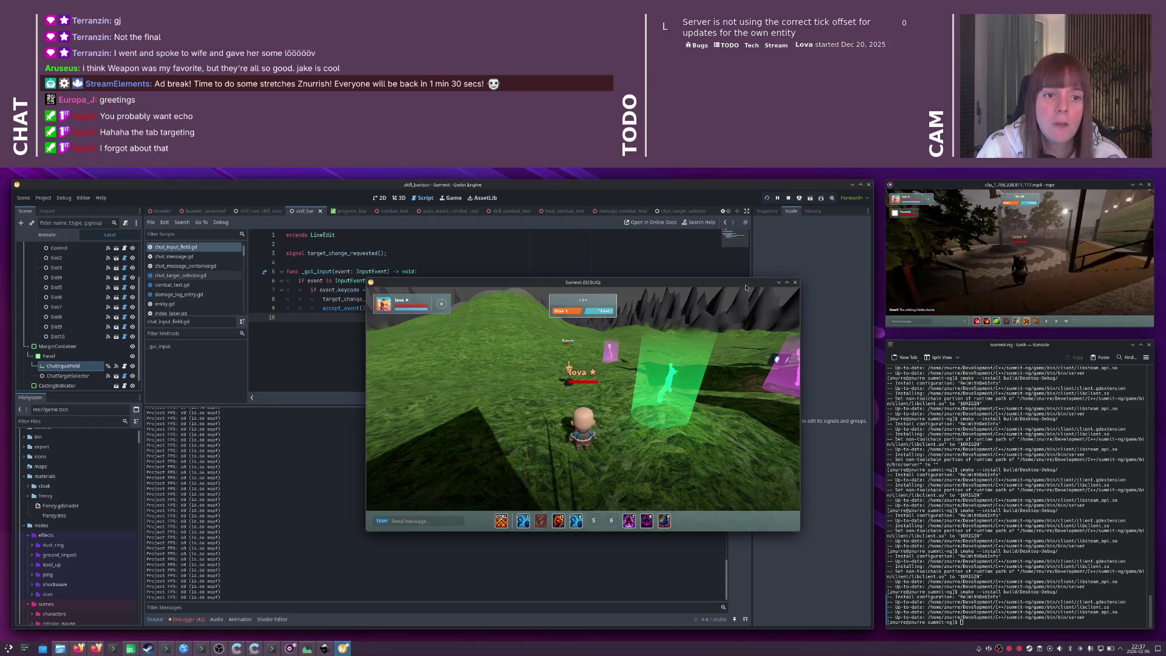
pyautogui.click(455, 290)
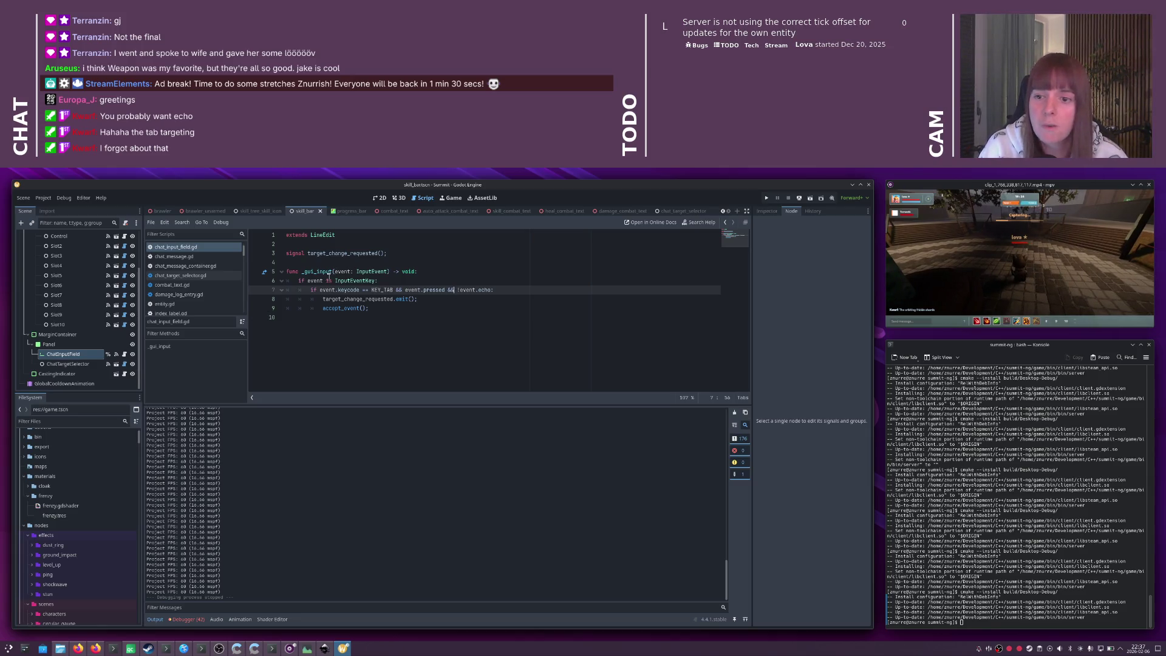
# - Add ', uint32_t target' to the send_chat_message declaration in skill_bar.hpp
pyautogui.hotkey('alt', 'Tab')
pyautogui.hotkey('alt', 'Tab')
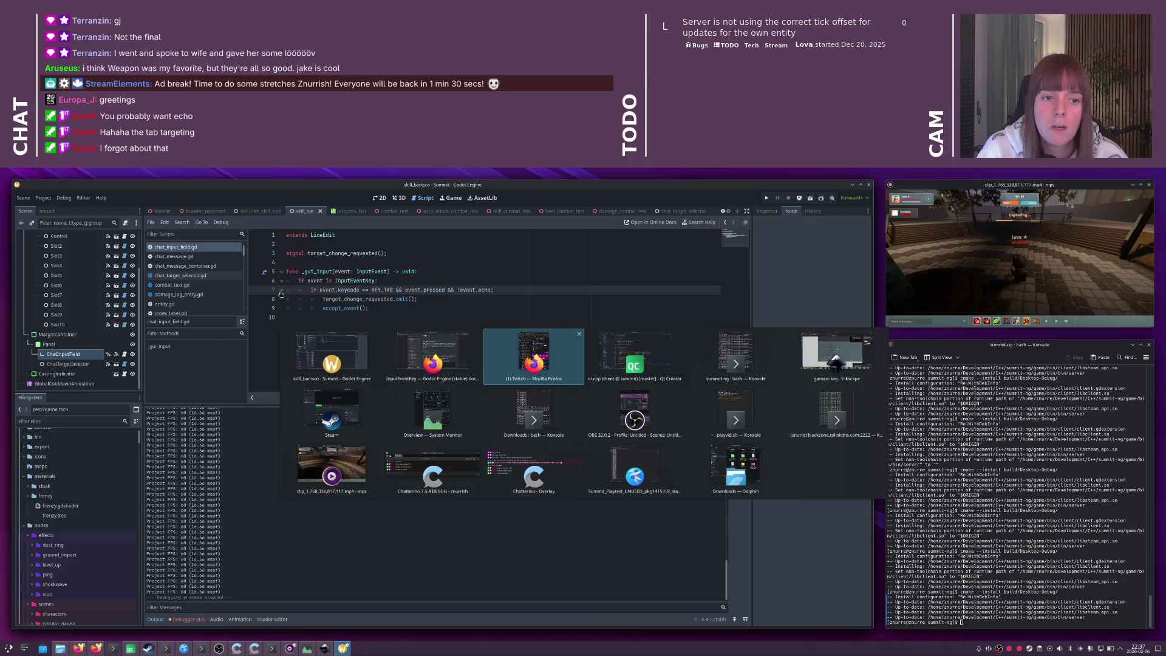
pyautogui.hotkey('ctrl', 'Tab')
pyautogui.hotkey('ctrl', 'Tab')
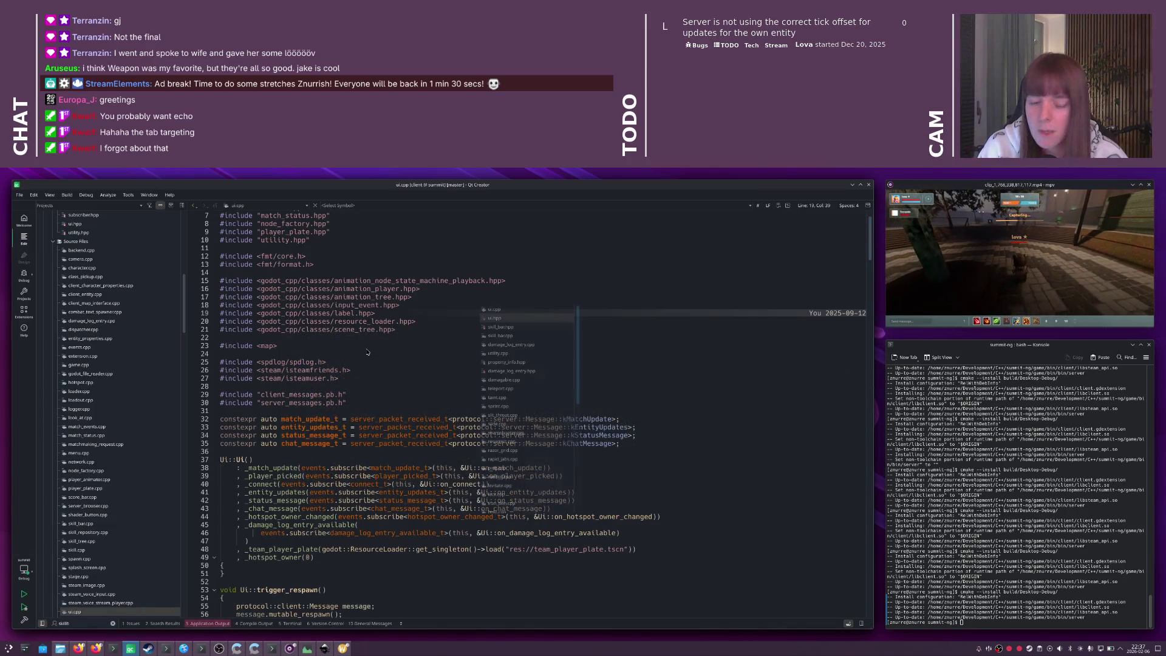
pyautogui.click(367, 347)
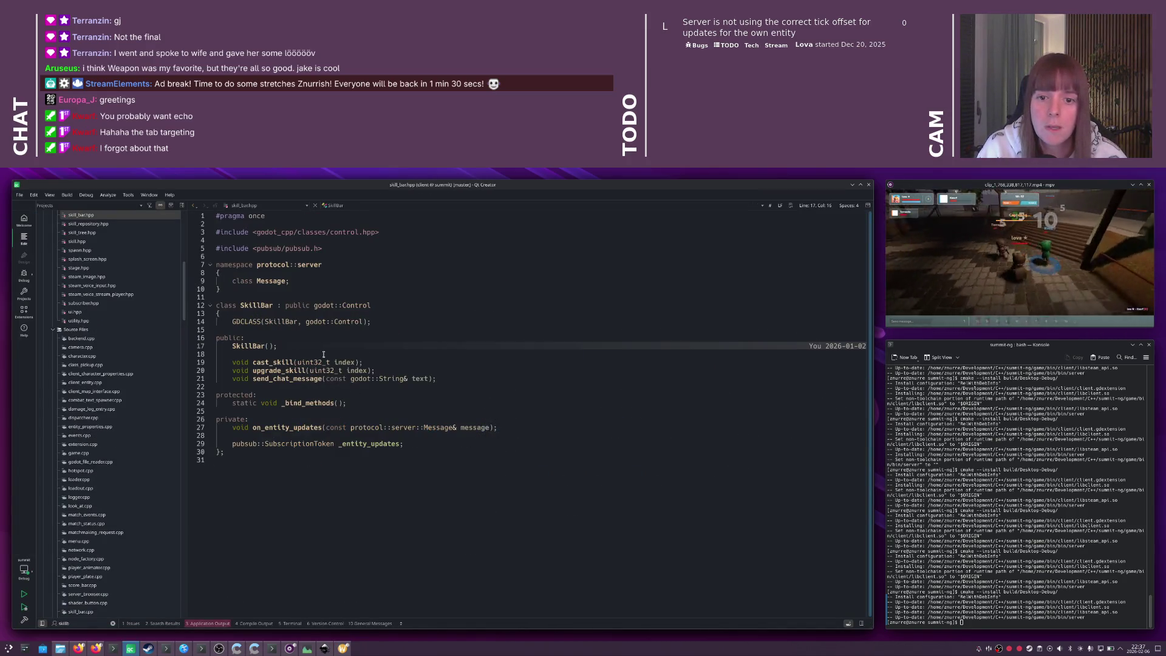
pyautogui.click(428, 378)
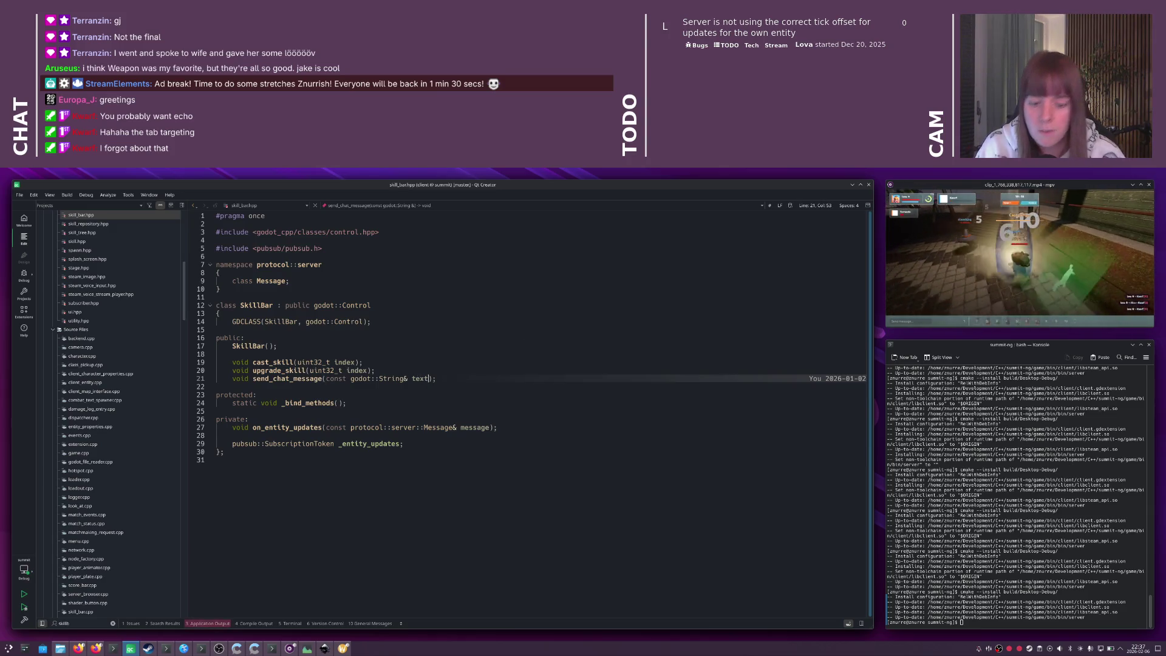
pyautogui.write(', uint')
pyautogui.write('32_t tar')
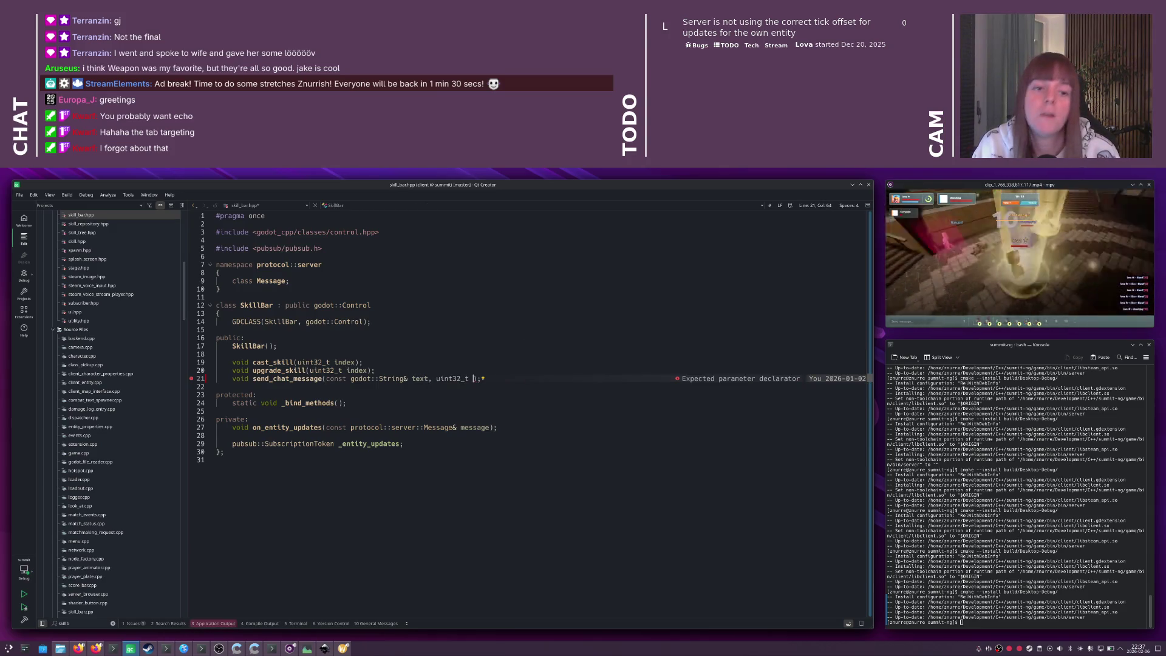
pyautogui.write('get')
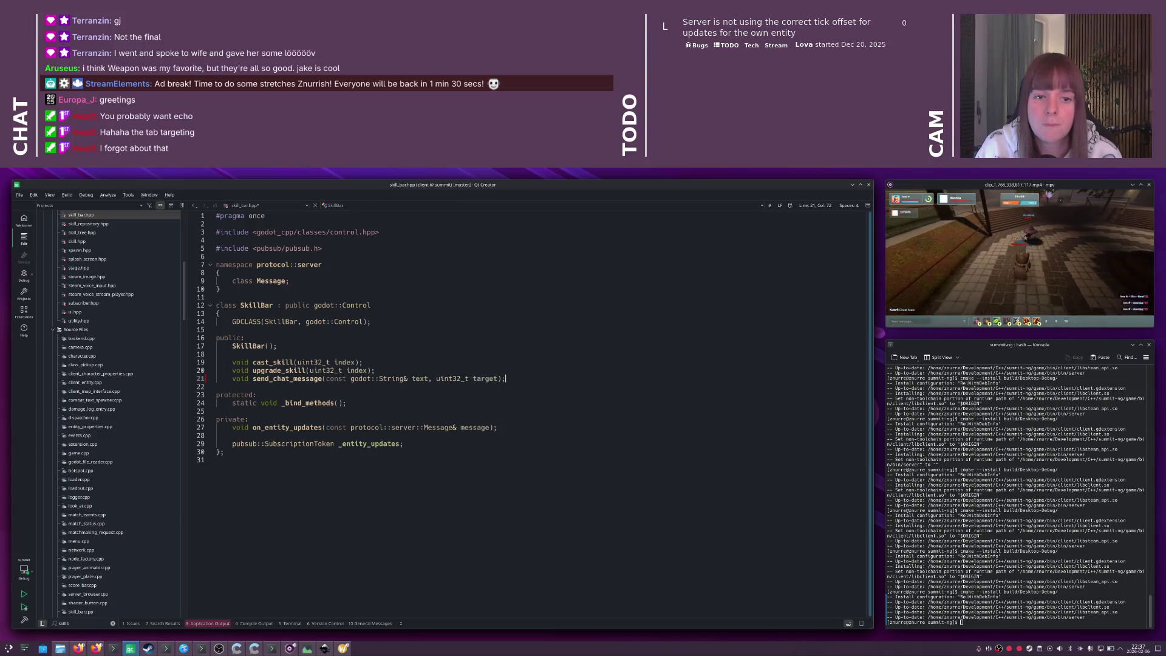
pyautogui.hotkey('ctrl', 'v')
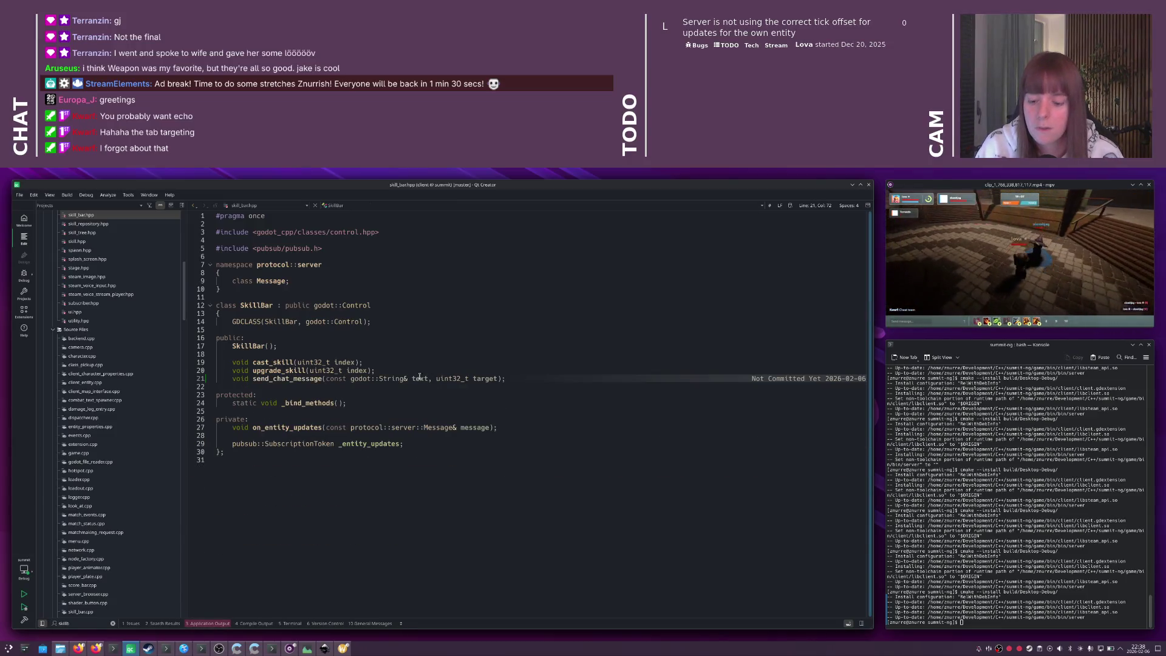
# - Review send_chat_message in skill_bar.cpp, then return to the Godot editor
pyautogui.press('F4')
pyautogui.scroll(20, 382, 337)
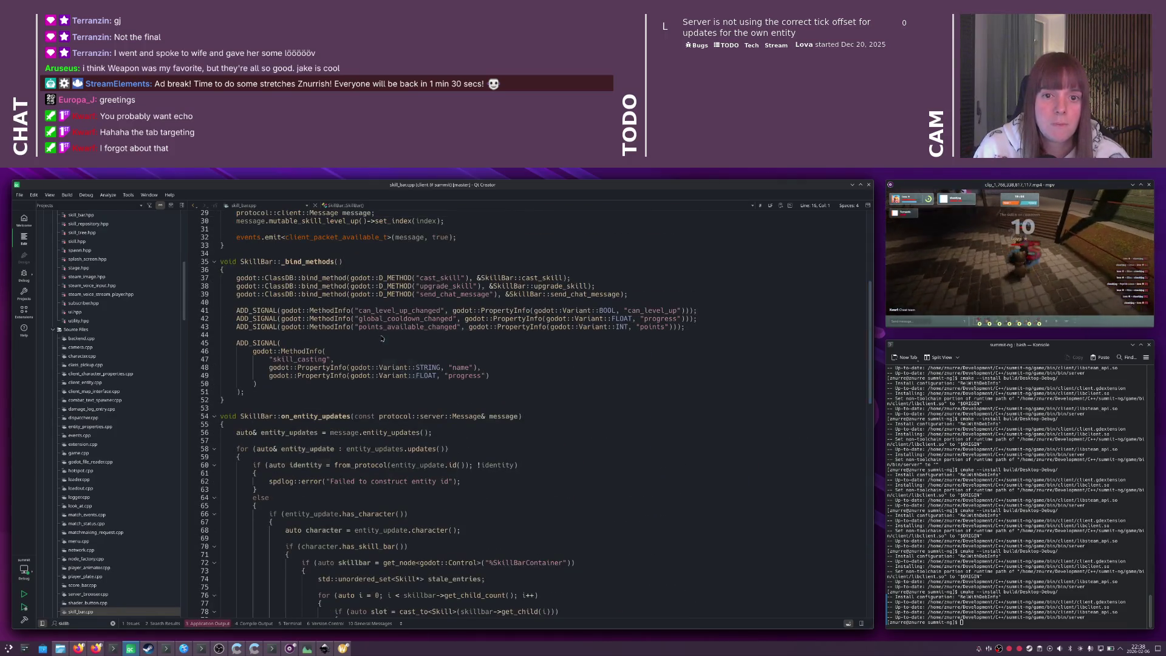
pyautogui.hotkey('alt', 'Tab')
pyautogui.hotkey('alt', 'f')
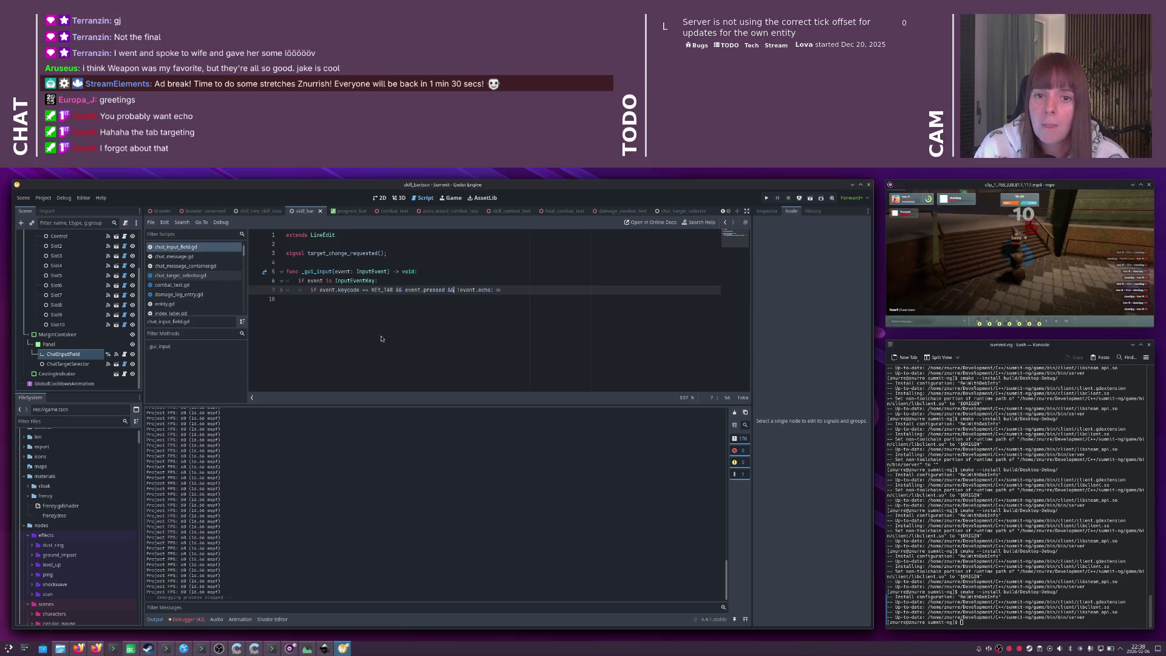
# - In skill_bar.gd, change the submit call to send_chat_message(new_text, chat_target)
pyautogui.scroll(3, 79, 273)
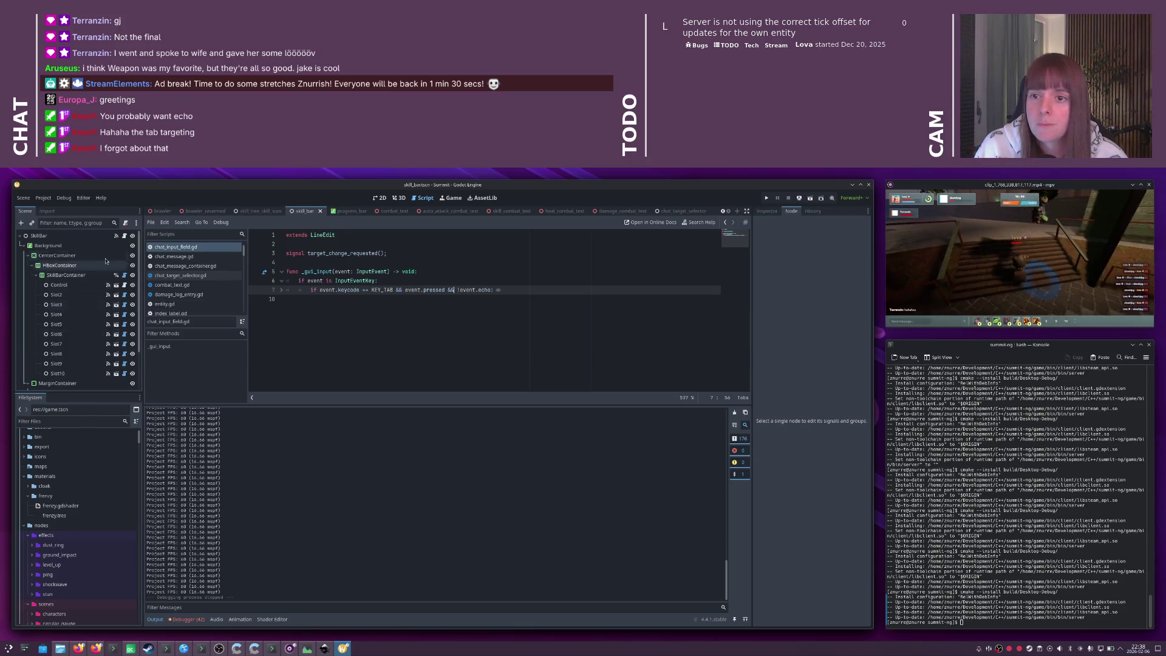
pyautogui.click(125, 236)
pyautogui.scroll(3, 429, 327)
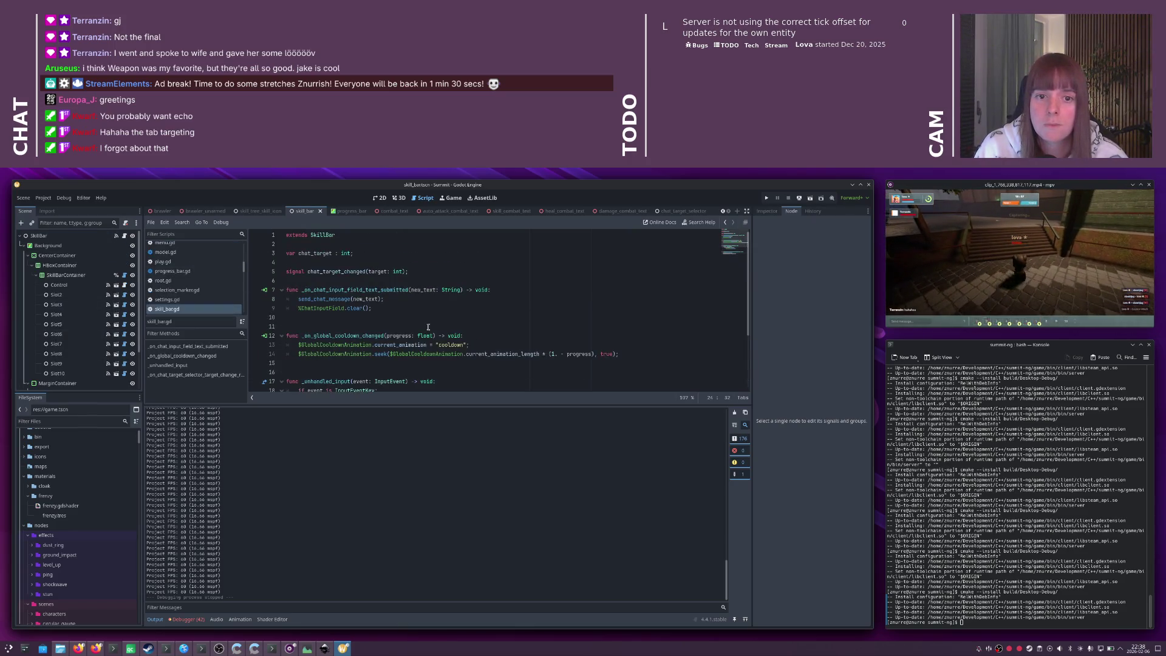
pyautogui.click(377, 299)
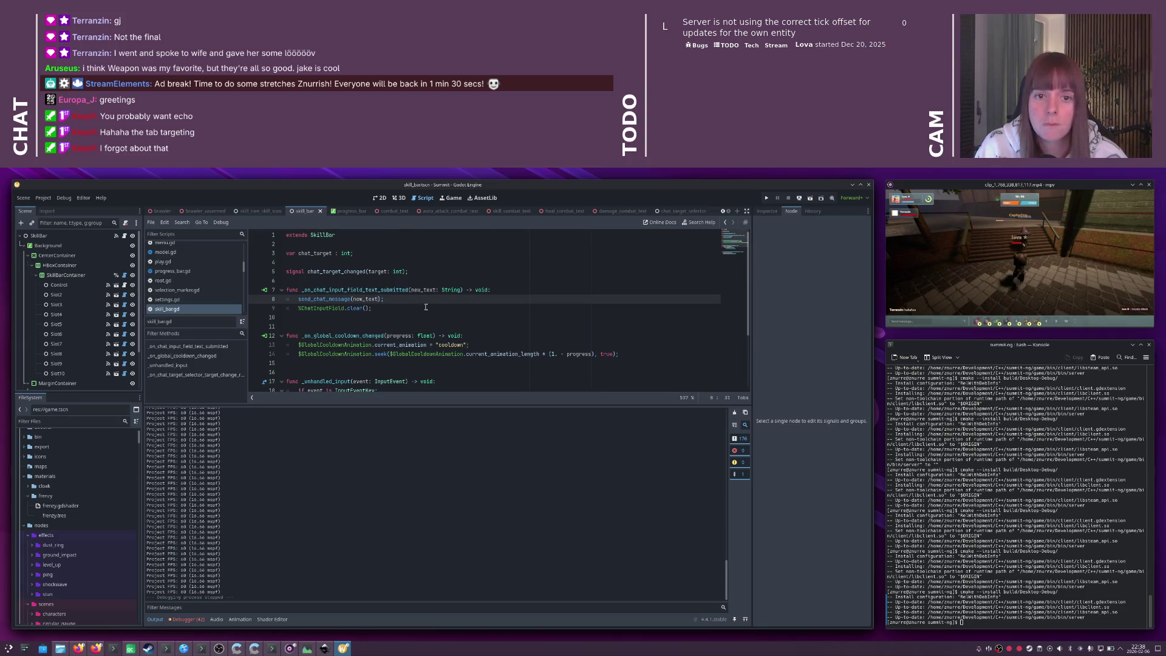
pyautogui.write(', c')
pyautogui.write('hat_')
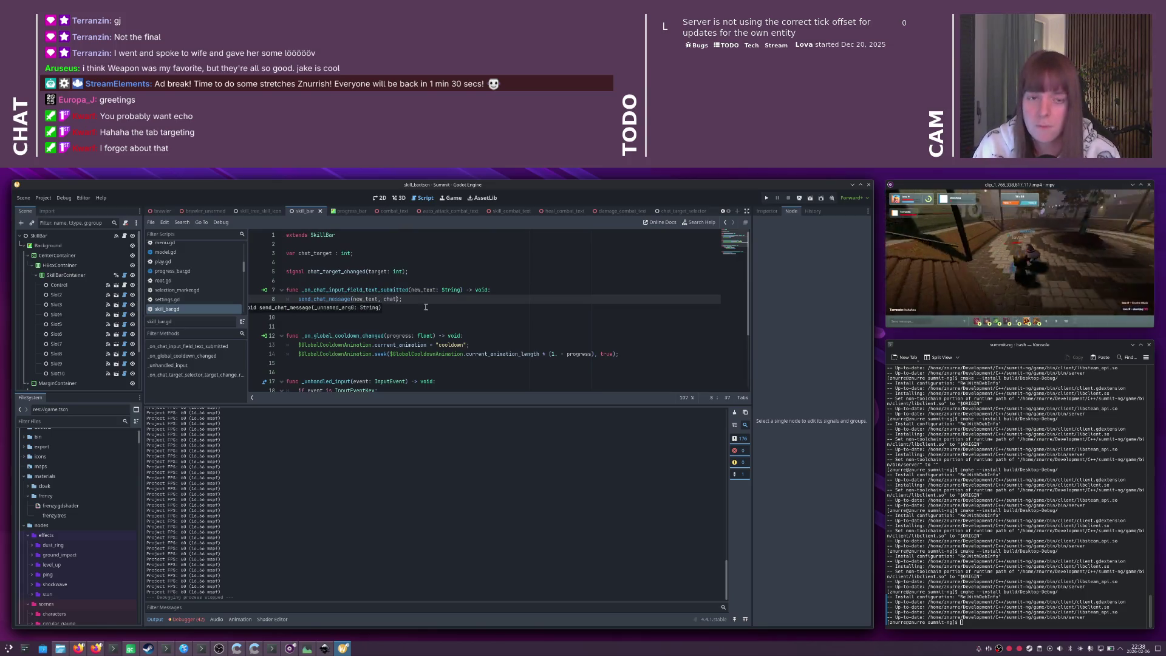
pyautogui.write('target);')
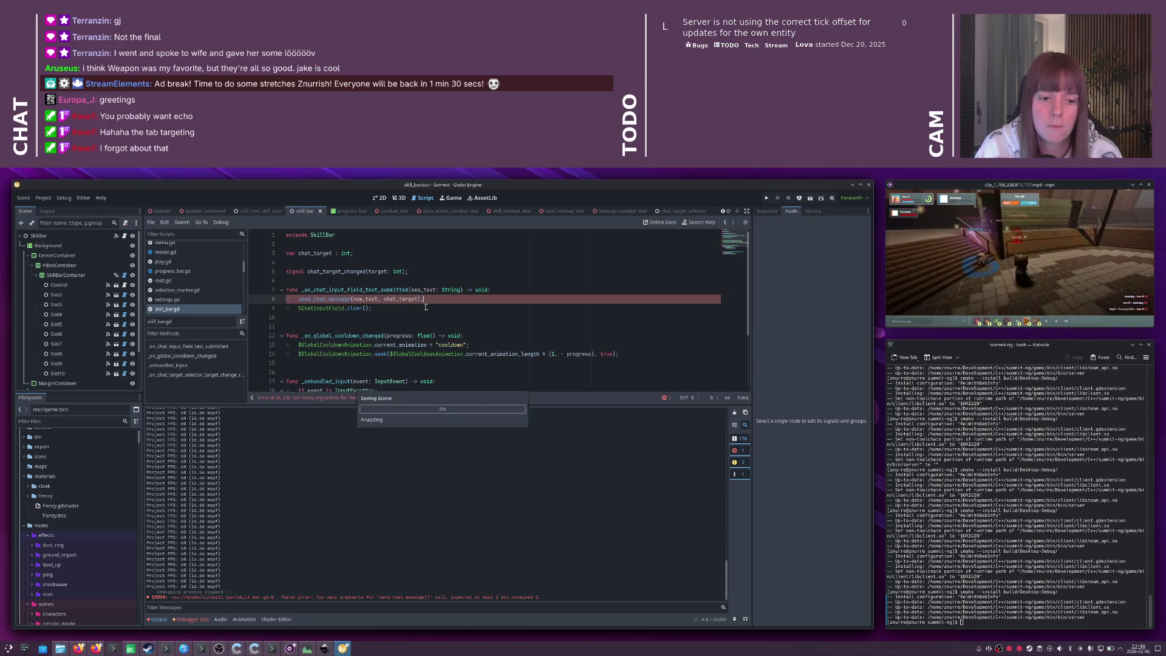
pyautogui.hotkey('alt', 'Tab')
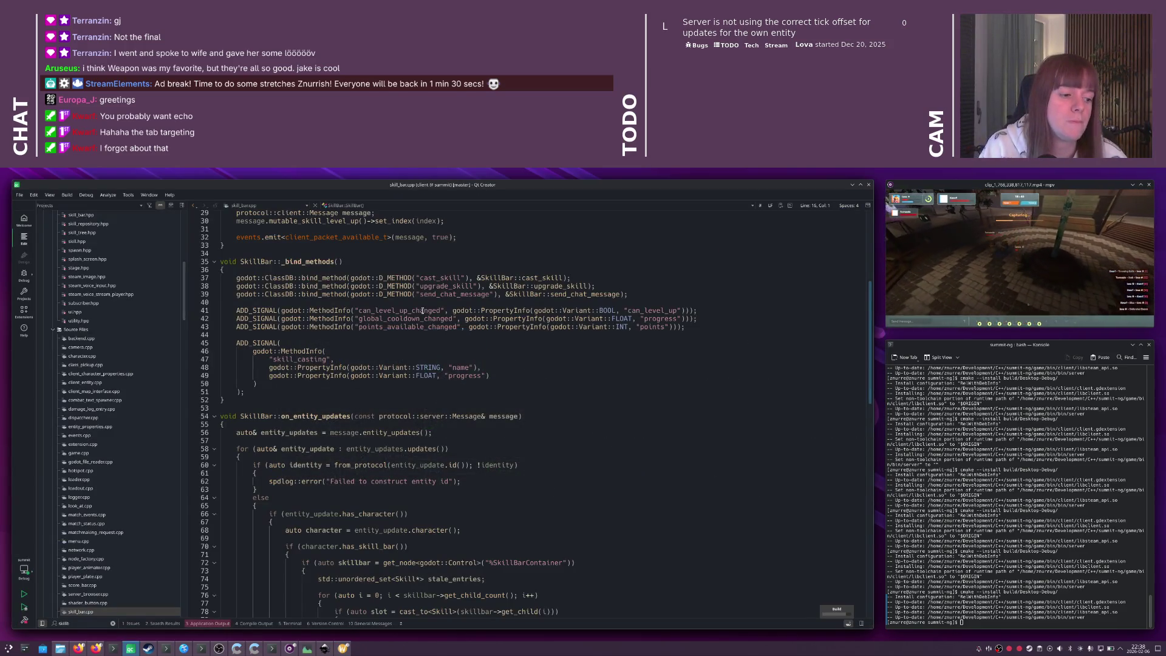
# - Add a 'uint32 target = 2;' field to ChatMessage in client_messages.proto and save it
pyautogui.hotkey('ctrl', 'k')
pyautogui.write('client_mes')
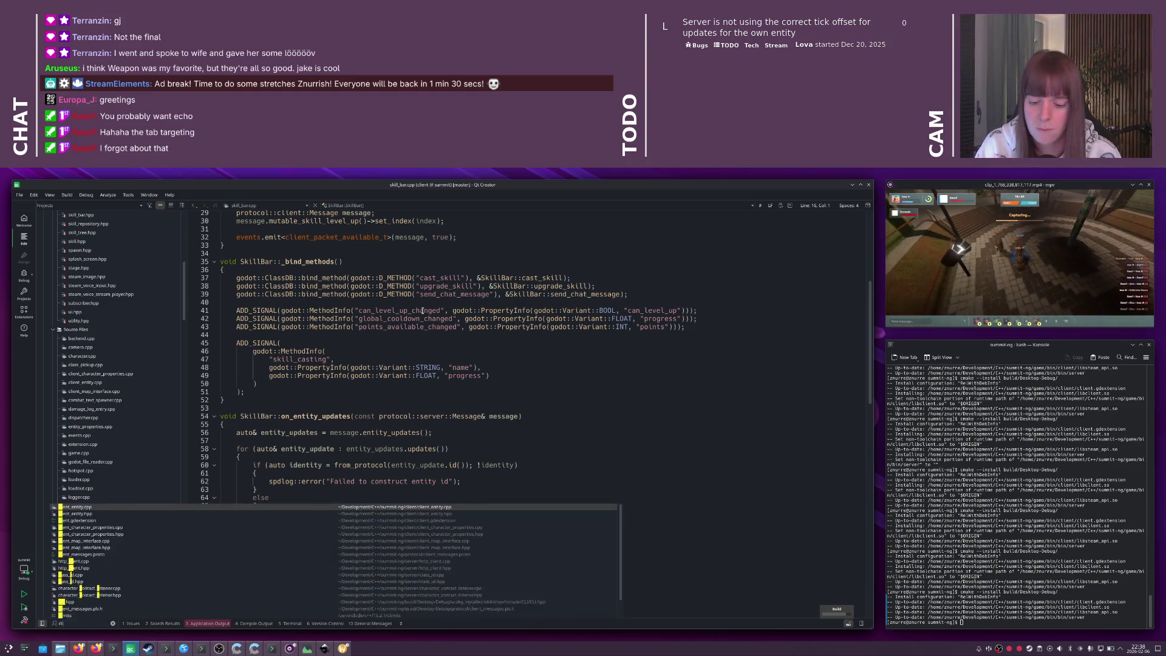
pyautogui.press('Return')
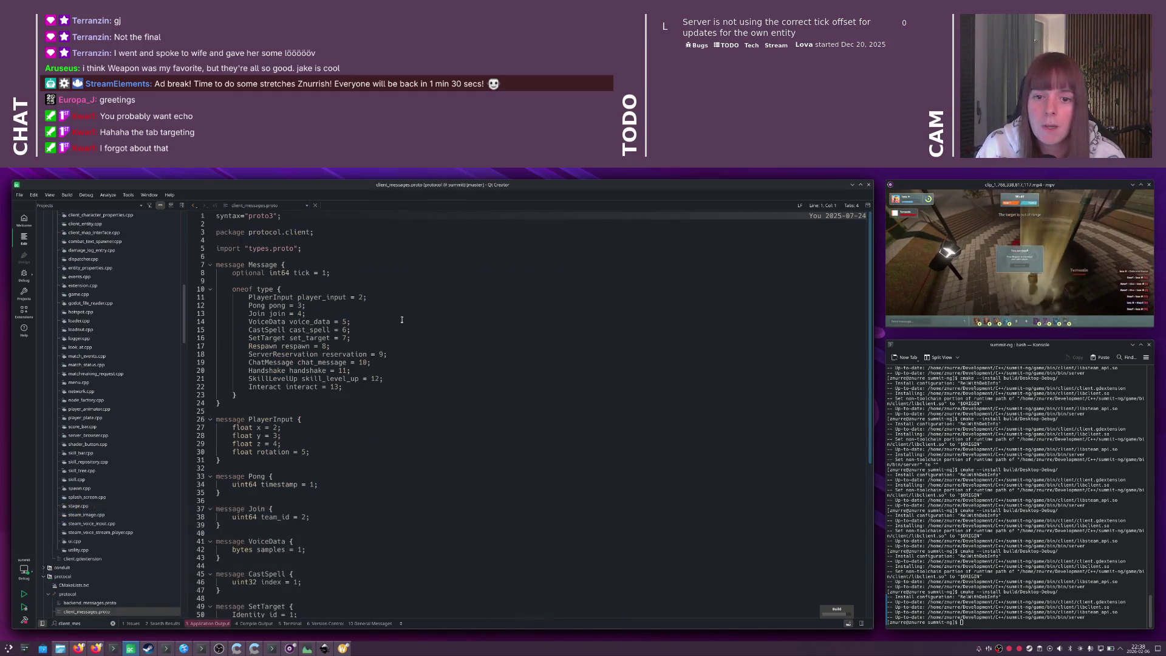
pyautogui.click(278, 359)
pyautogui.scroll(-8, 284, 361)
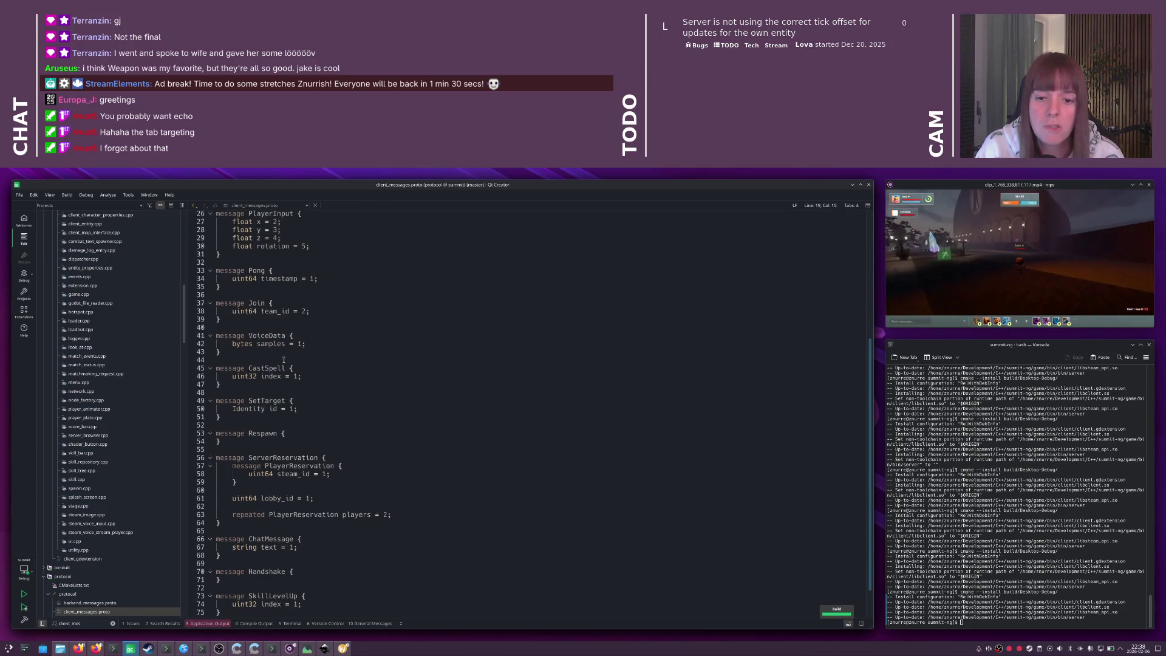
pyautogui.scroll(-2, 284, 360)
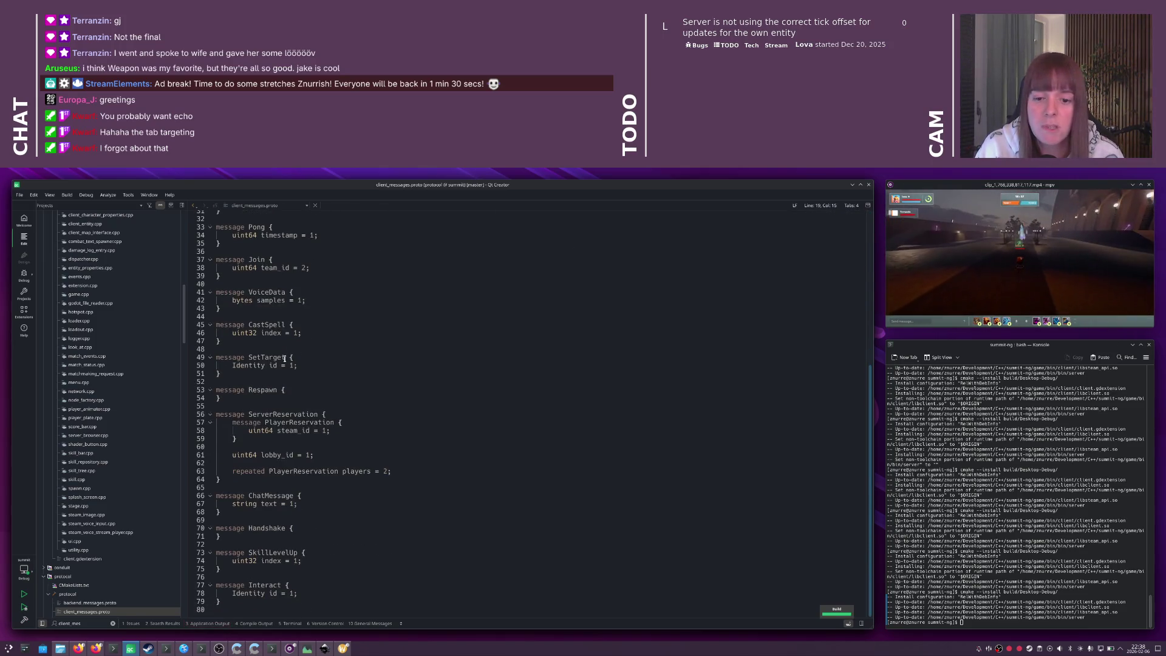
pyautogui.click(312, 503)
pyautogui.press('Return')
pyautogui.write('uint22')
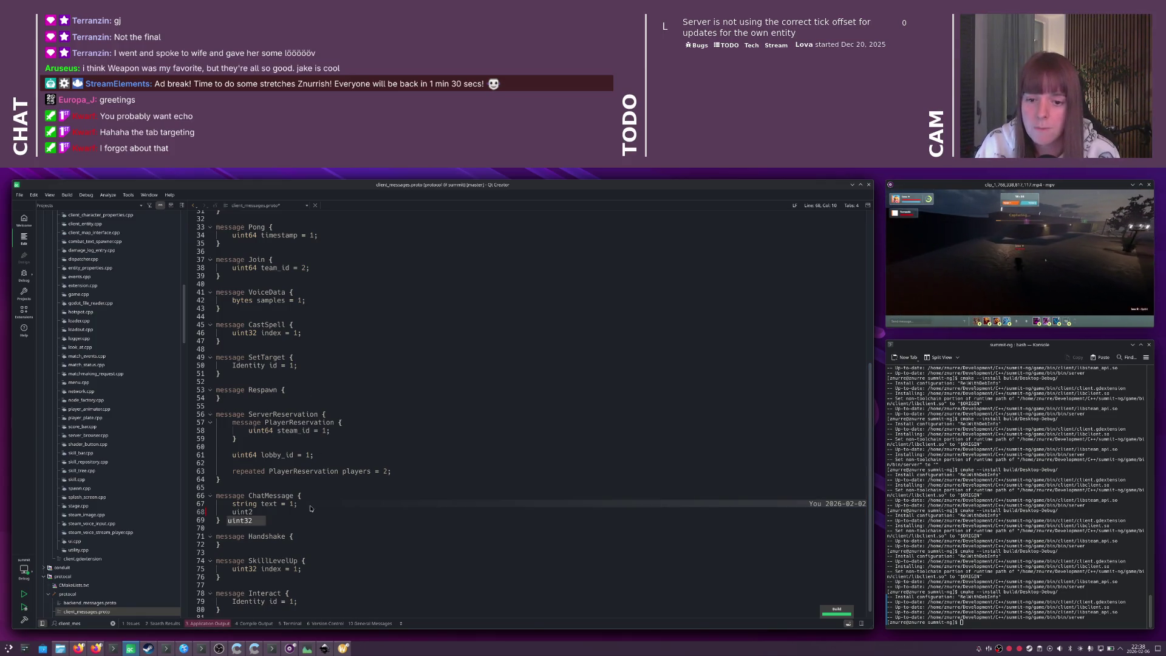
pyautogui.press('BackSpace')
pyautogui.press('BackSpace')
pyautogui.write('3')
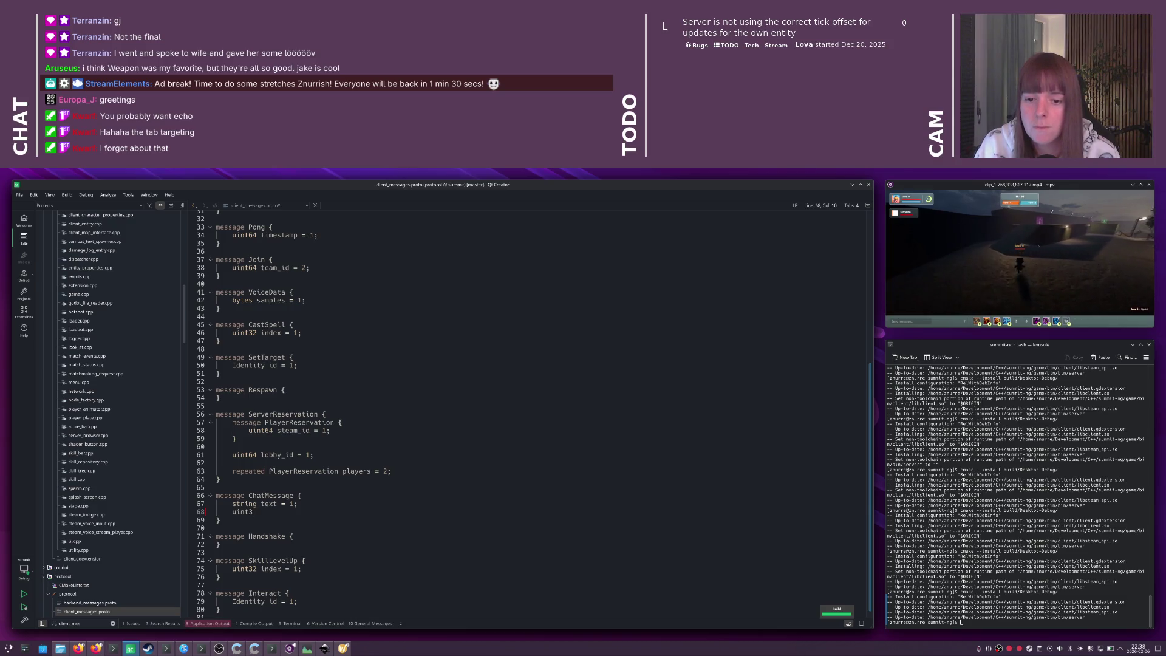
pyautogui.write('2 target = 2;')
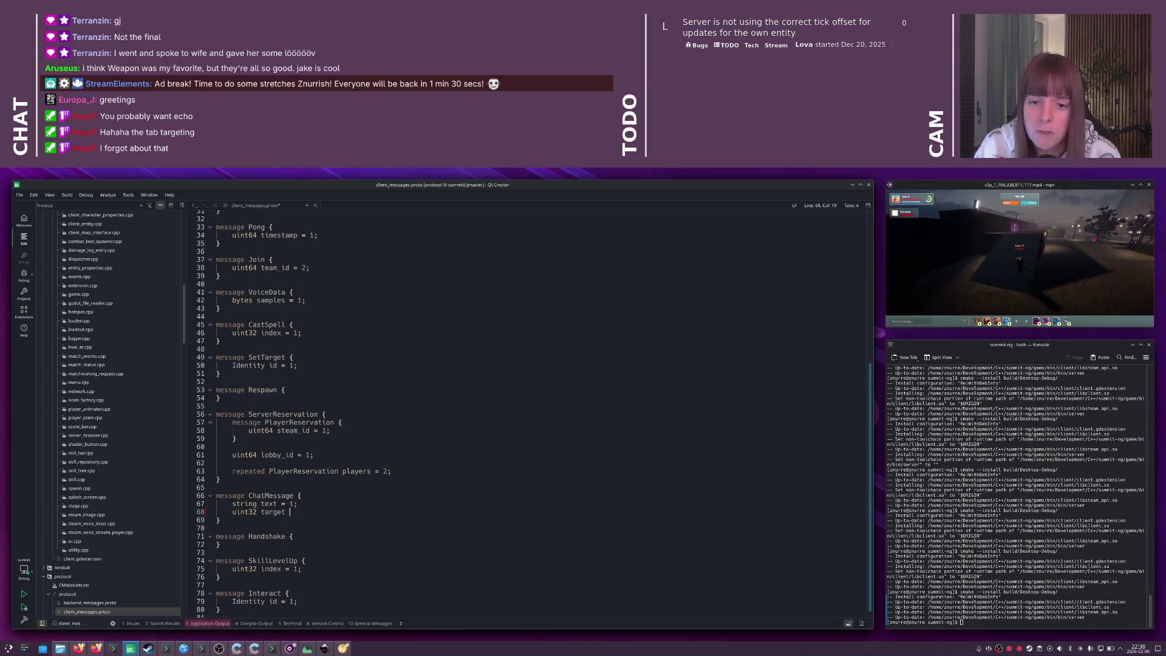
pyautogui.hotkey('ctrl', 's')
# - Rerun the cmake install command in the terminal, then launch the game in a new Godot window
pyautogui.hotkey('alt', 'Tab')
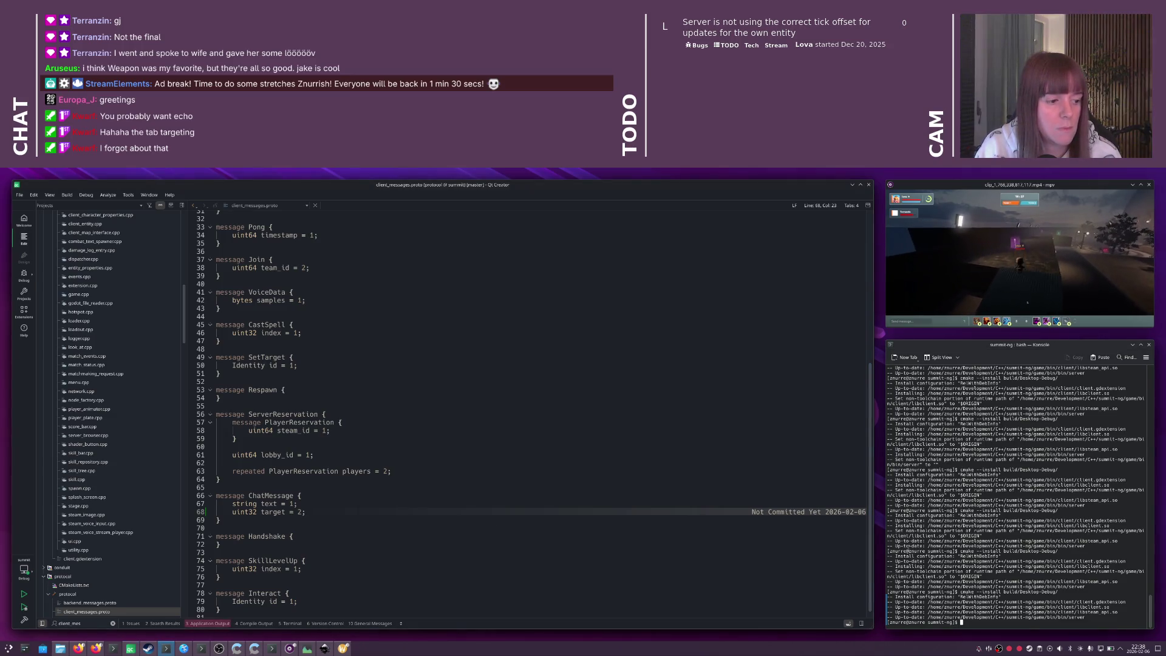
pyautogui.press('Up')
pyautogui.press('Return')
pyautogui.click(577, 437)
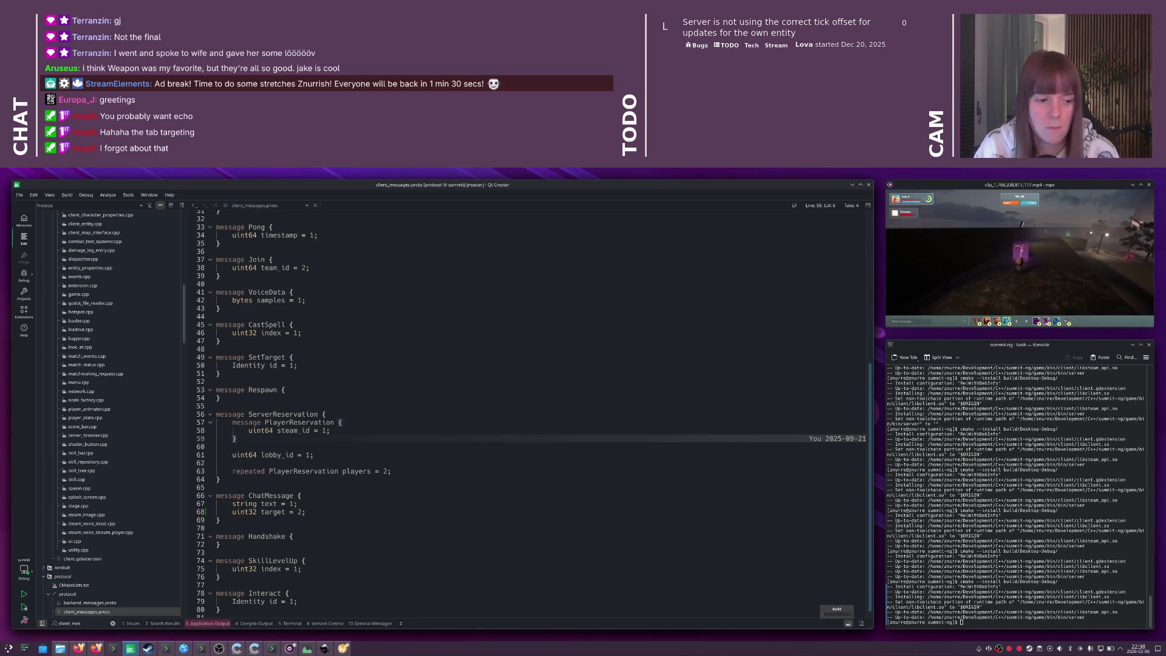
pyautogui.hotkey('alt', 'Tab')
pyautogui.hotkey('alt', 'Tab')
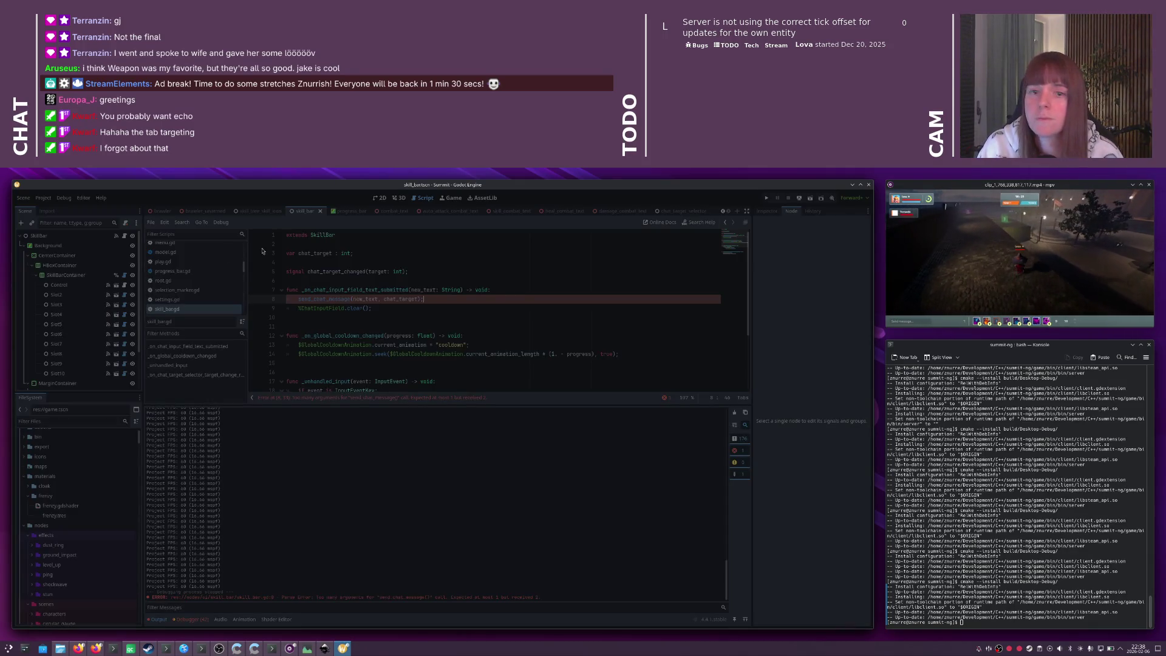
pyautogui.hotkey('alt', 'Tab')
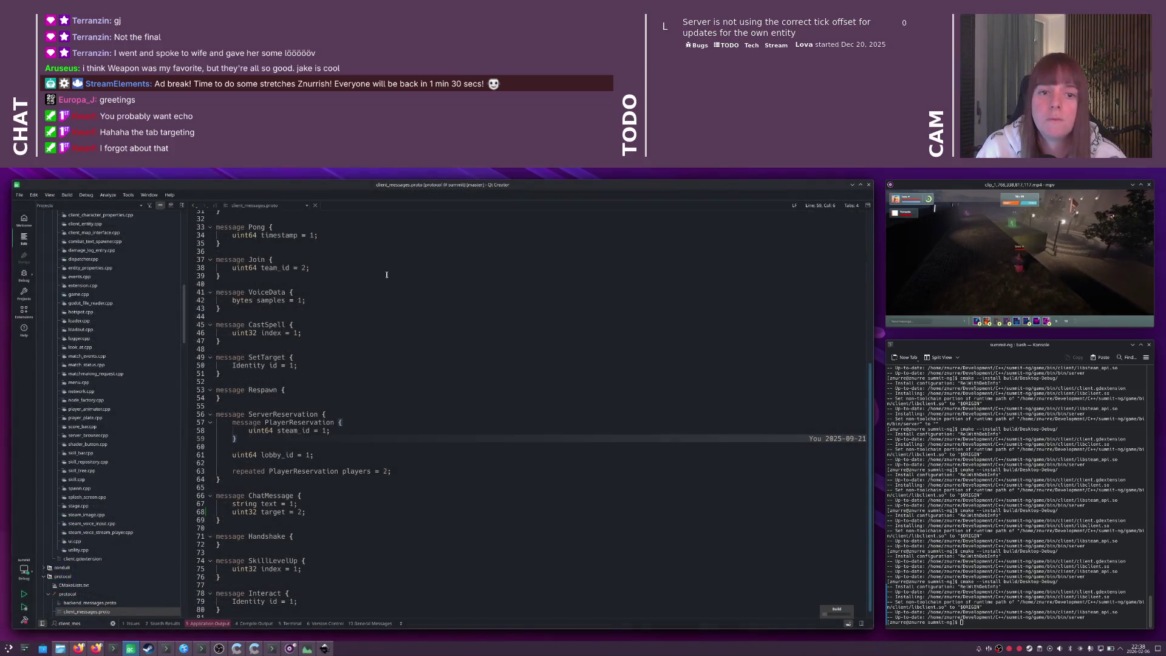
pyautogui.hotkey('ctrl', 'r')
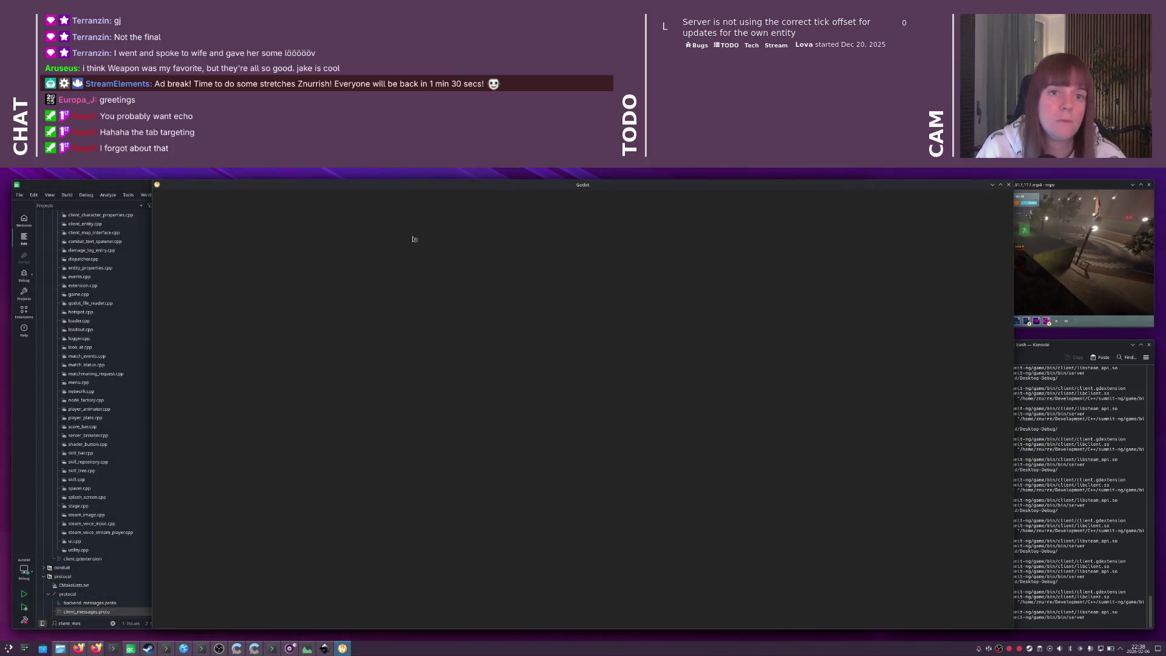
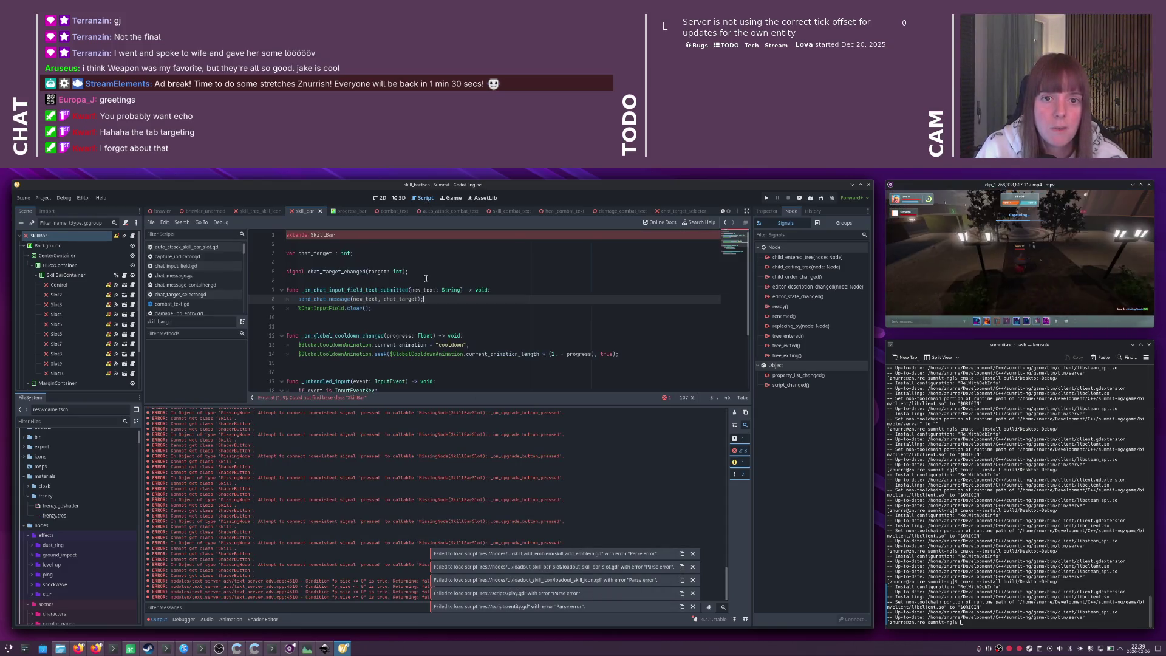
# - Switch to Qt Creator and start a build of the project with Ctrl+R
pyautogui.click(354, 235)
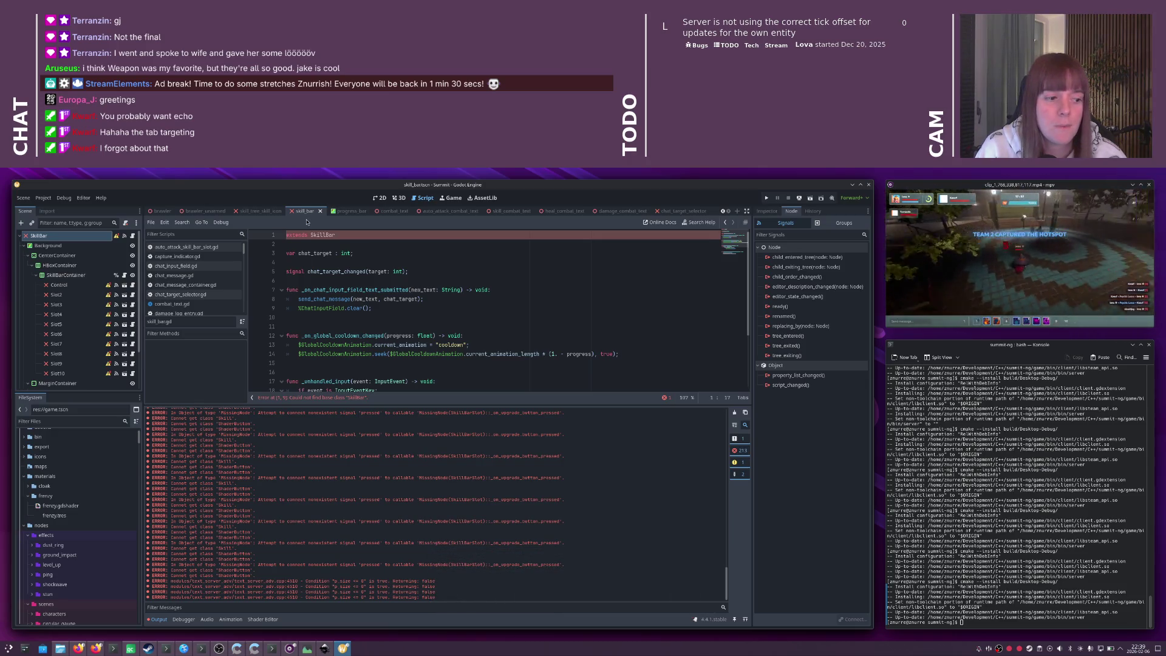
pyautogui.hotkey('alt', 'Tab')
pyautogui.click(369, 263)
pyautogui.hotkey('ctrl', 'shift', 'n')
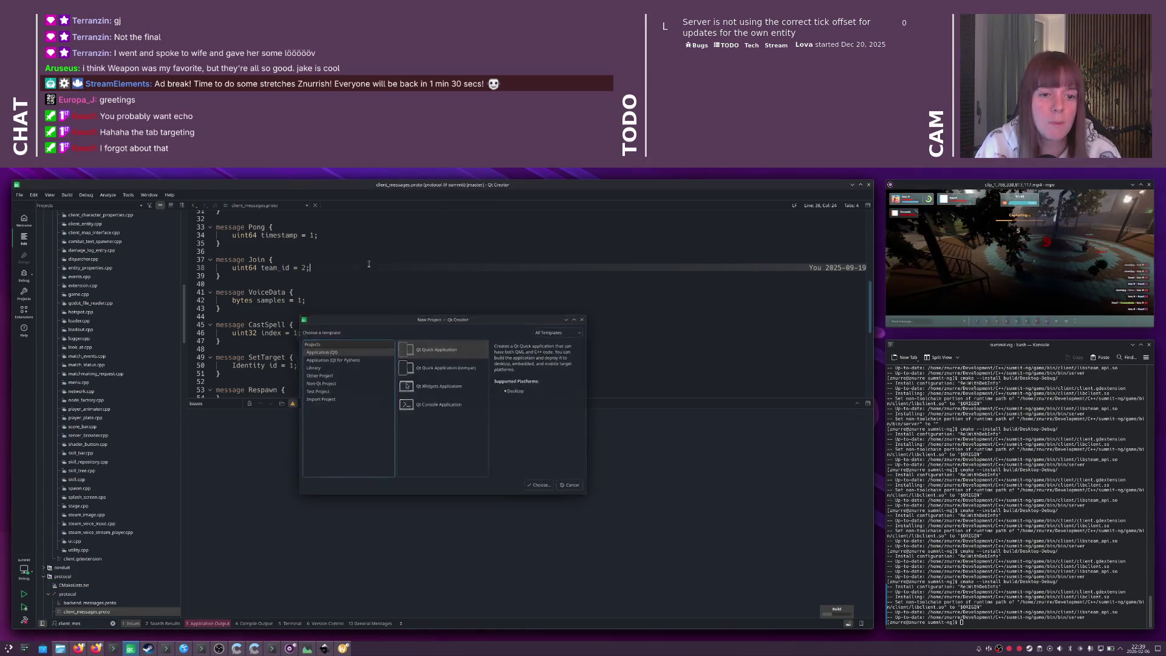
pyautogui.press('Escape')
pyautogui.hotkey('ctrl', 'r')
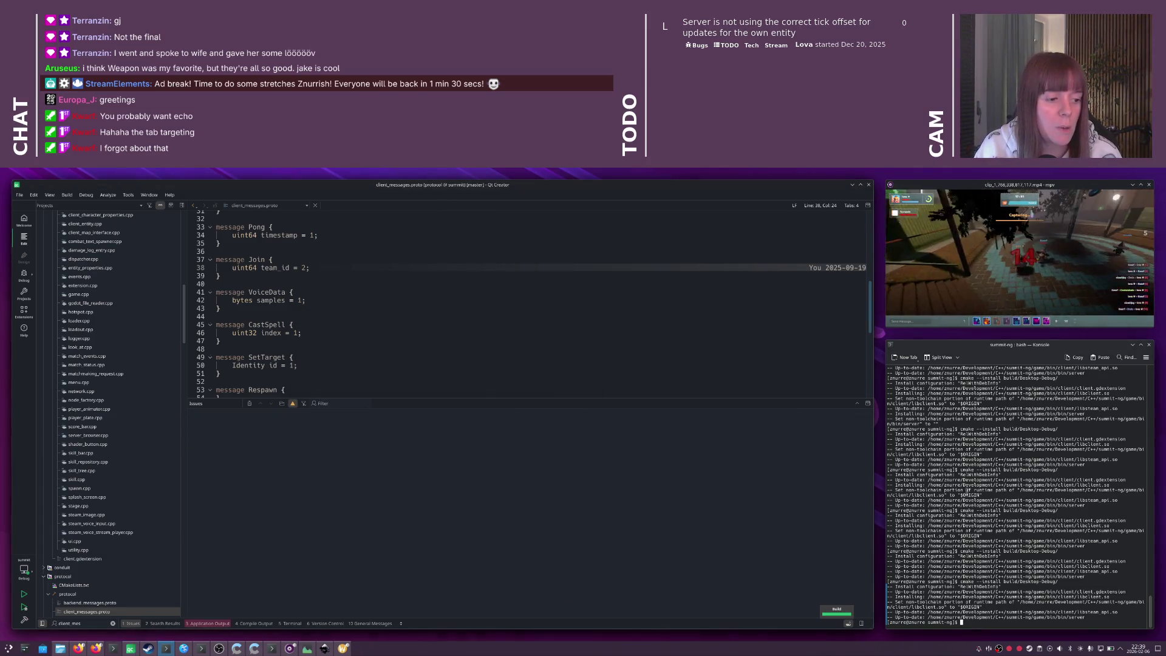
# - Reload the Summit project in Godot, move its window aside, then close the Godot editor
pyautogui.hotkey('alt', 'Tab')
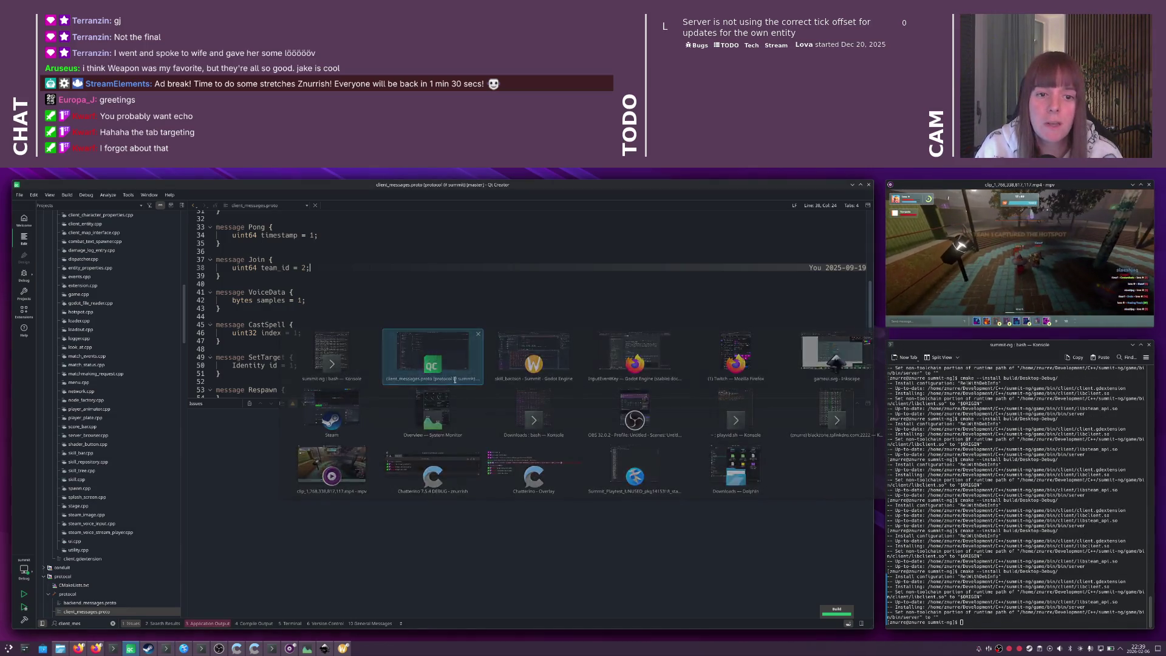
pyautogui.hotkey('alt', 'Tab')
pyautogui.click(44, 198)
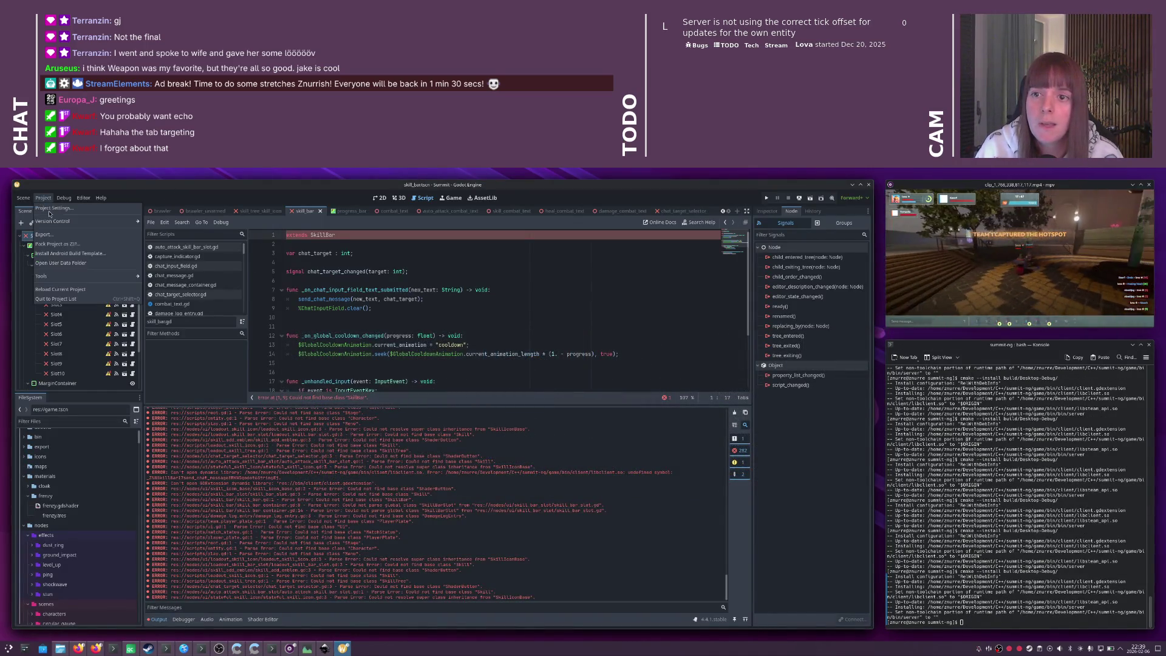
pyautogui.click(68, 289)
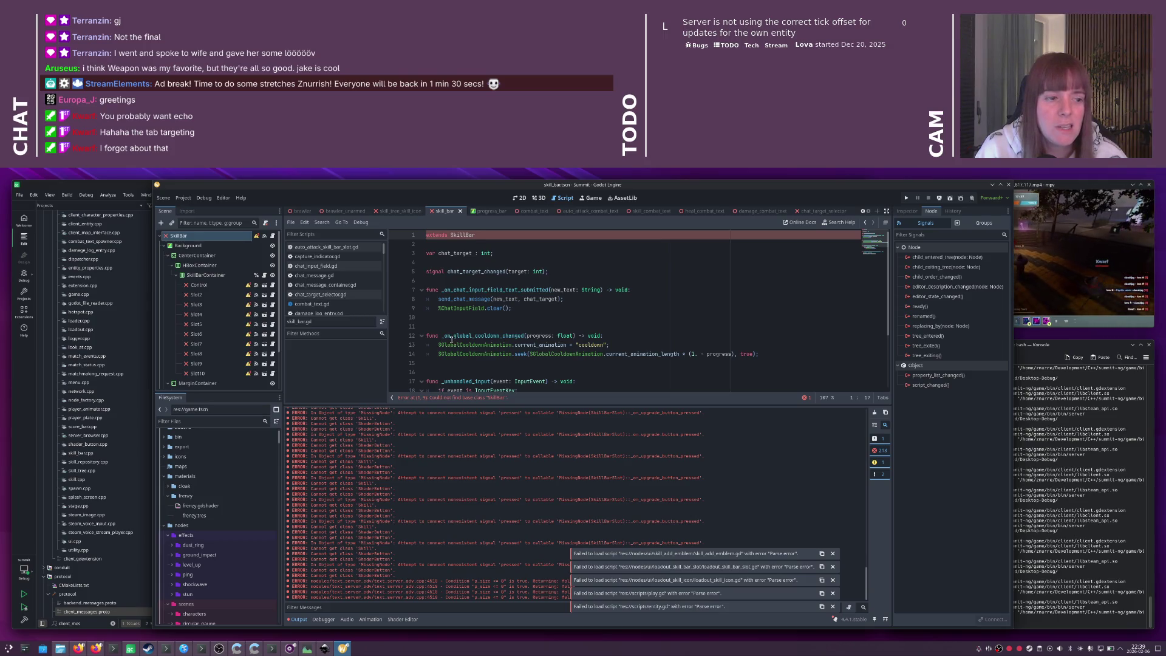
pyautogui.moveTo(640, 185); pyautogui.dragTo(524, 222)
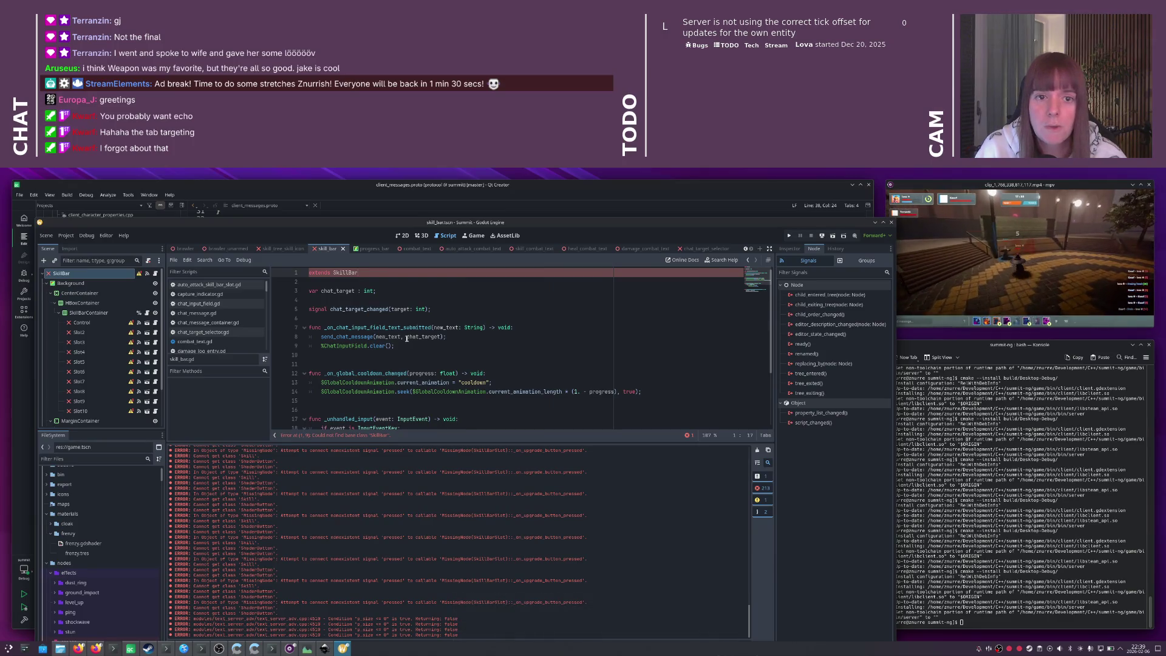
pyautogui.click(892, 223)
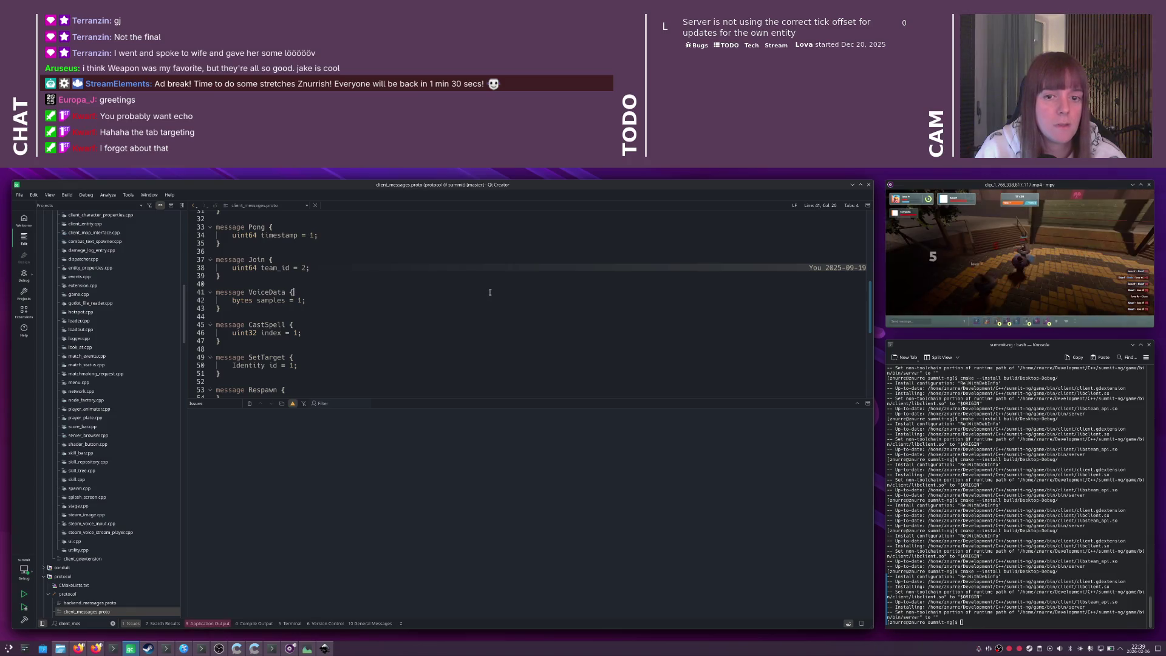
# - Review the chat code in skill_bar.cpp, ui.hpp and ui.cpp, scrolling down to the spawn-wave handling
pyautogui.hotkey('ctrl', 'Tab')
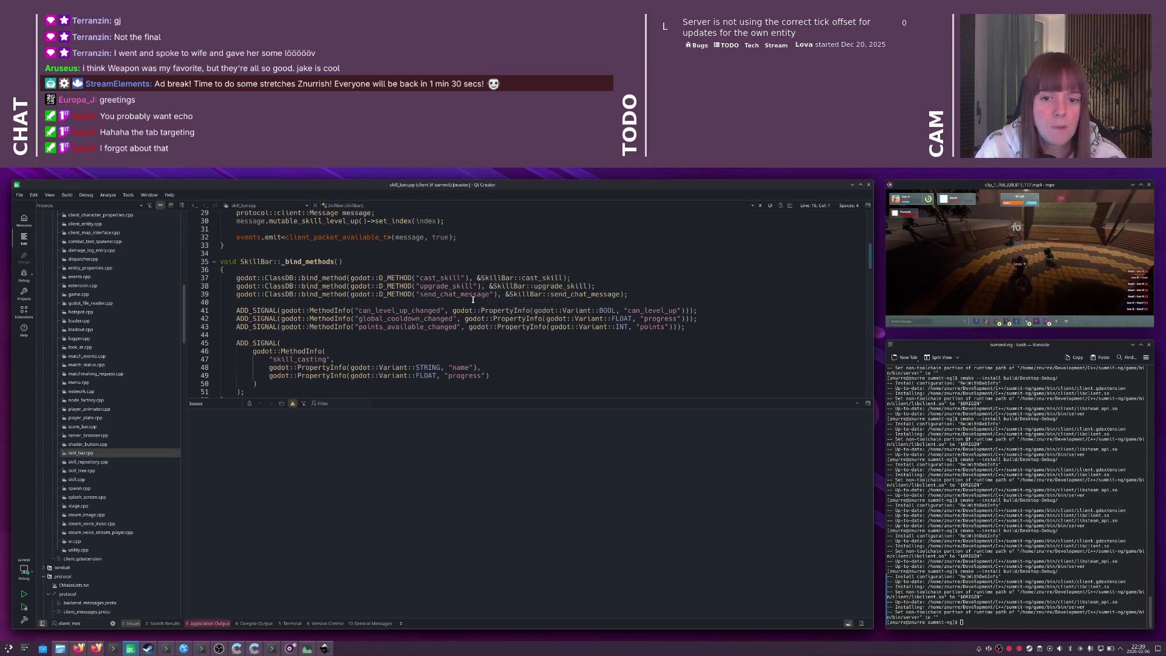
pyautogui.click(472, 302)
pyautogui.press('Escape')
pyautogui.hotkey('ctrl', 'Tab')
pyautogui.hotkey('ctrl', 'Tab')
pyautogui.hotkey('ctrl', 'Tab')
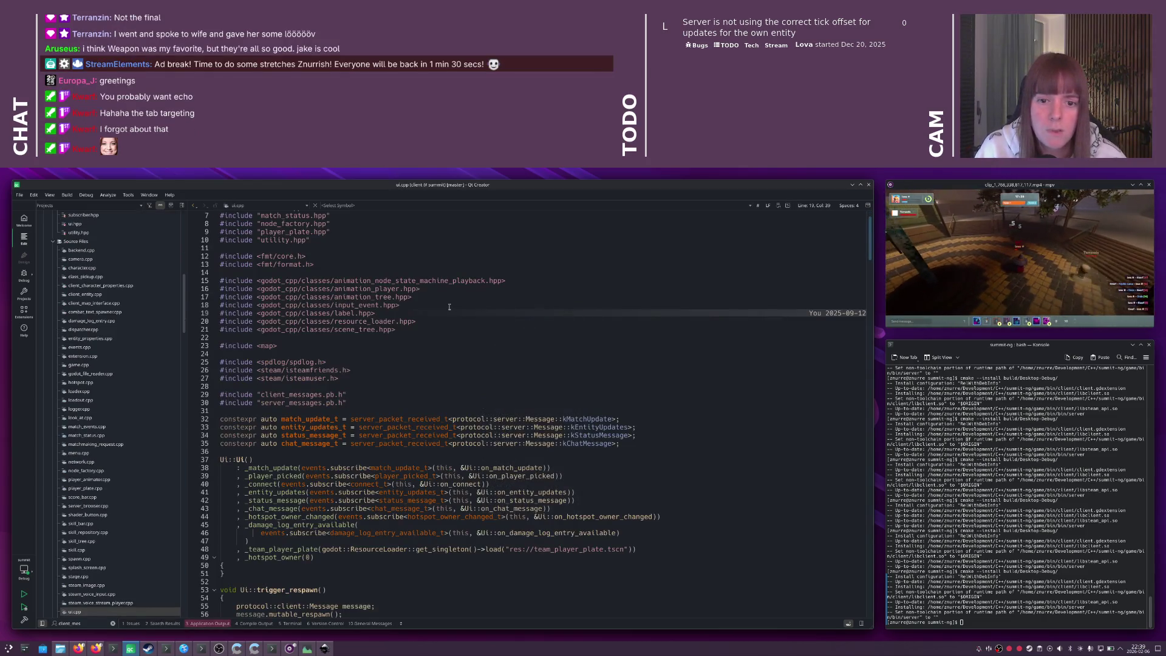
pyautogui.press('F4')
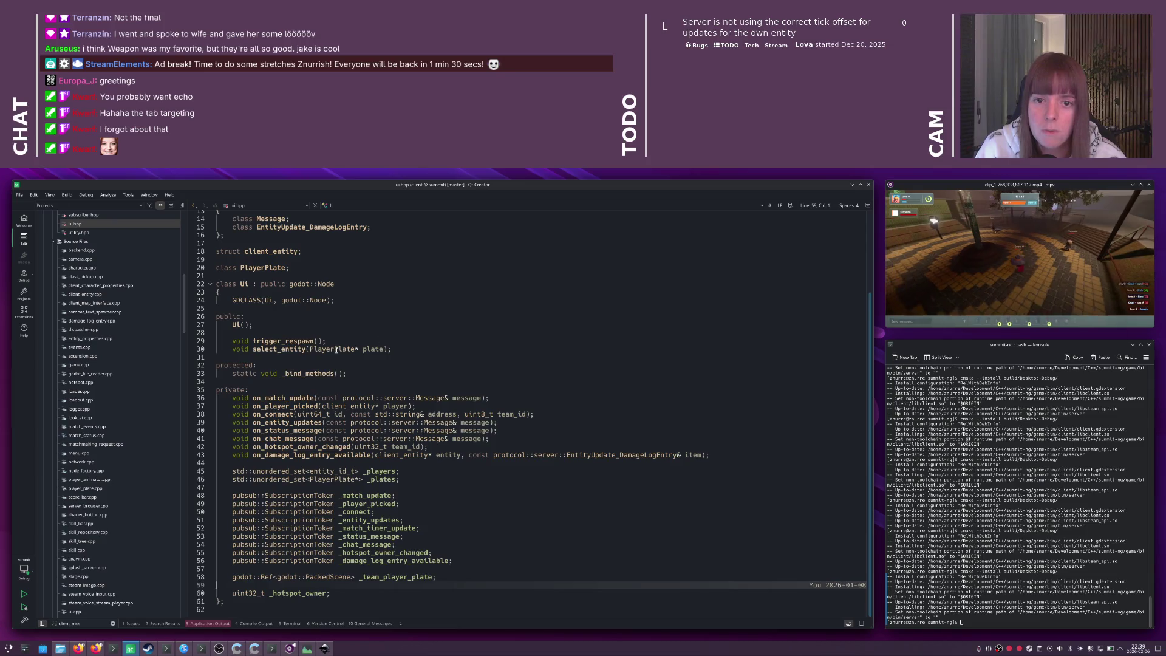
pyautogui.press('F4')
pyautogui.scroll(-10, 301, 352)
pyautogui.scroll(-20, 300, 351)
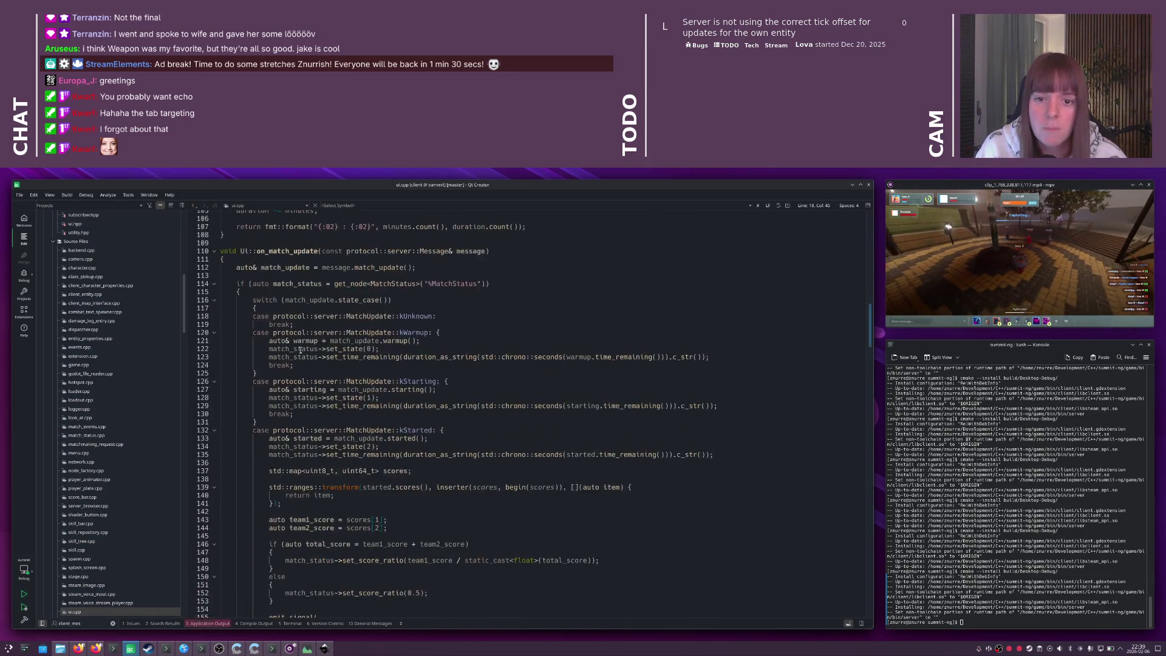
pyautogui.scroll(-20, 301, 350)
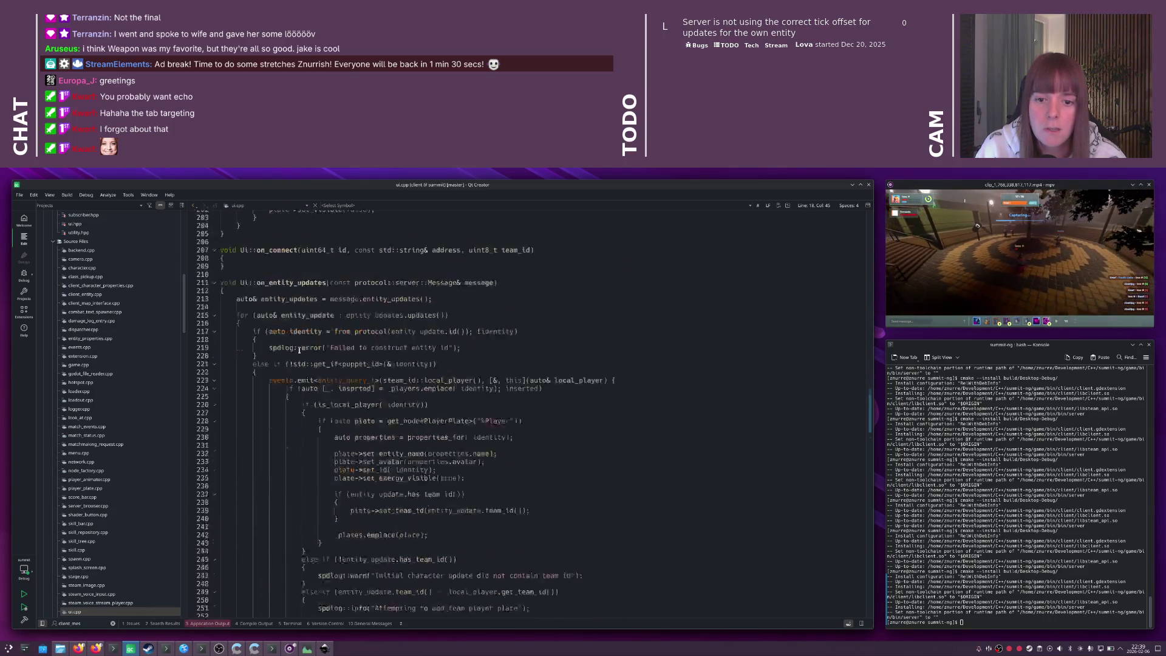
pyautogui.scroll(-20, 300, 350)
pyautogui.click(300, 350)
# - Open the Git commit view through the locator with 'git com'
pyautogui.hotkey('ctrl', 'k')
pyautogui.write('git com')
pyautogui.press('Return')
# - Inspect the diffs for client/ui.cpp, including the added chat_target property, and client/skill_bar.hpp
pyautogui.click(603, 304)
pyautogui.doubleClick(595, 317)
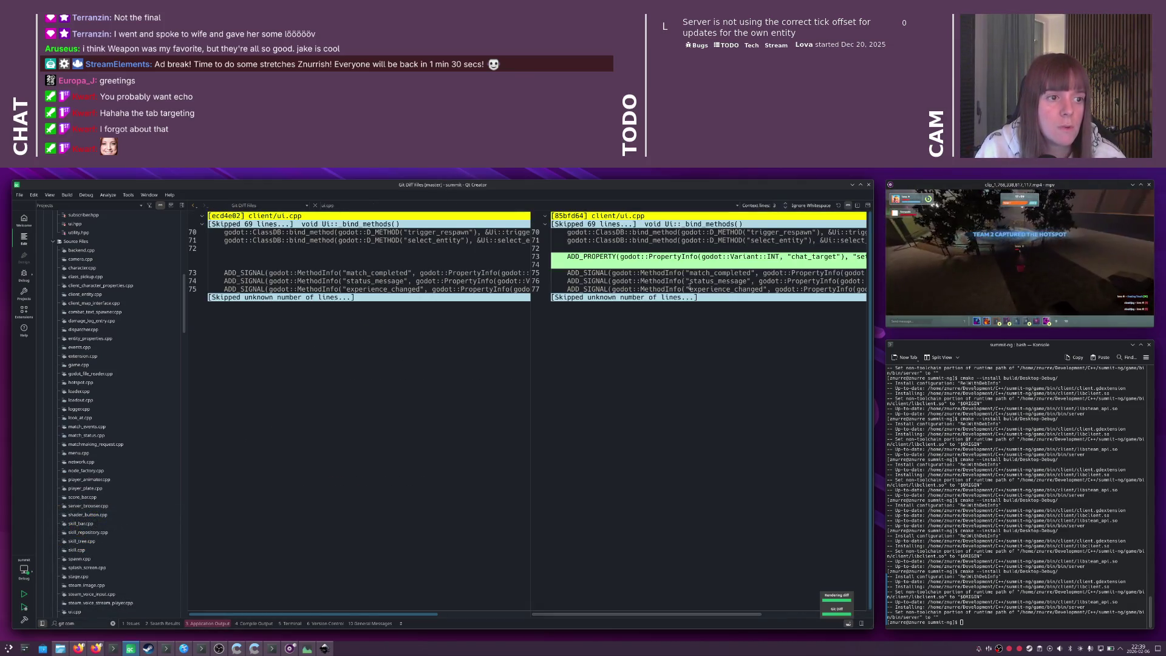
pyautogui.doubleClick(616, 256)
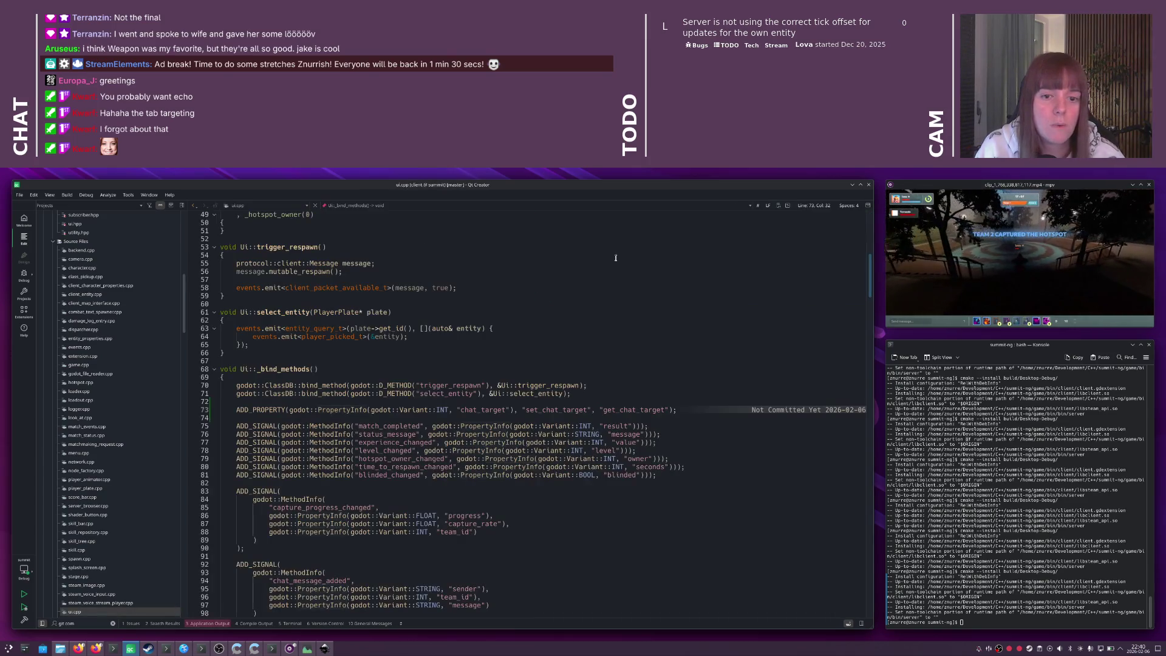
pyautogui.hotkey('alt', 'Left')
pyautogui.hotkey('alt', 'Left')
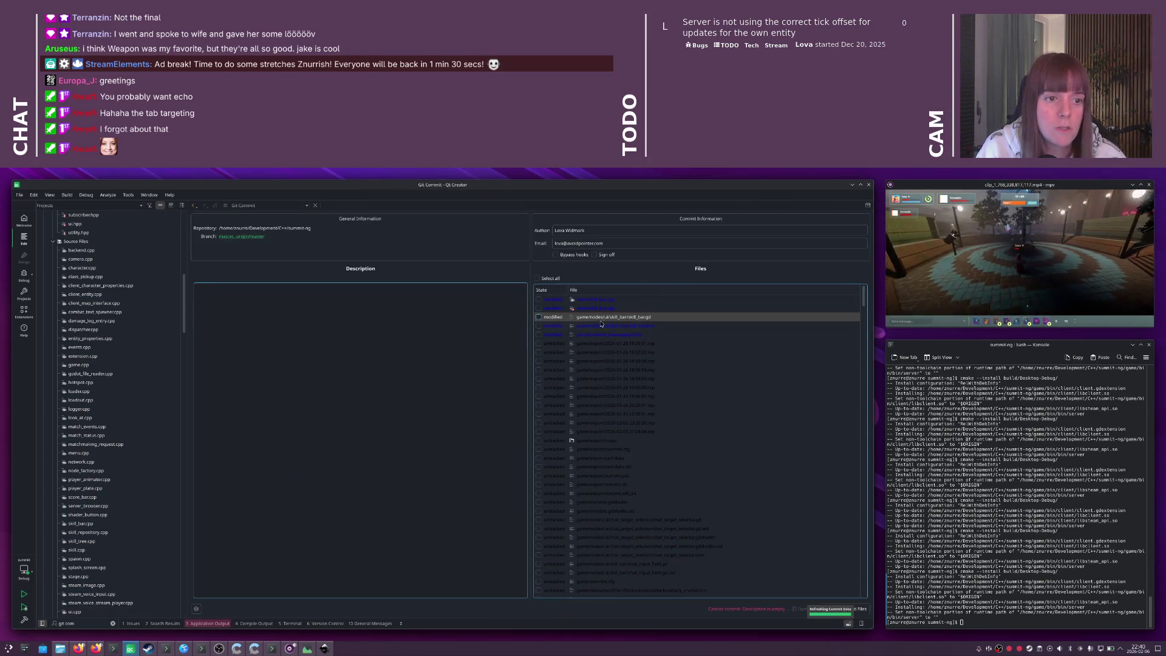
pyautogui.doubleClick(606, 308)
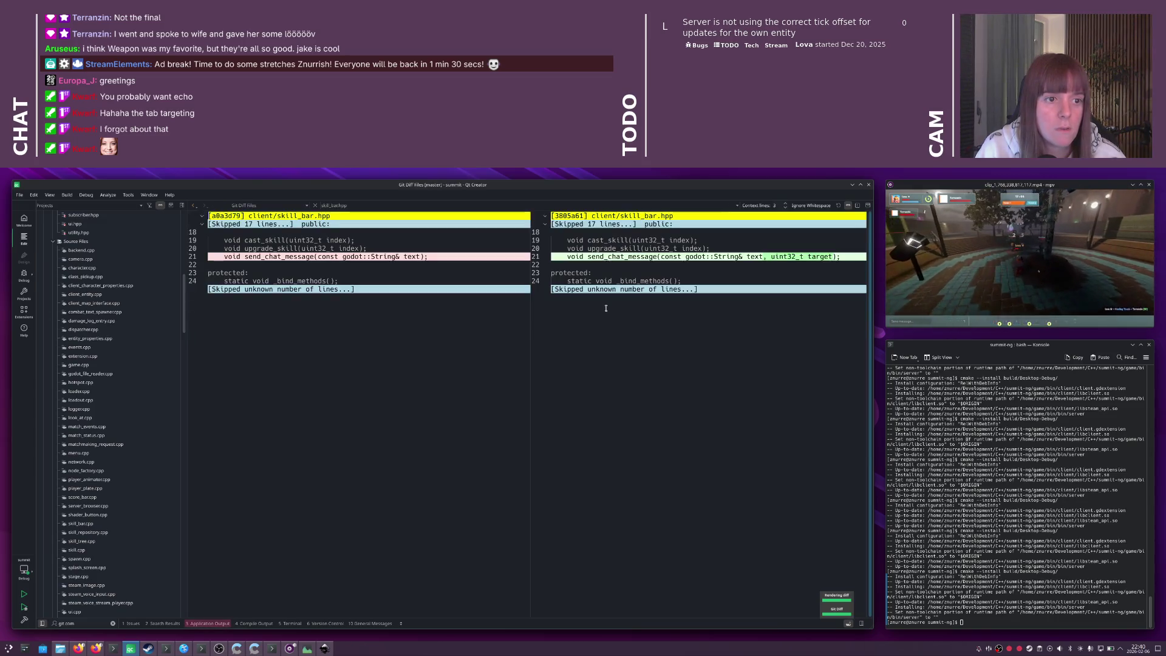
pyautogui.click(615, 326)
pyautogui.click(432, 312)
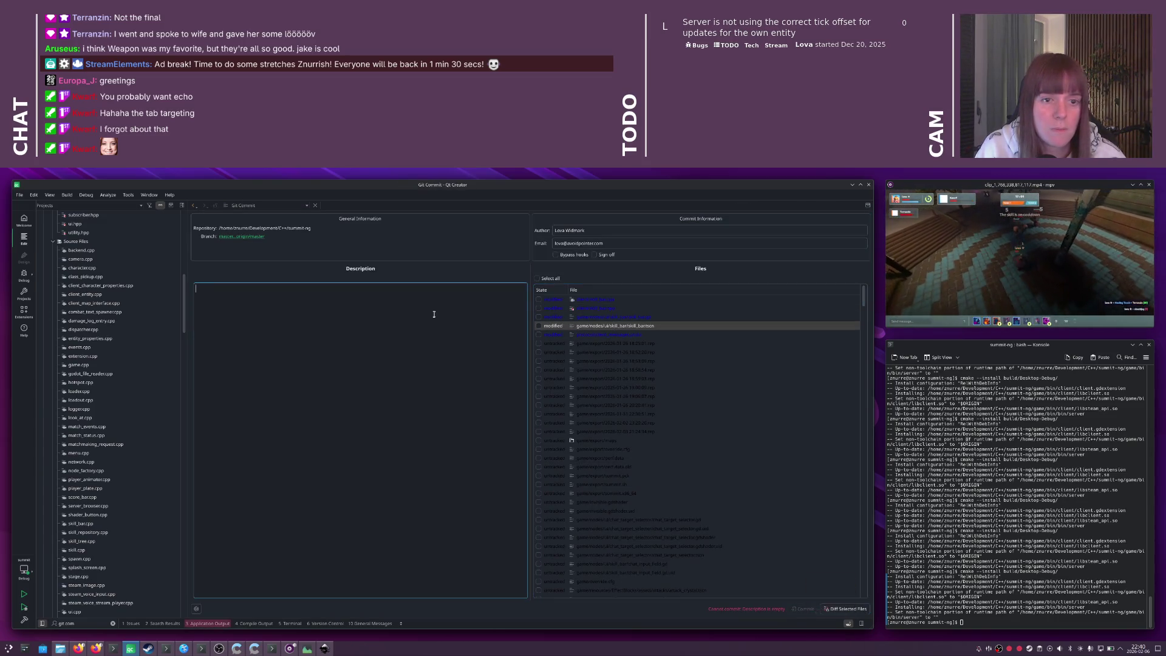
# - Rerun the cmake install of the Debug build, then relaunch Godot from the Downloads terminal
pyautogui.click(1074, 421)
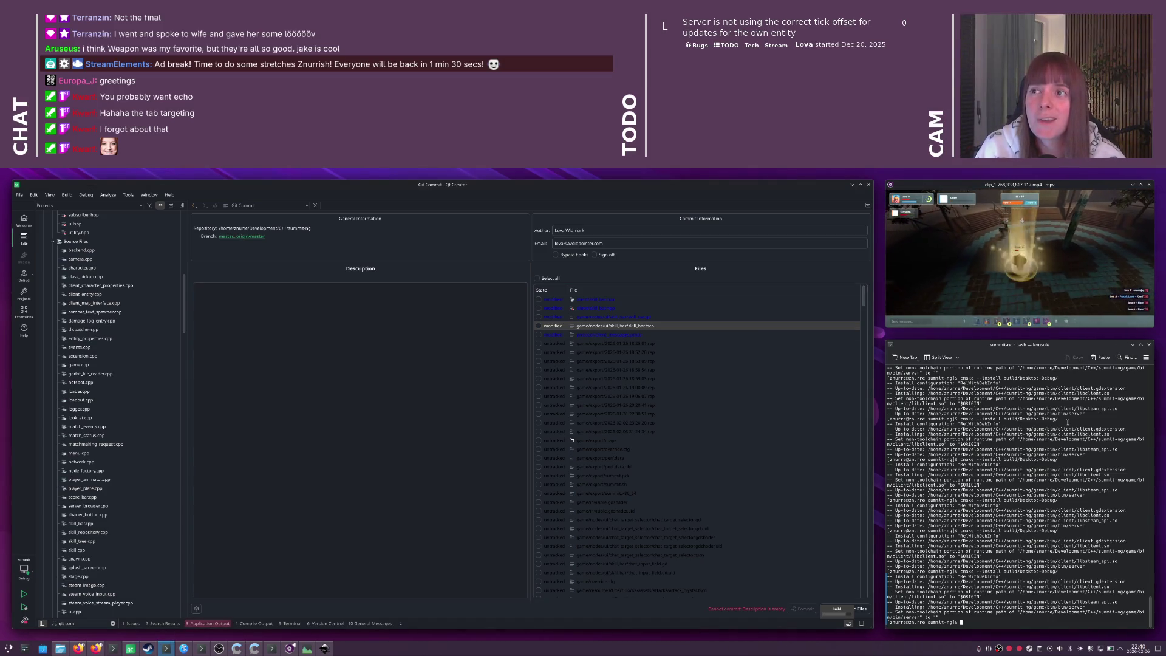
pyautogui.press('Up')
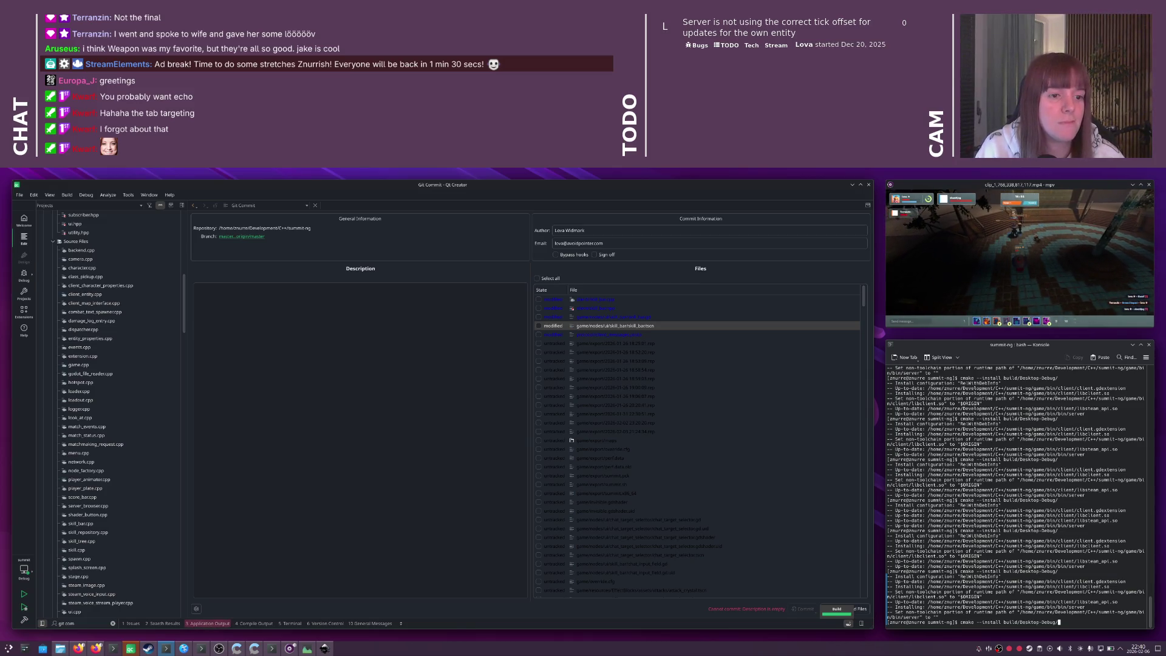
pyautogui.press('Return')
pyautogui.hotkey('alt', 'Tab')
pyautogui.hotkey('alt', 'Tab')
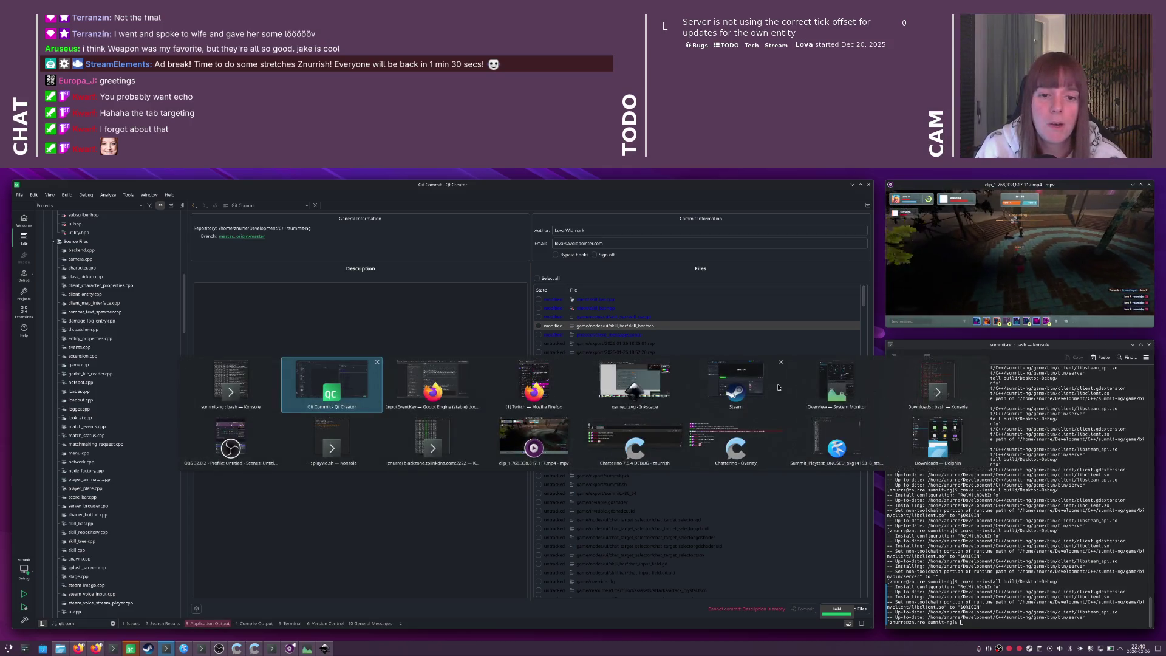
pyautogui.hotkey('alt', 'Tab')
pyautogui.hotkey('alt', 'Tab')
pyautogui.hotkey('alt', 'Tab')
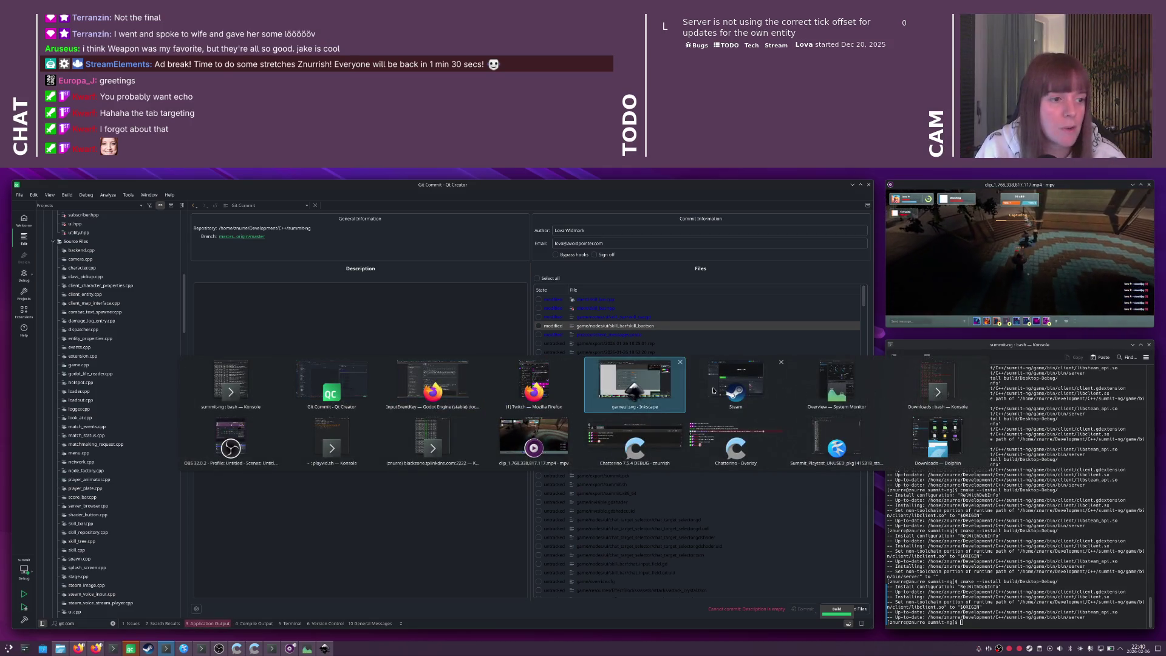
pyautogui.press('Up')
pyautogui.press('Return')
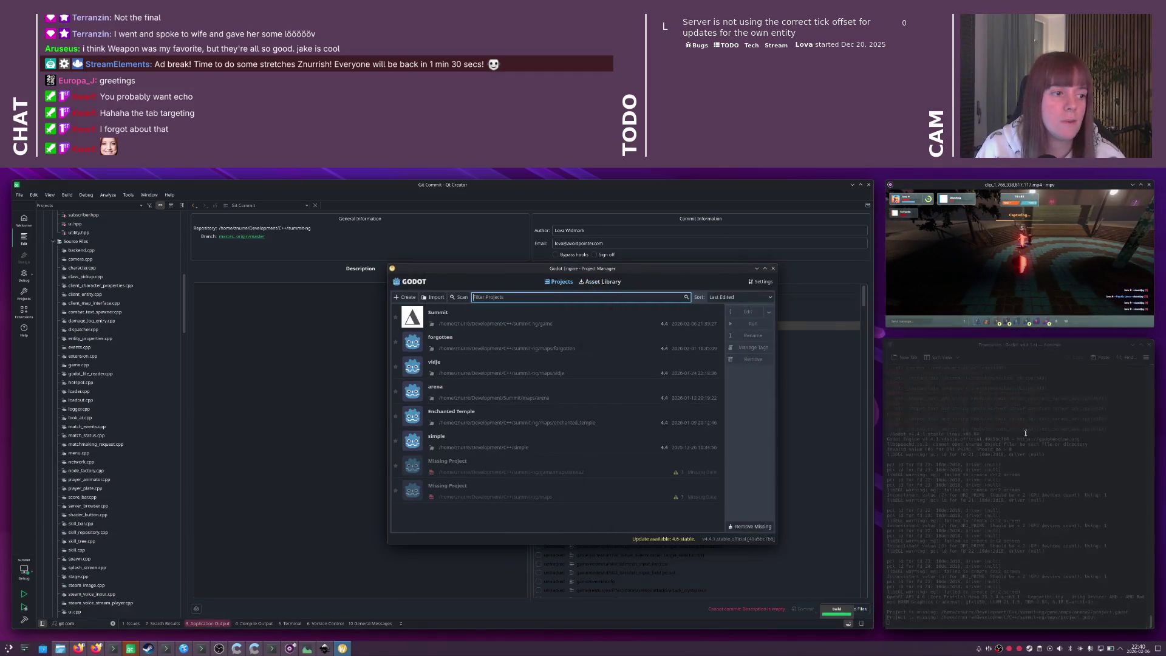
pyautogui.doubleClick(497, 325)
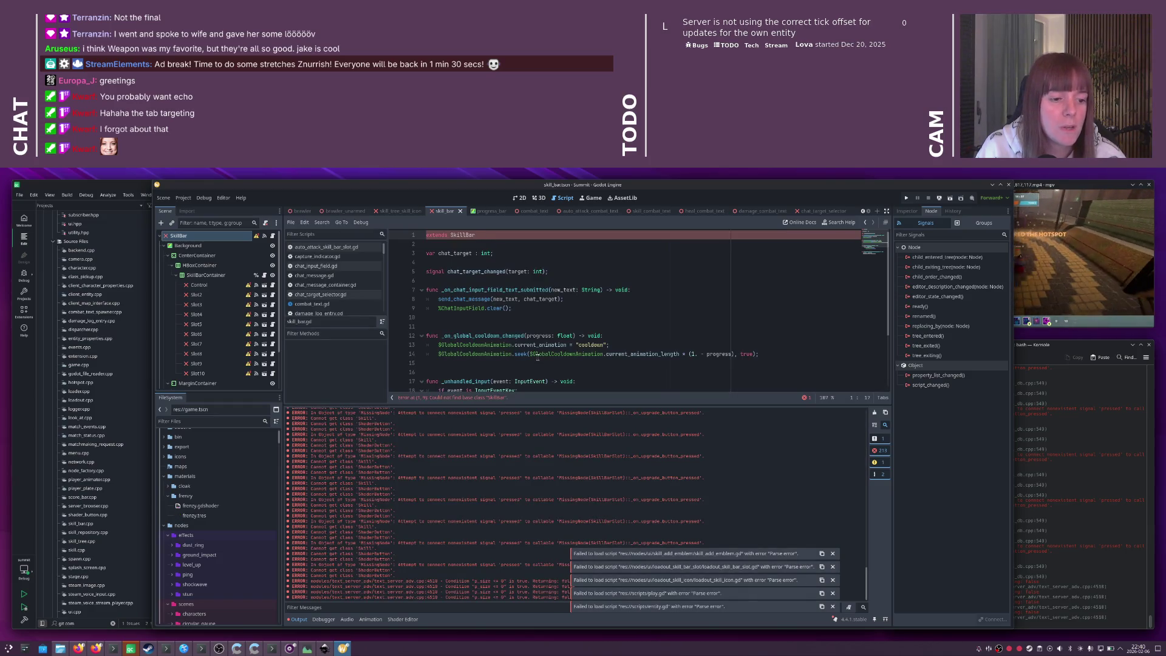
pyautogui.click(1009, 186)
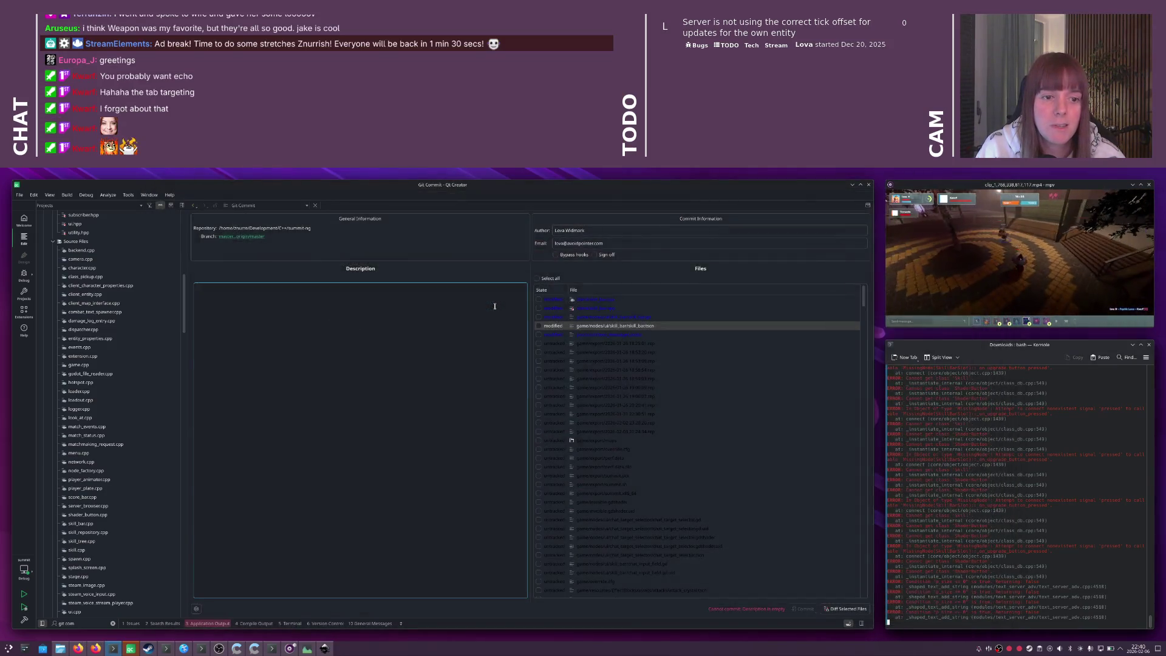
# - Run the pending cmake install command in the summit-ng terminal
pyautogui.hotkey('alt', 'Tab')
pyautogui.hotkey('alt', 'shift', 'Tab')
pyautogui.hotkey('alt', 'shift', 'Tab')
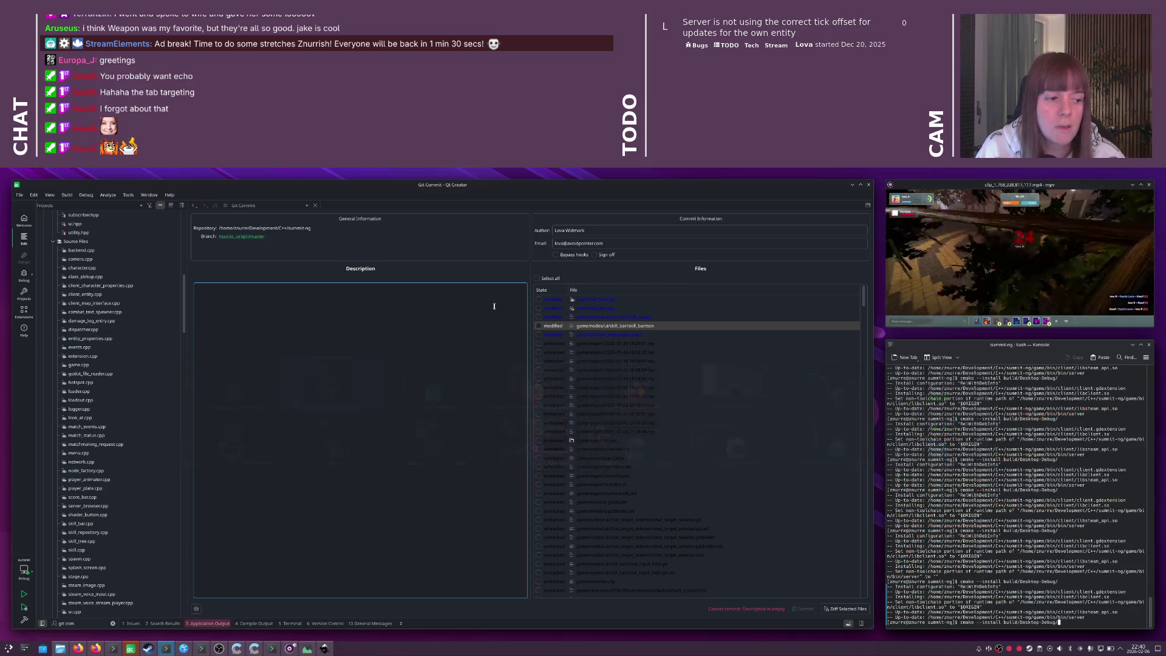
pyautogui.press('Return')
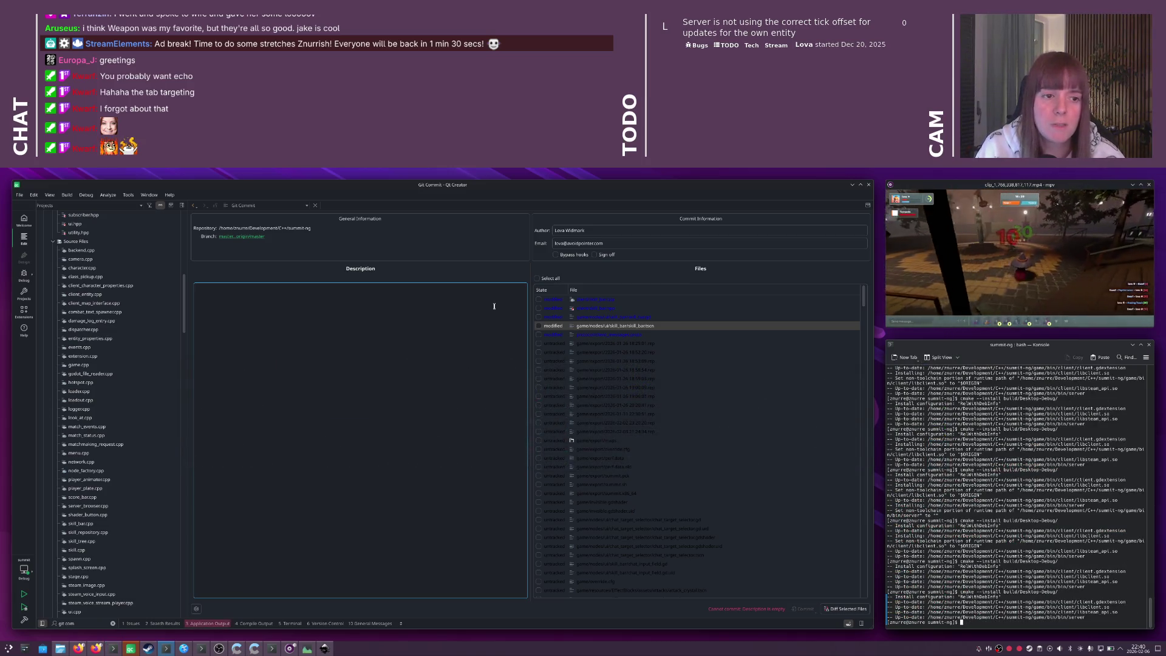
# - Relaunch Godot, open the Summit project, and raise the game's terminal log above the editor
pyautogui.hotkey('alt', 'Tab')
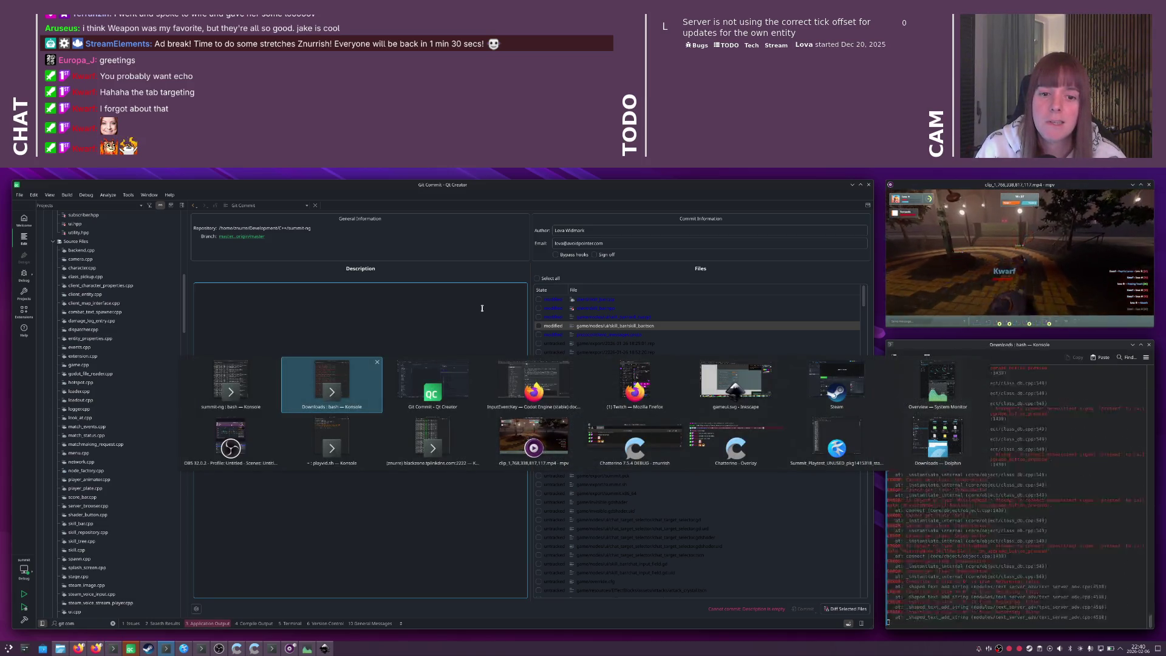
pyautogui.press('Up')
pyautogui.press('Return')
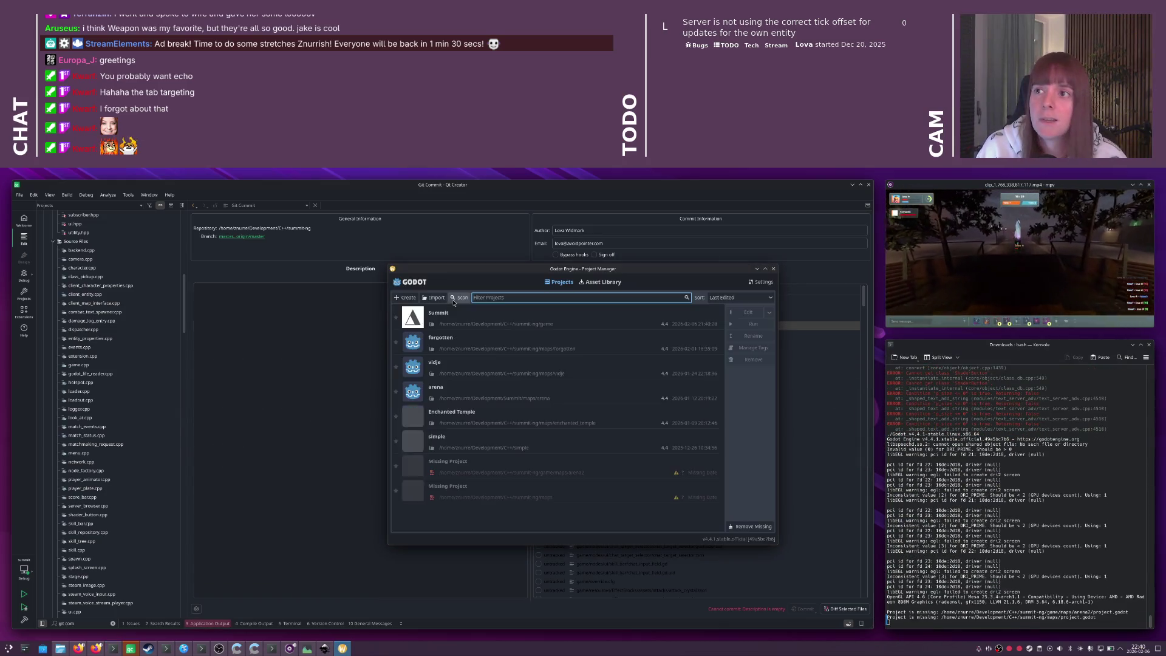
pyautogui.doubleClick(488, 323)
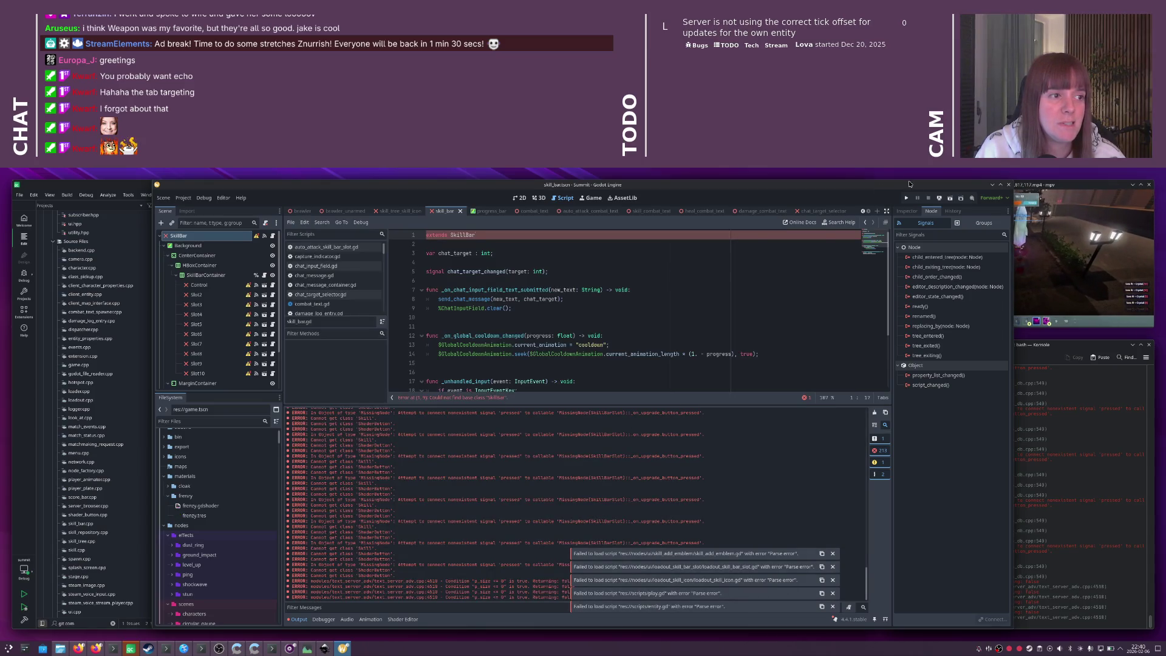
pyautogui.click(1081, 446)
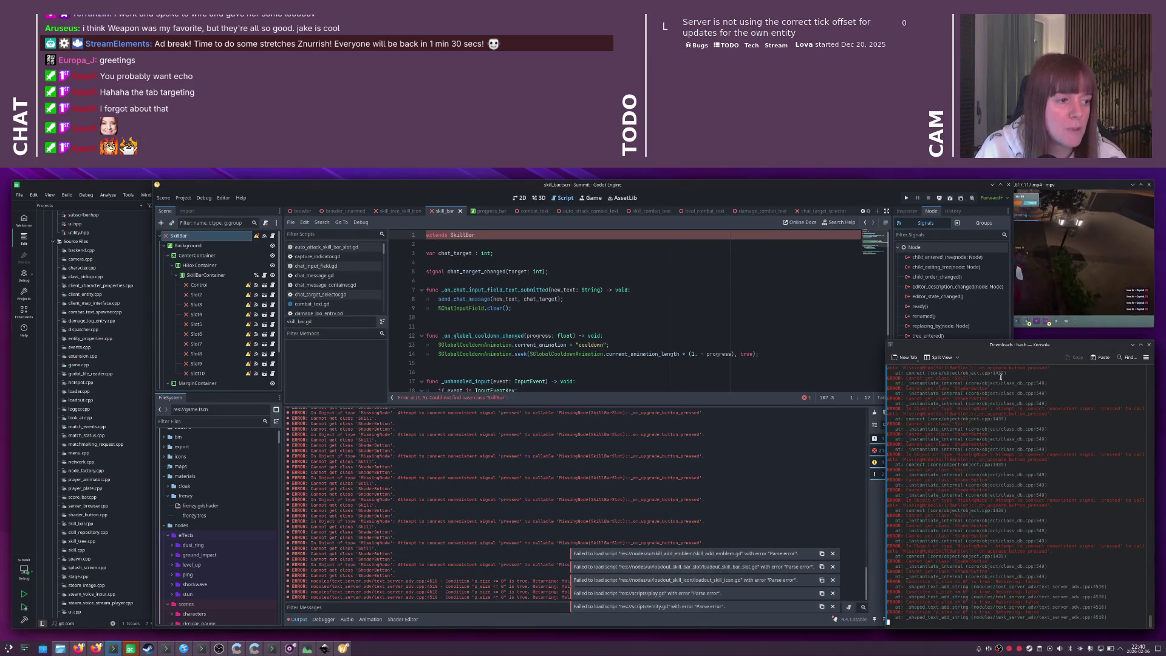
# - Center the game's log terminal, scroll through its errors, then return to skill_bar.hpp in Qt Creator
pyautogui.moveTo(998, 350); pyautogui.dragTo(534, 275)
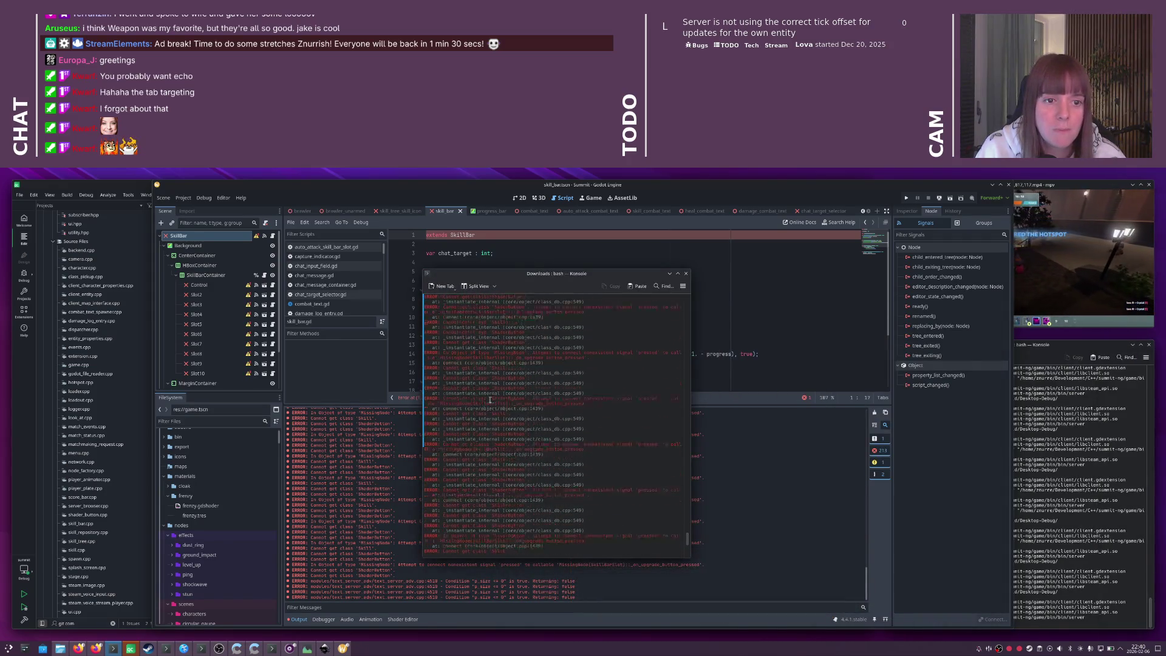
pyautogui.scroll(5, 490, 400)
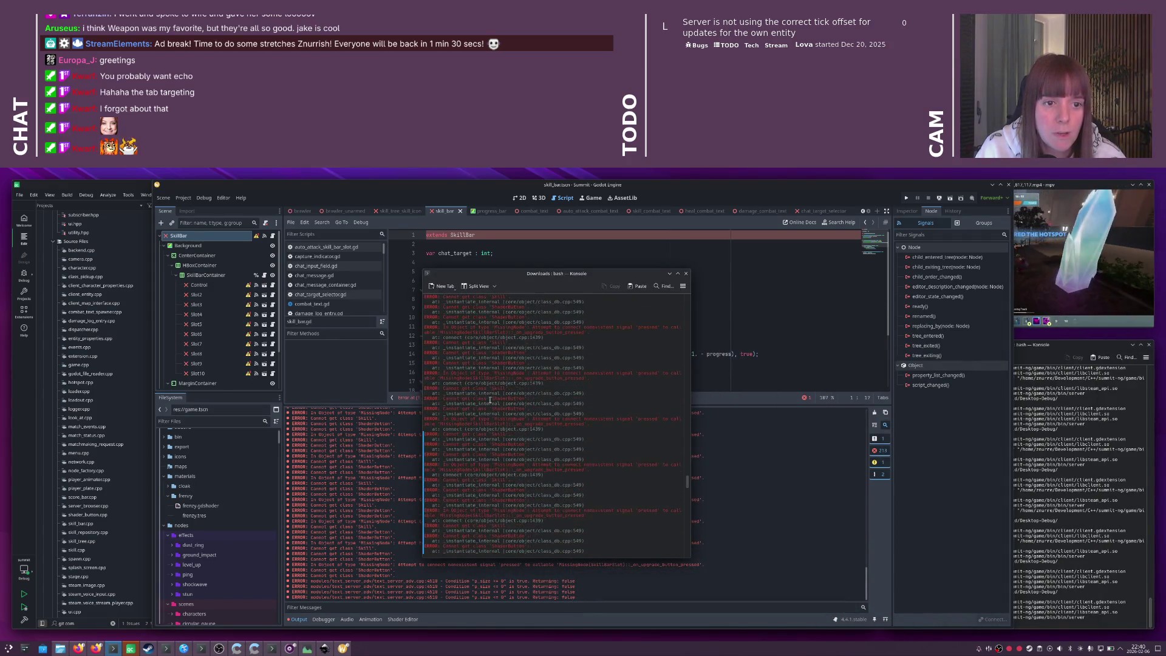
pyautogui.scroll(-3, 490, 400)
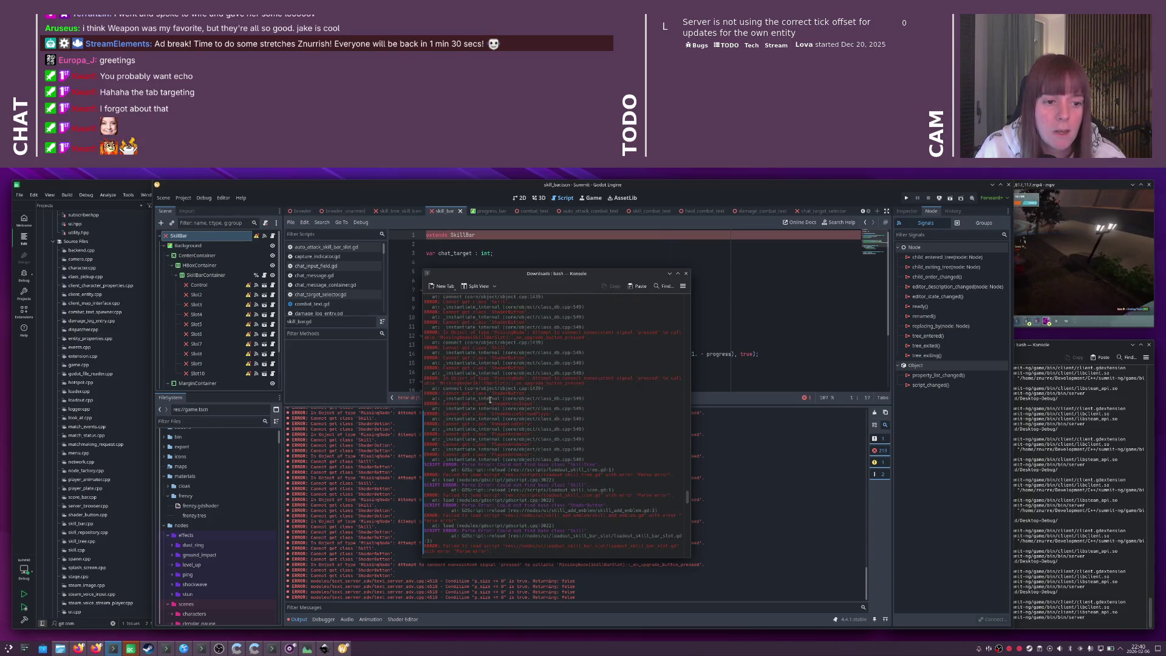
pyautogui.scroll(8, 489, 401)
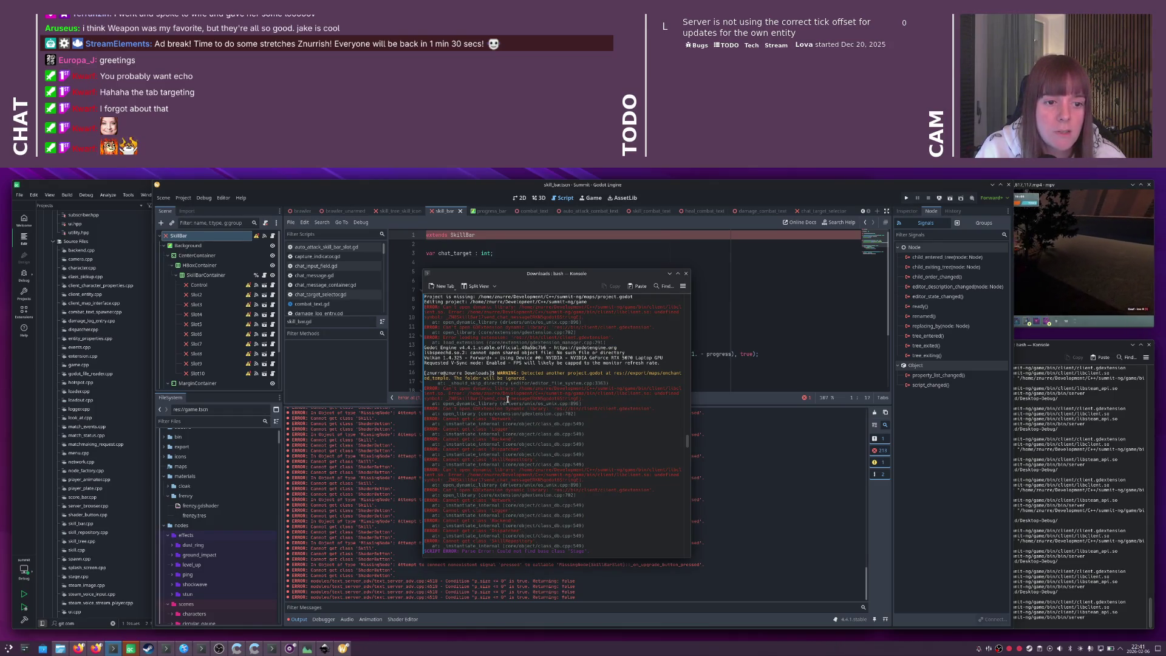
pyautogui.hotkey('alt', 'Tab')
pyautogui.hotkey('alt', 'Tab')
pyautogui.hotkey('alt', 'Tab')
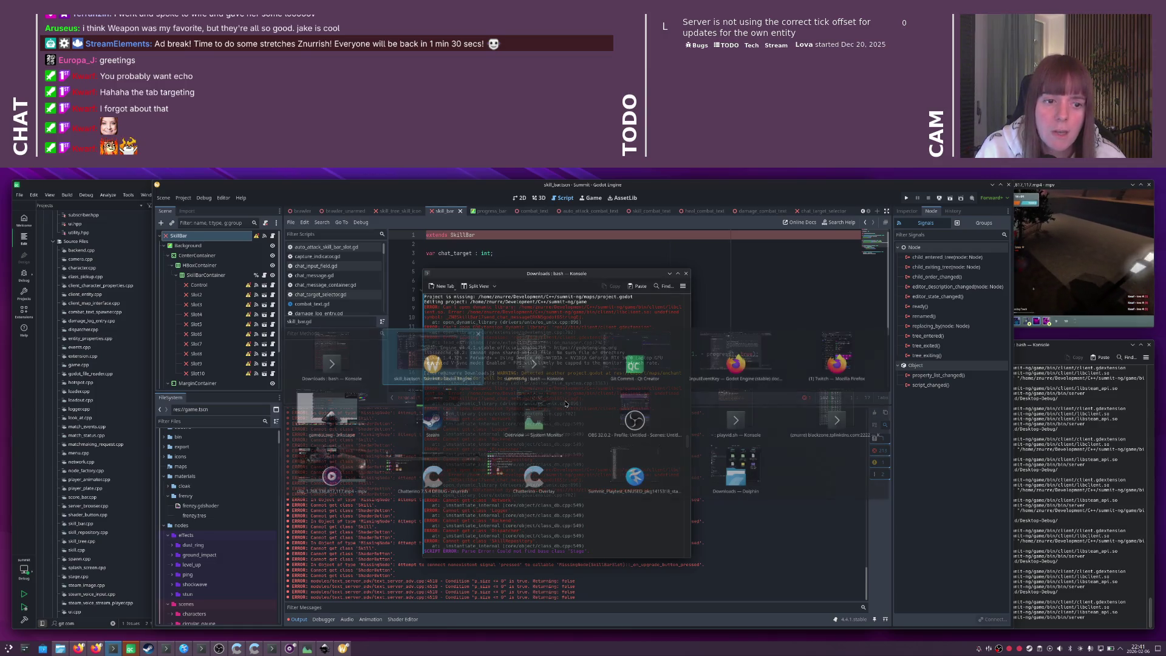
pyautogui.hotkey('ctrl', 'Tab')
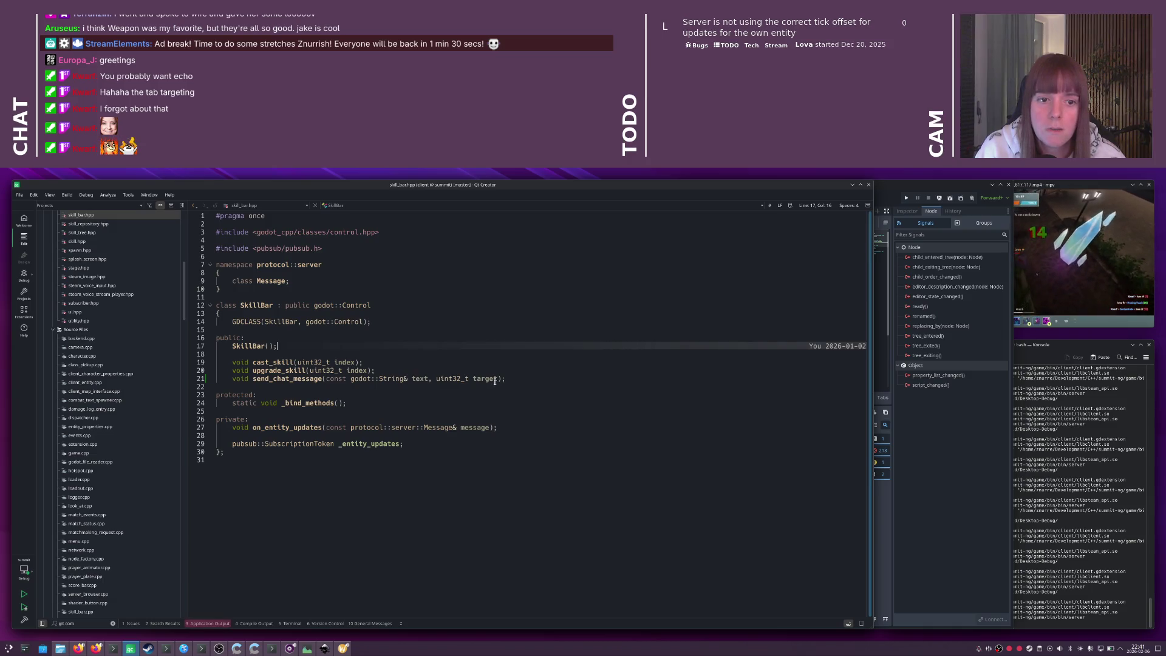
# - Paste the send_chat_message definition with the uint32_t target parameter into skill_bar.cpp
pyautogui.doubleClick(490, 379)
pyautogui.press('F4')
pyautogui.scroll(-10, 487, 379)
pyautogui.scroll(20, 487, 379)
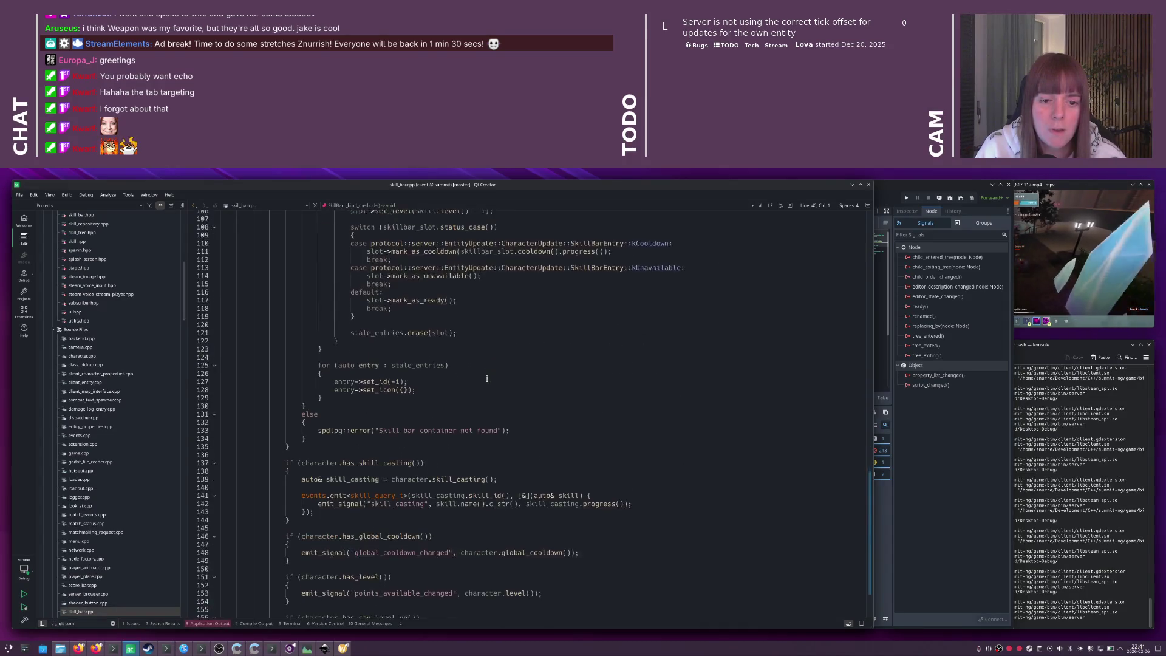
pyautogui.press('Up')
pyautogui.press('Up')
pyautogui.press('Up')
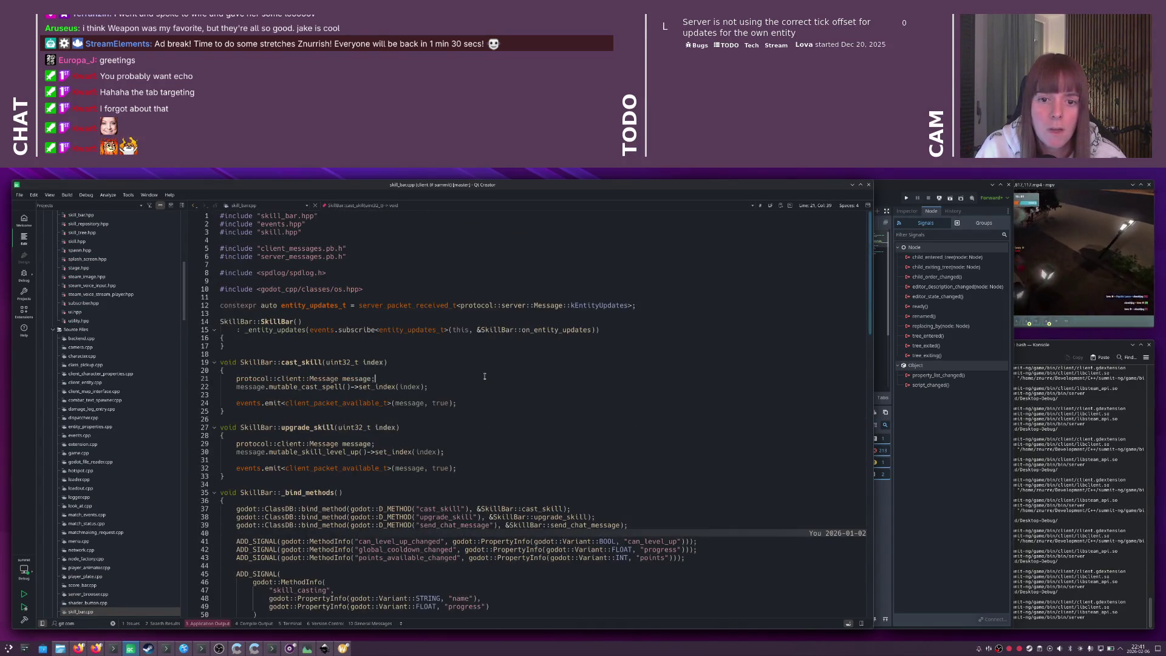
pyautogui.write('void SkillBar::send_chat_message(const godot::String& text, uint32_t target) {     if (text.is_empty())     {         return;     }      protocol::client::Message message;     message.mutable_chat_message()->set_text(text.utf8().get_data());      events.emit<client_packet_available_t>(message, true); }')
pyautogui.press('pageup')
pyautogui.click(516, 415)
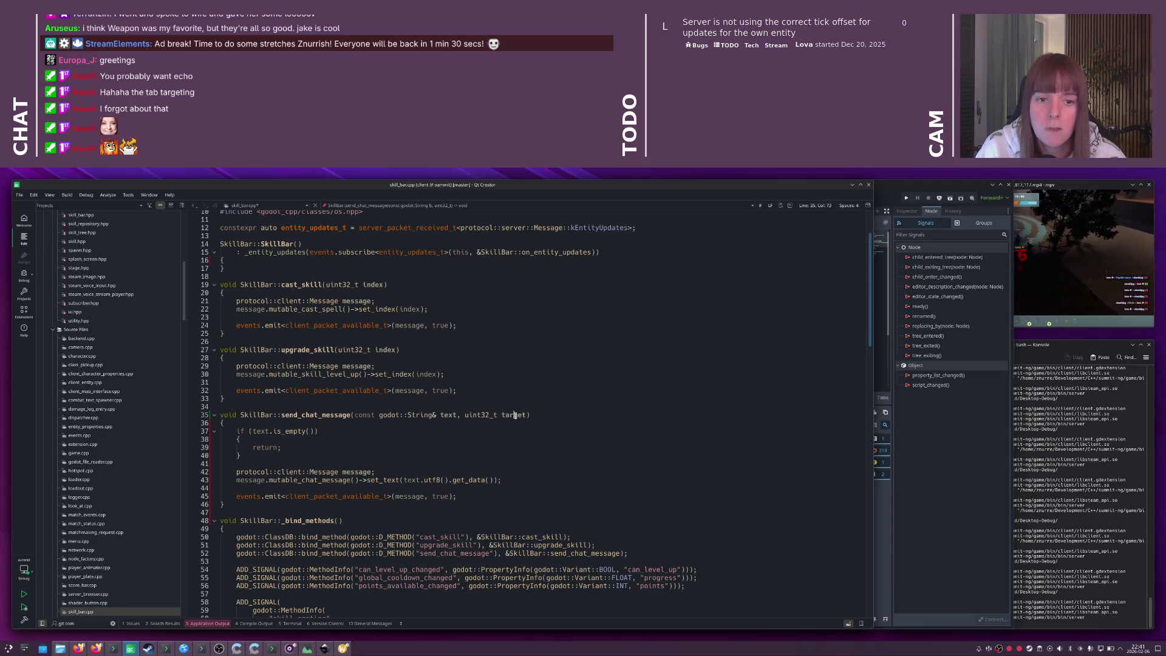
# - Save and build the client, then recall the cmake install command in the terminal
pyautogui.hotkey('ctrl', 'b')
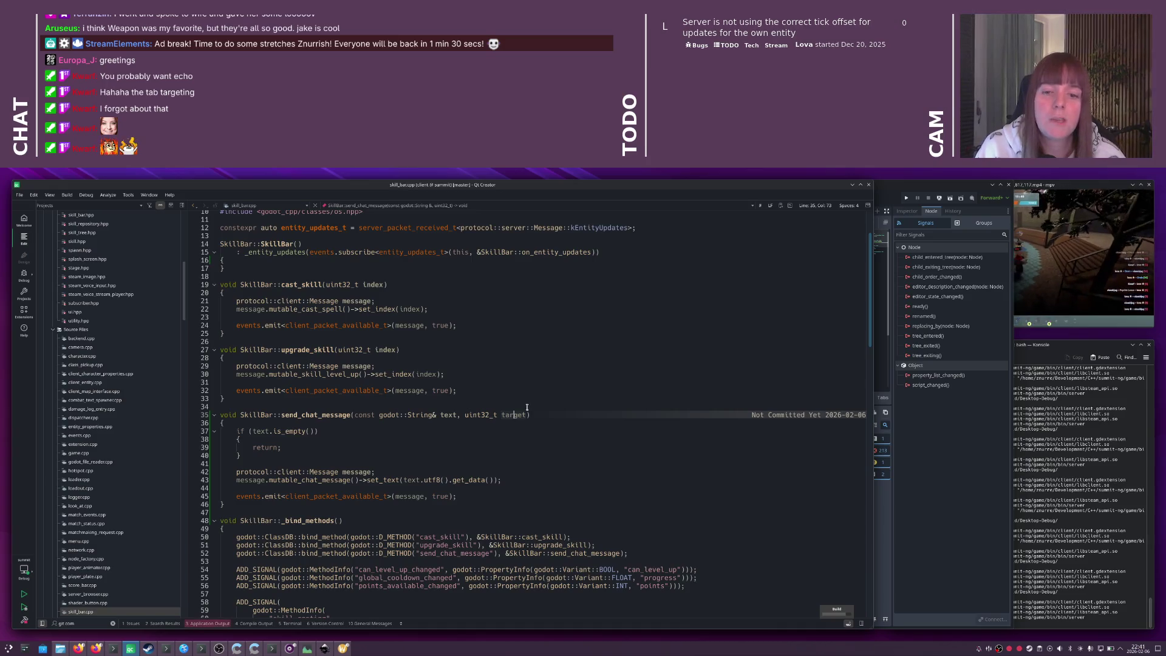
pyautogui.click(1027, 408)
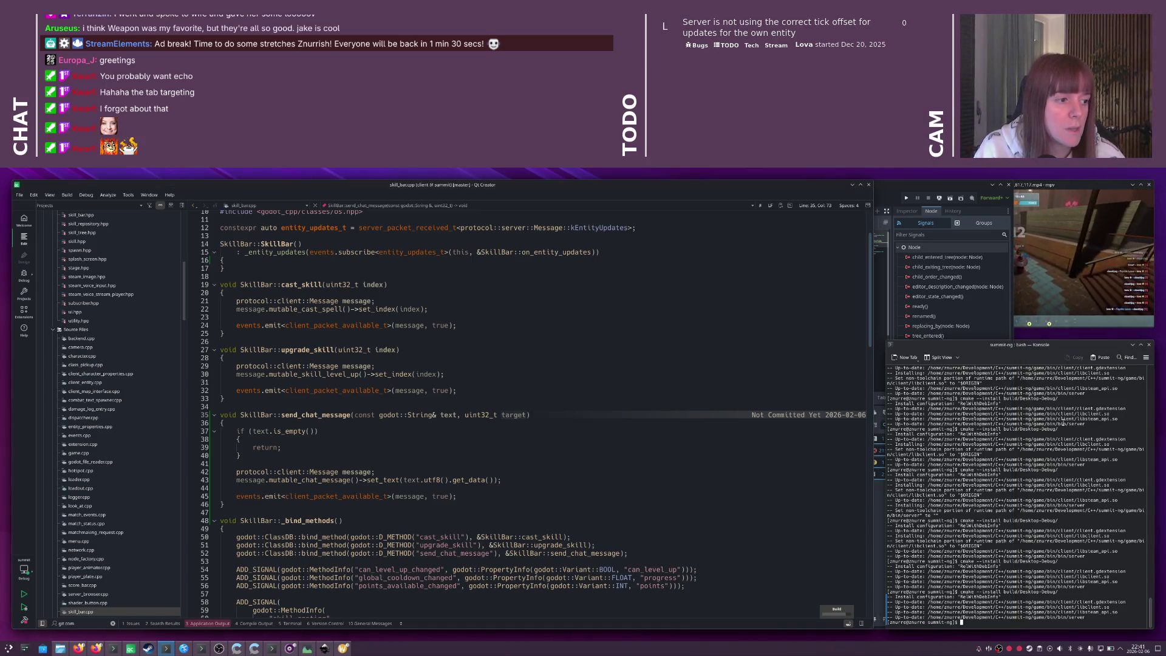
pyautogui.press('Up')
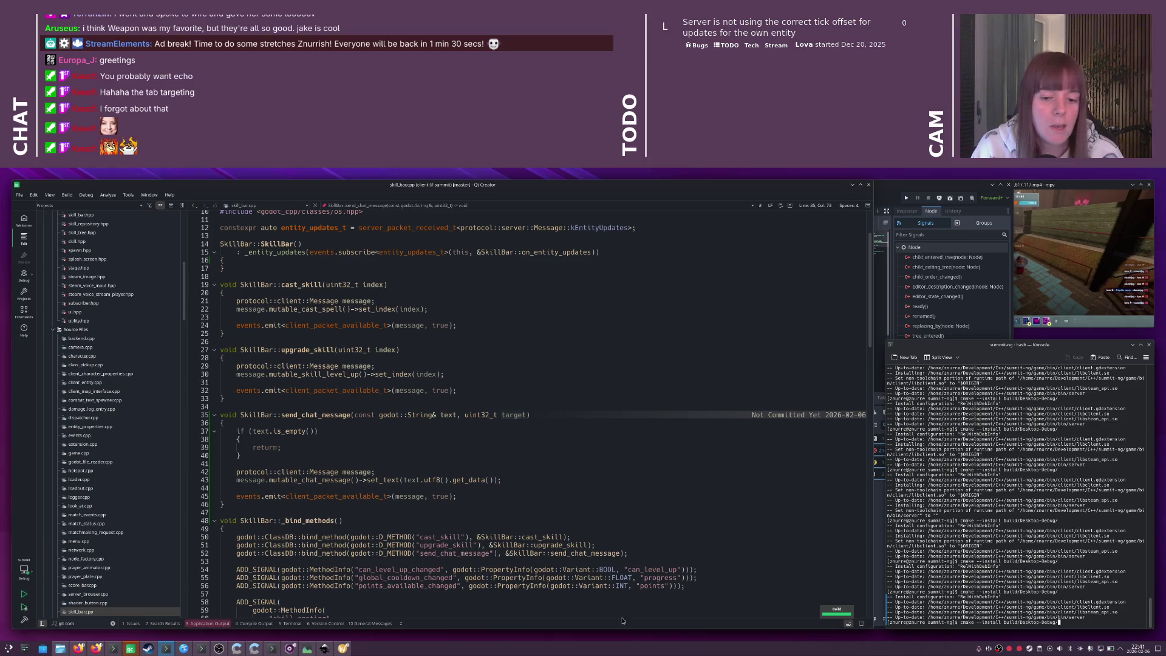
# - Relaunch Godot from the Downloads terminal and open the Summit project
pyautogui.click(342, 648)
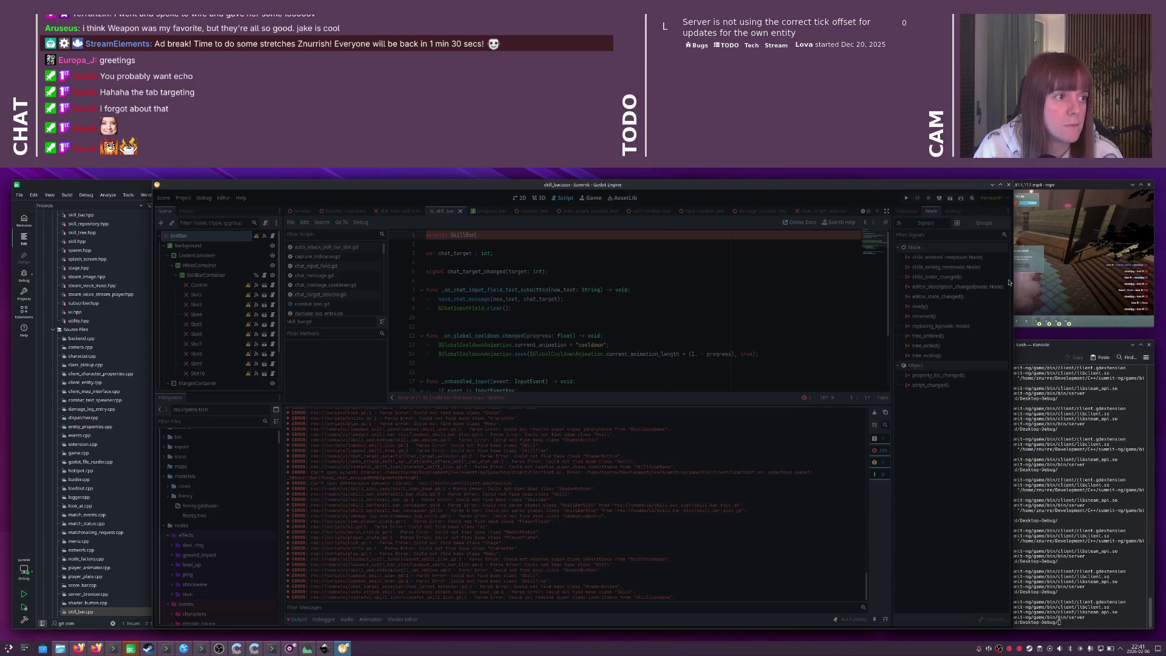
pyautogui.click(1043, 500)
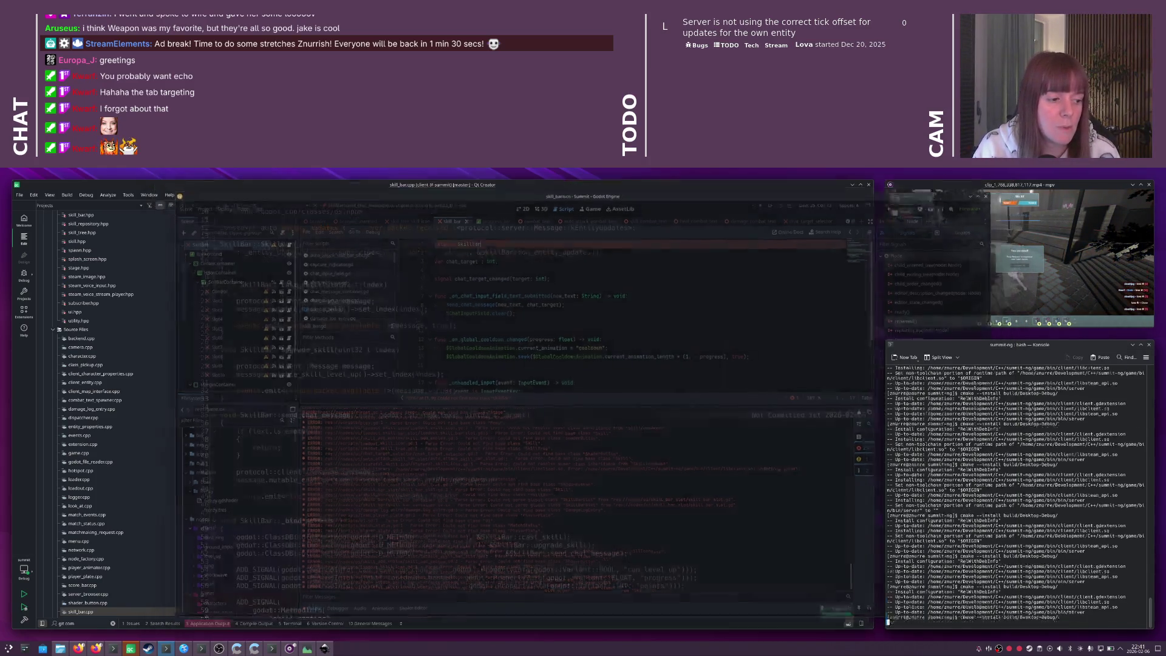
pyautogui.hotkey('alt', 'Tab')
pyautogui.hotkey('alt', 'Tab')
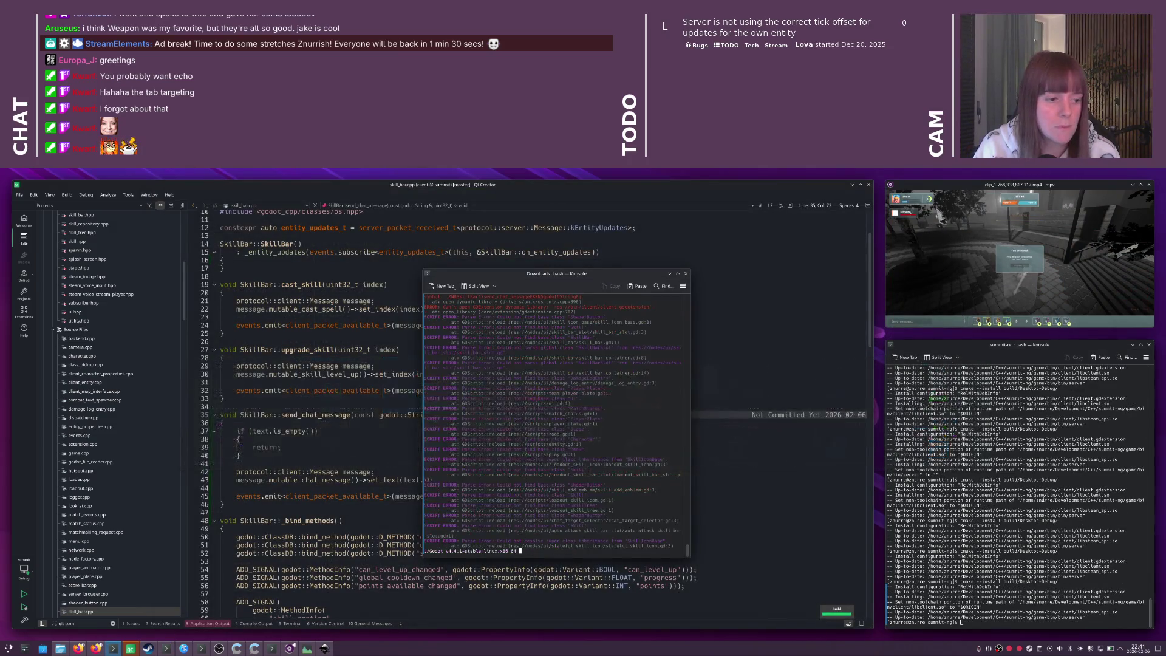
pyautogui.press('Up')
pyautogui.press('Return')
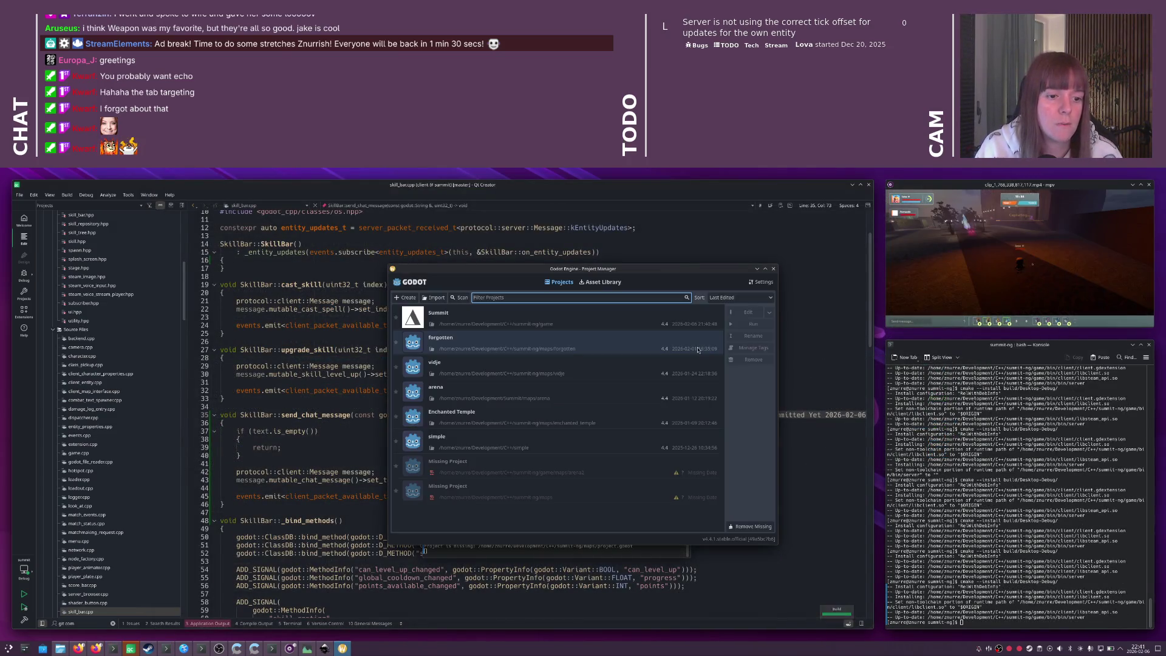
pyautogui.doubleClick(565, 456)
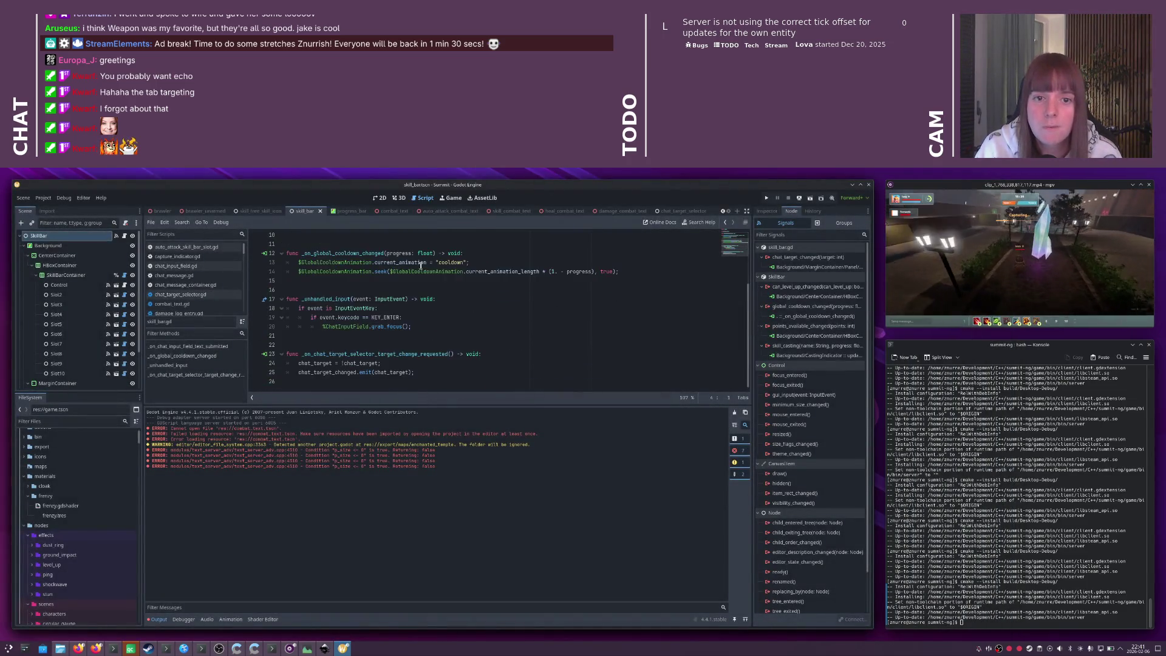
# - Dock the game log terminal to the right, then return to send_chat_message's target parameter in Qt Creator
pyautogui.hotkey('alt', 'Tab')
pyautogui.press('super+Right')
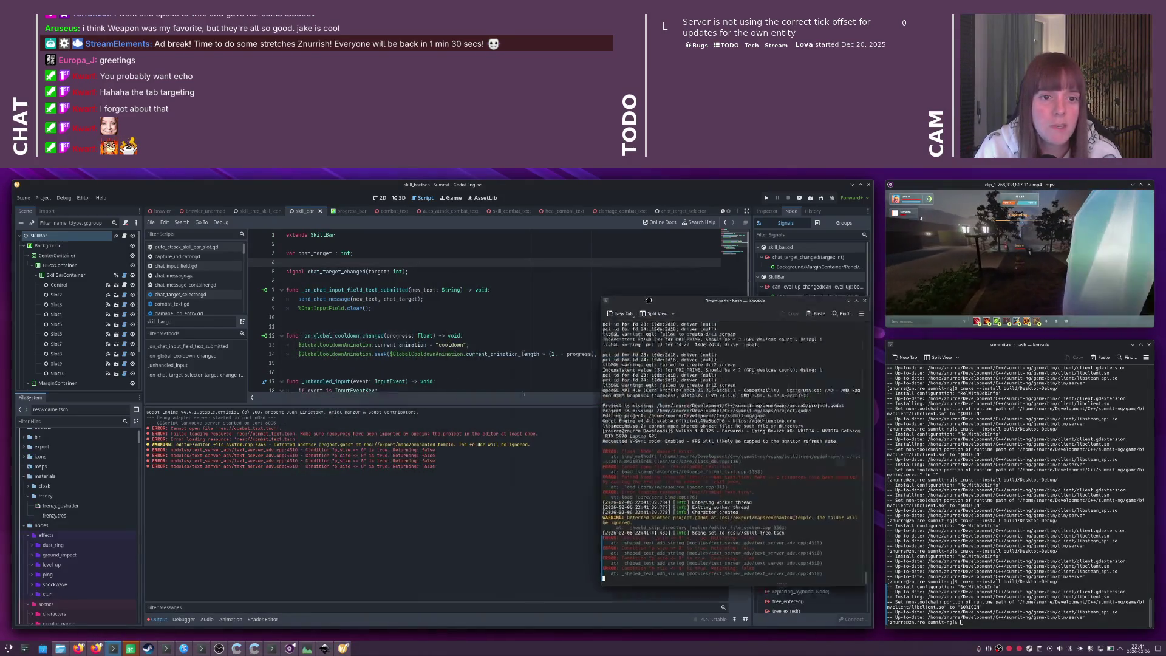
pyautogui.hotkey('alt', 'Tab')
pyautogui.press('Tab')
pyautogui.press('Tab')
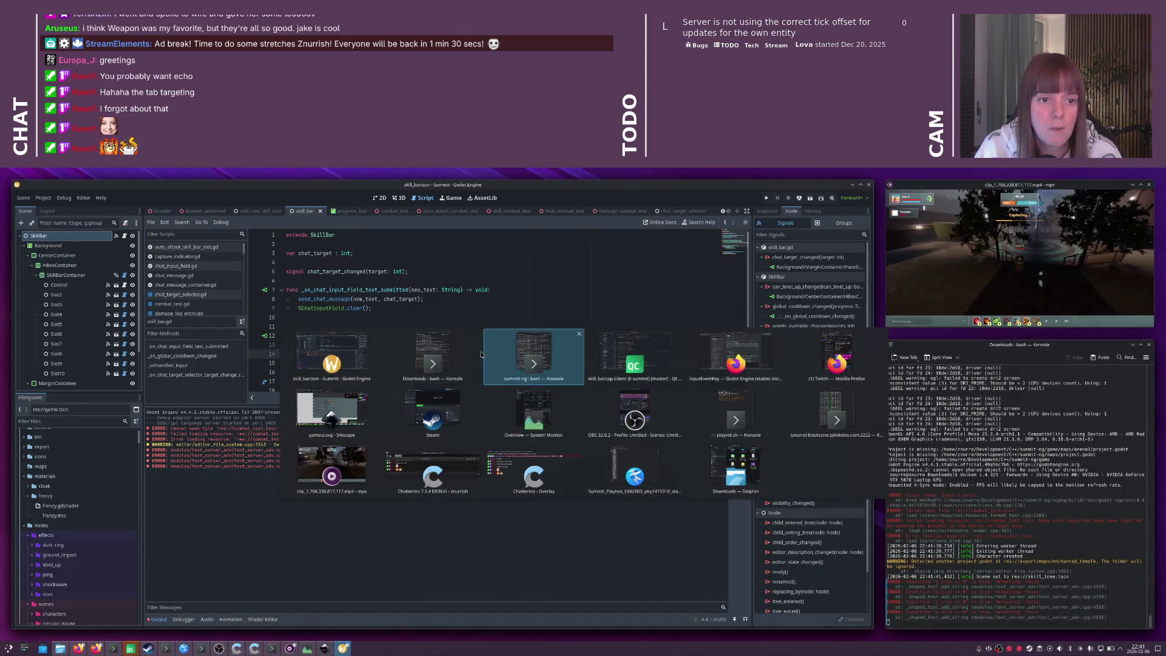
pyautogui.doubleClick(513, 415)
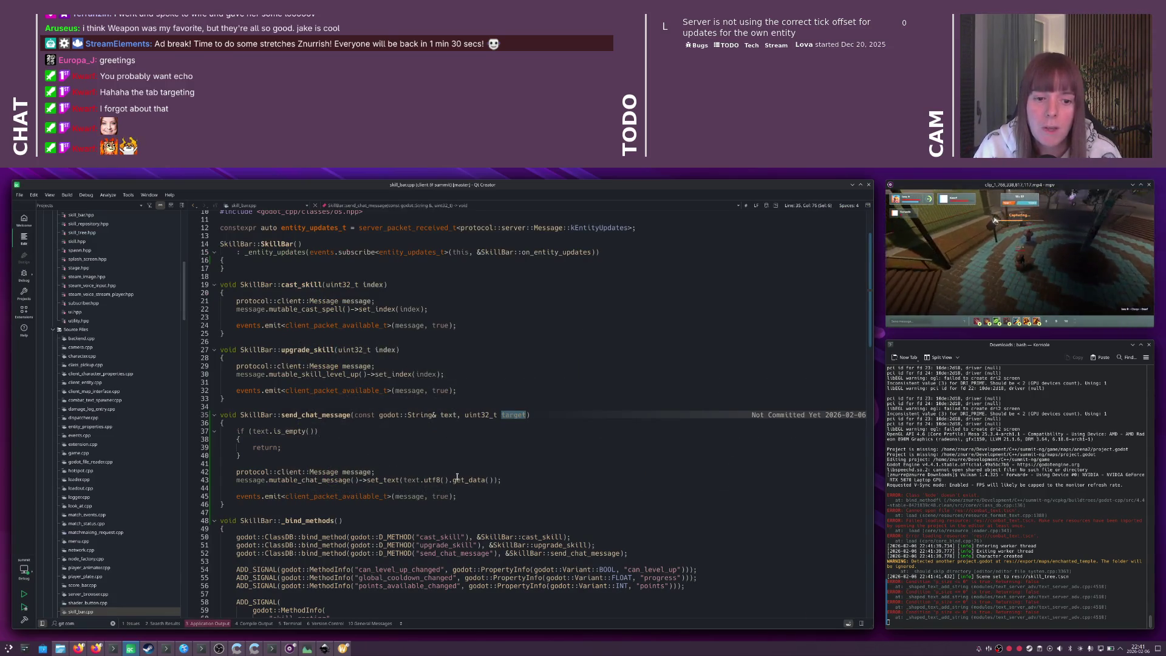
# - Declare auto chat_message = message.mutable_chat_message(); inside send_chat_message
pyautogui.click(316, 487)
pyautogui.press('Return')
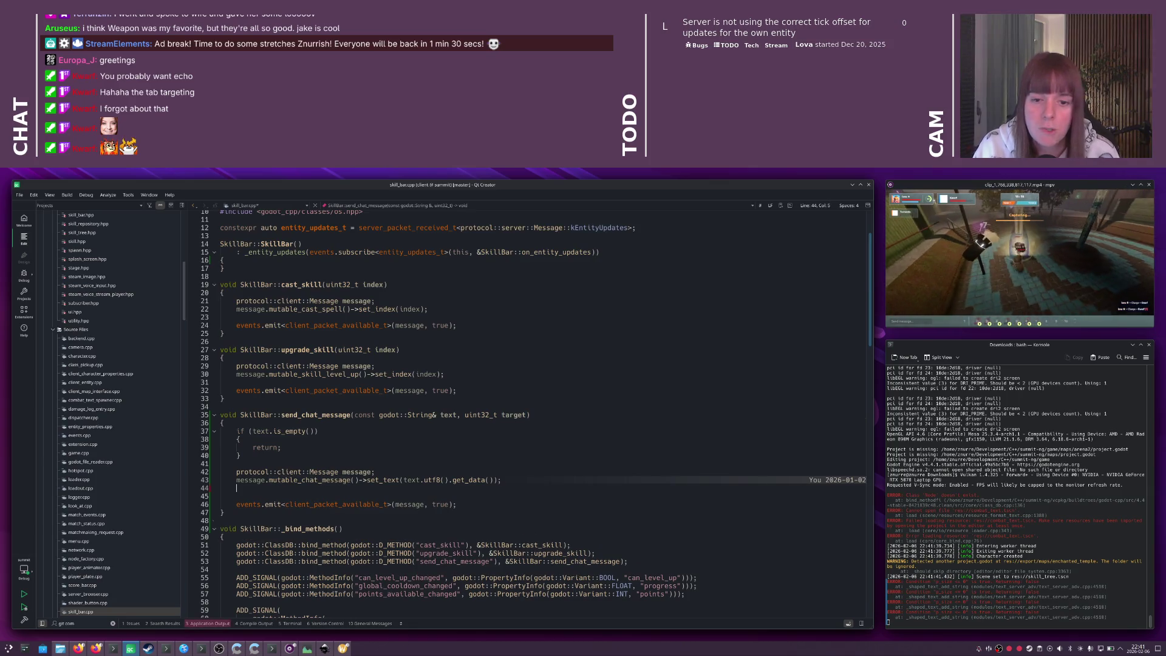
pyautogui.write('message.mutable_chat_message()')
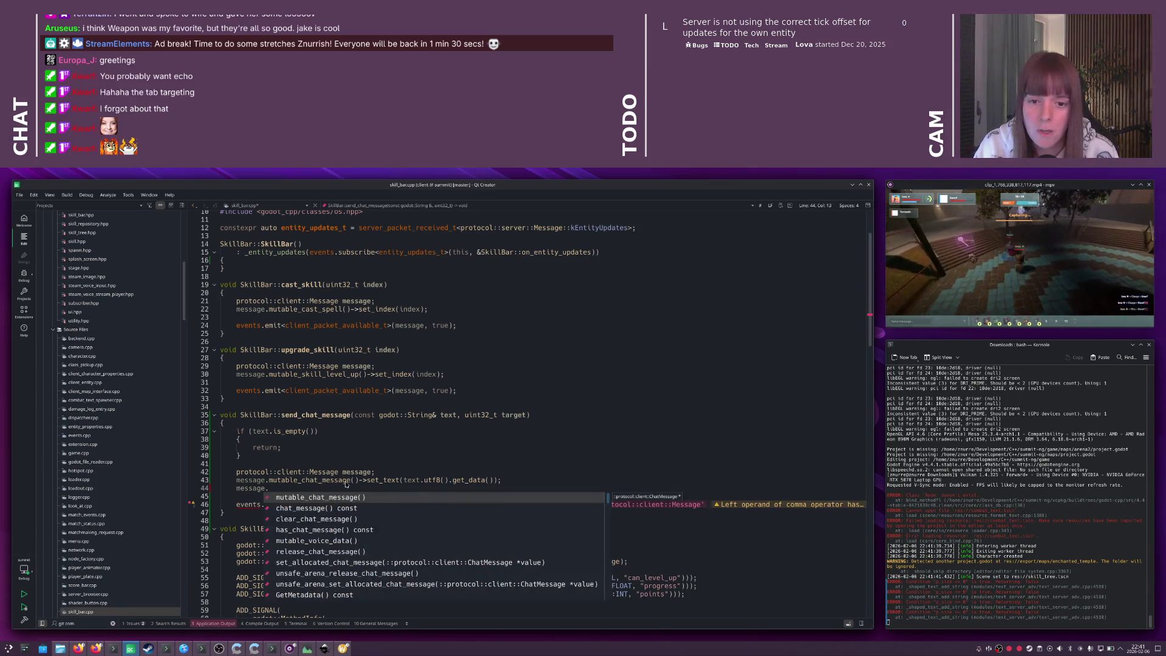
pyautogui.click(359, 480)
pyautogui.hotkey('shift', 'Home')
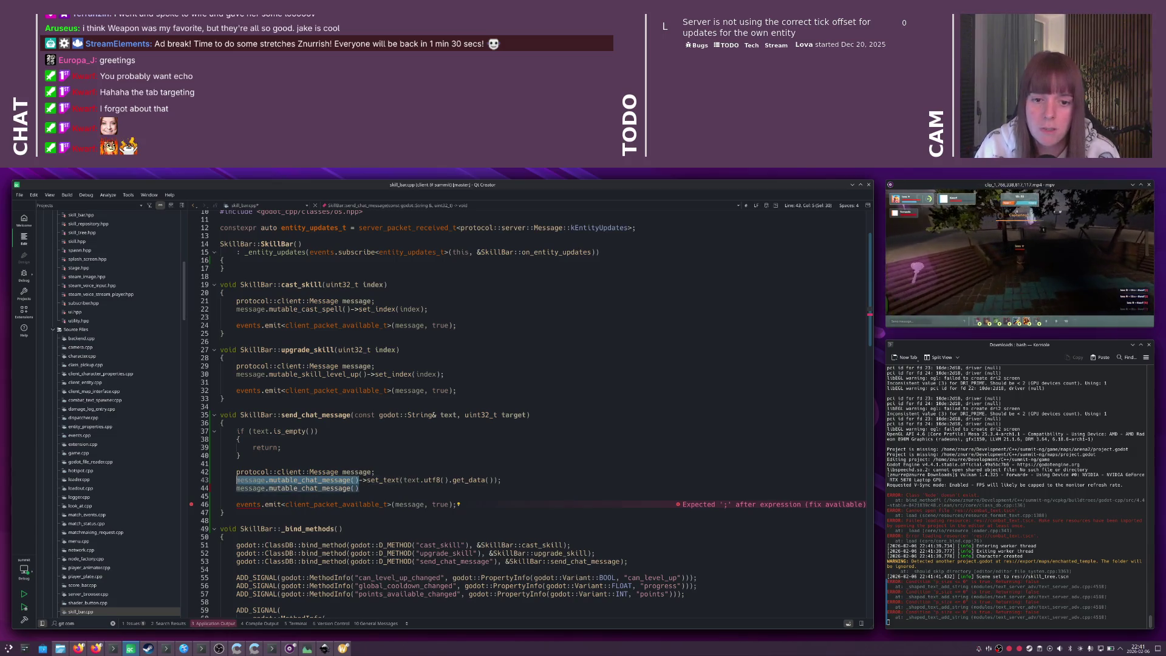
pyautogui.hotkey('ctrl', 'x')
pyautogui.hotkey('ctrl', 'shift', 'Return')
pyautogui.press('Return')
pyautogui.write('auto ')
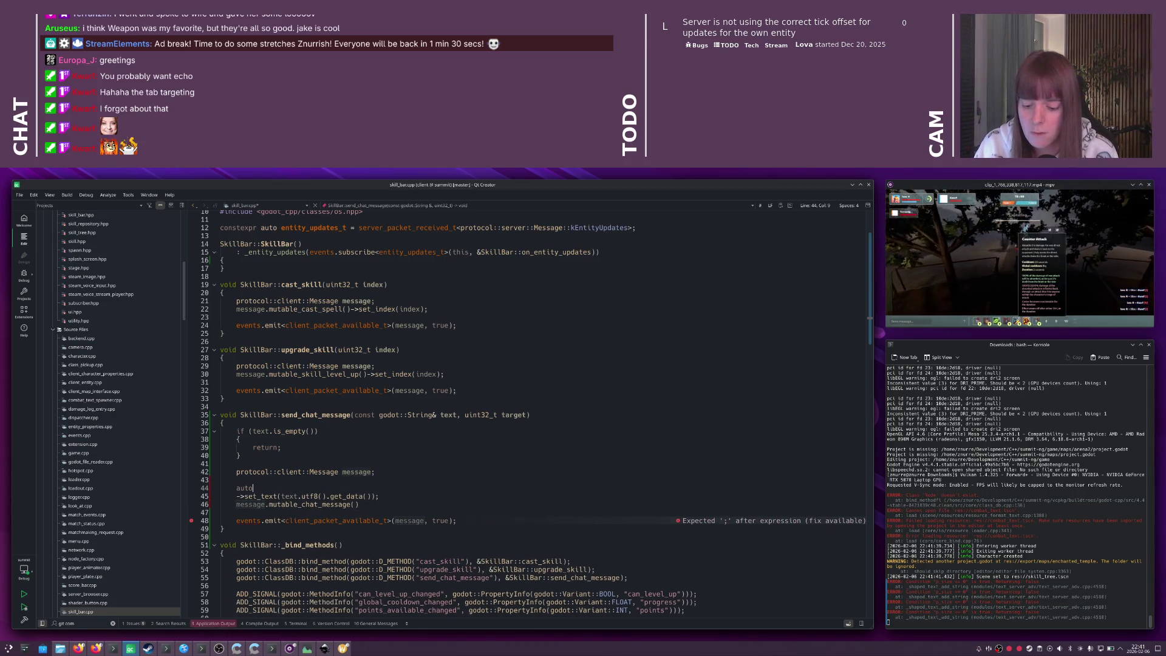
pyautogui.write('chat_message =')
pyautogui.hotkey('ctrl', 'v')
pyautogui.write(';')
# - Call set_text on chat_message, add chat_message->set_target(target);, and save skill_bar.cpp
pyautogui.click(237, 496)
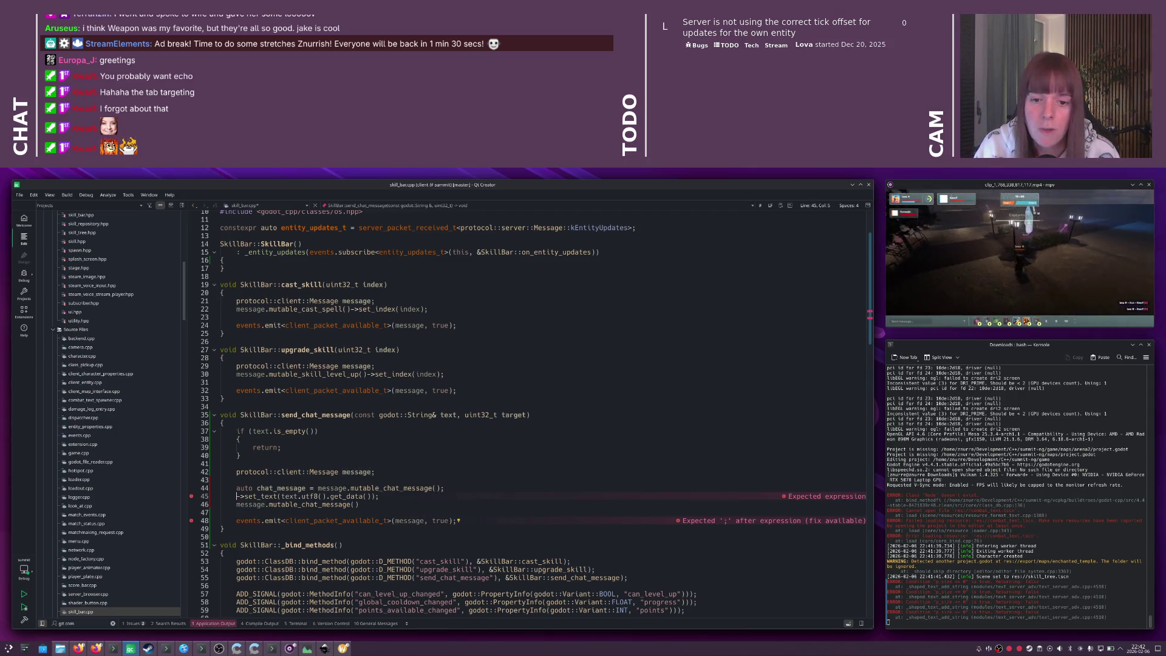
pyautogui.click(279, 488)
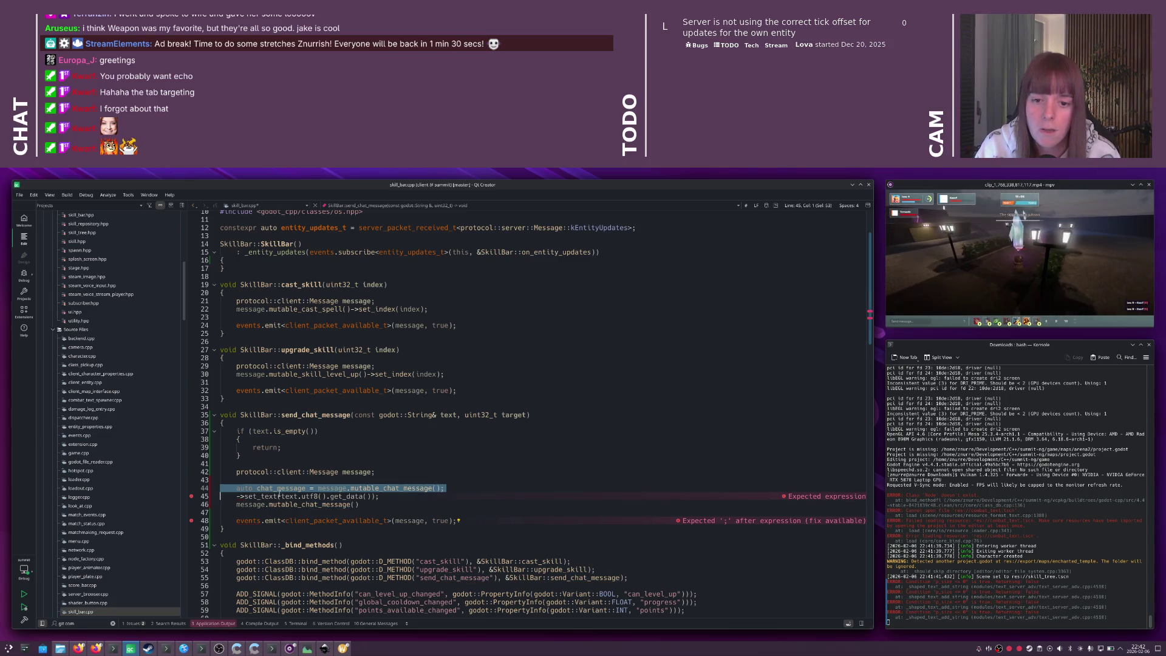
pyautogui.click(221, 504)
pyautogui.write('chat_message')
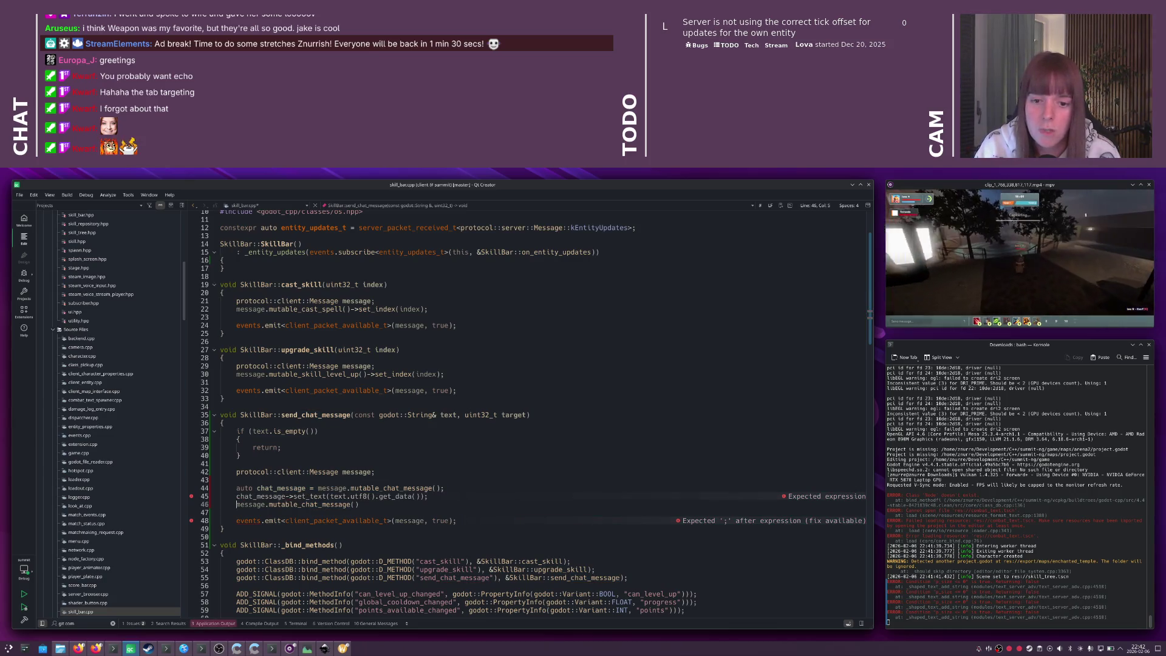
pyautogui.hotkey('shift', 'End')
pyautogui.write('chat_message->set_target(target);')
pyautogui.hotkey('ctrl', 's')
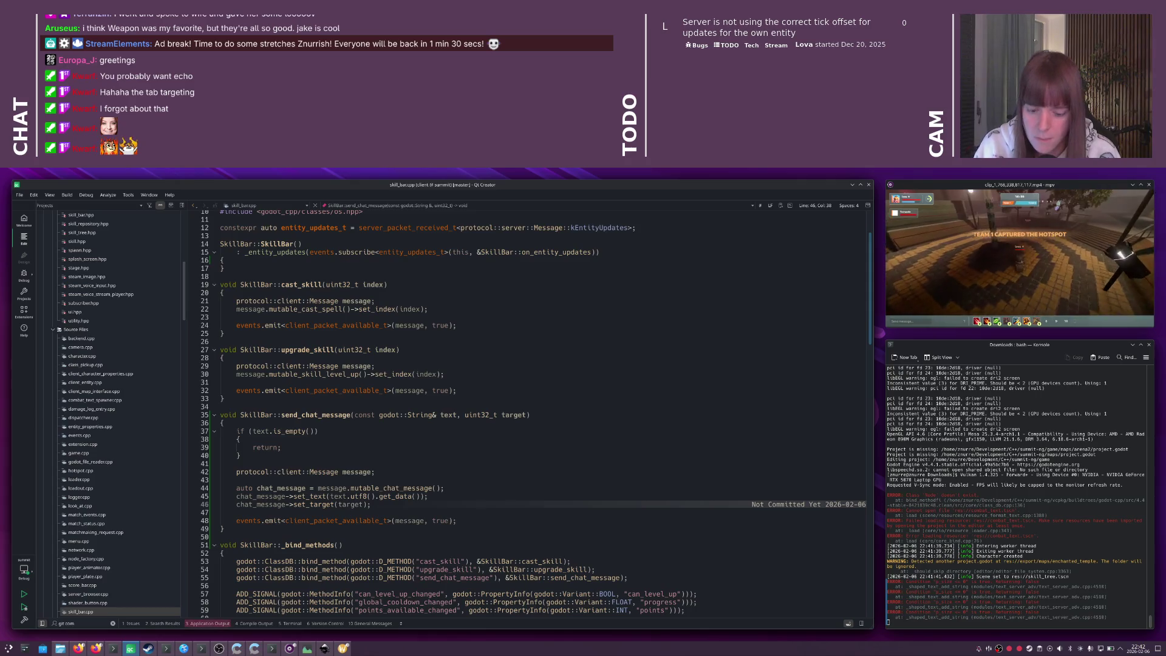
pyautogui.hotkey('ctrl', 'k')
pyautogui.press('BackSpace')
pyautogui.press('BackSpace')
pyautogui.press('BackSpace')
# - Open chat_message.hpp and make room for a new loop in the final else branch
pyautogui.write('chat_me')
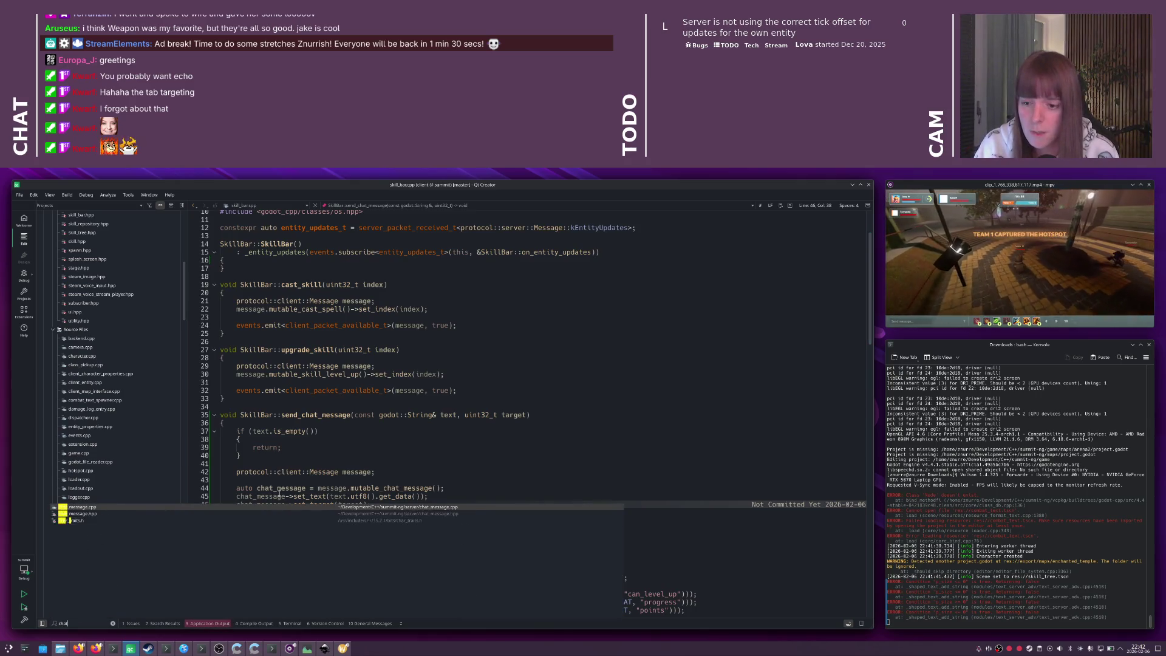
pyautogui.press('Return')
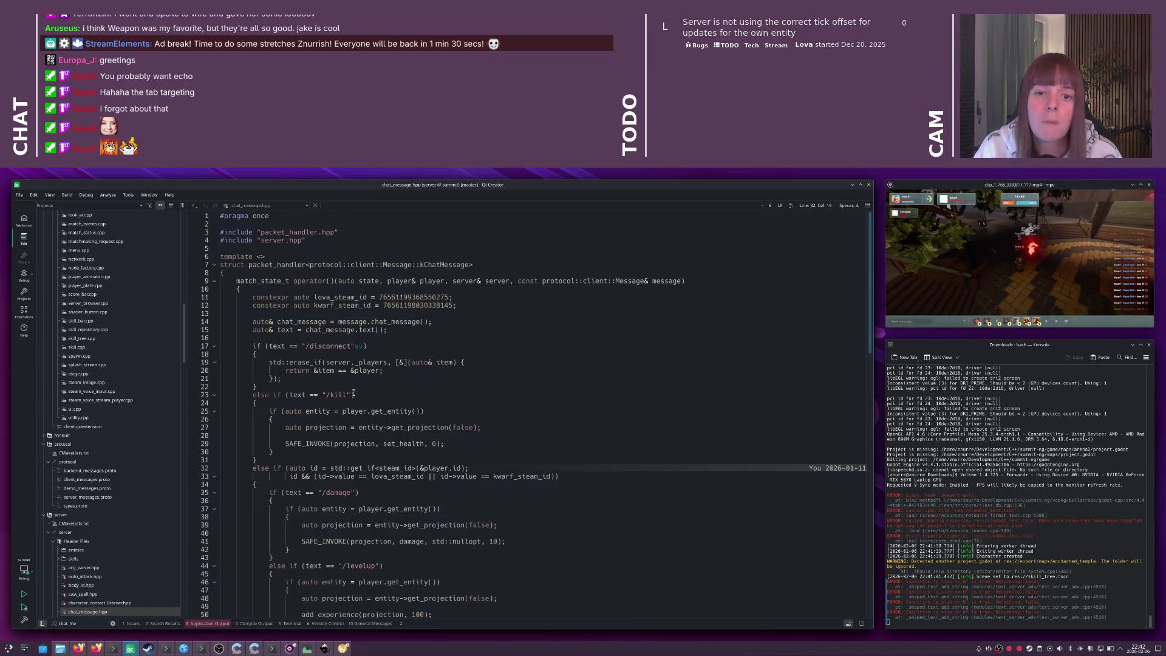
pyautogui.scroll(-20, 354, 393)
pyautogui.scroll(-8, 339, 381)
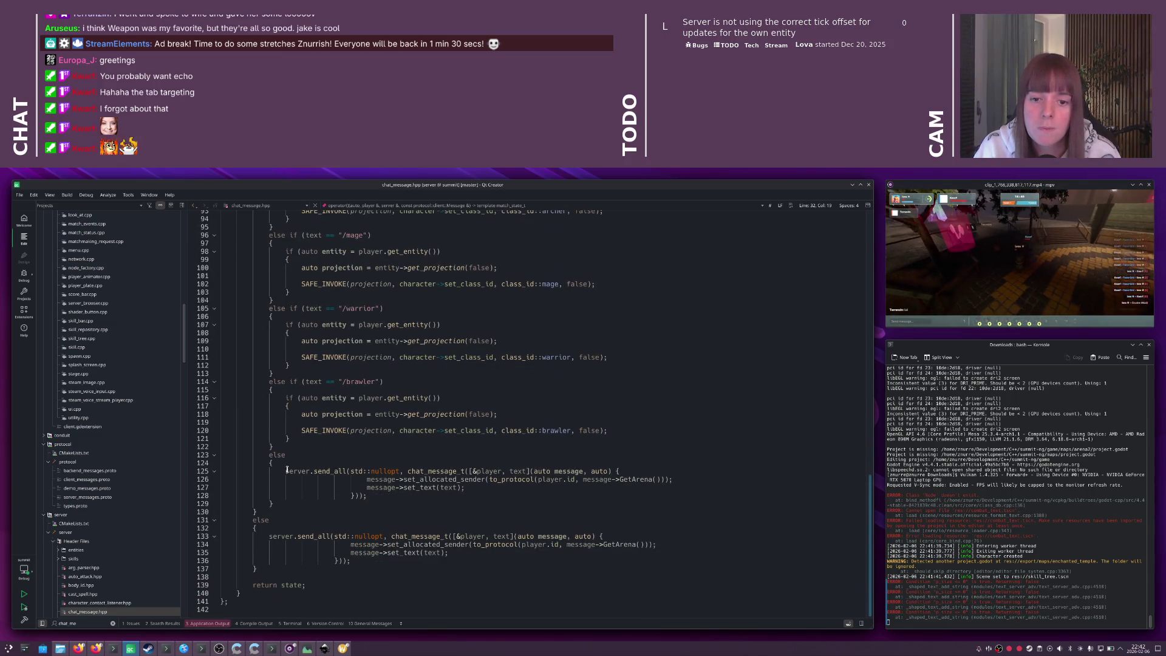
pyautogui.click(289, 463)
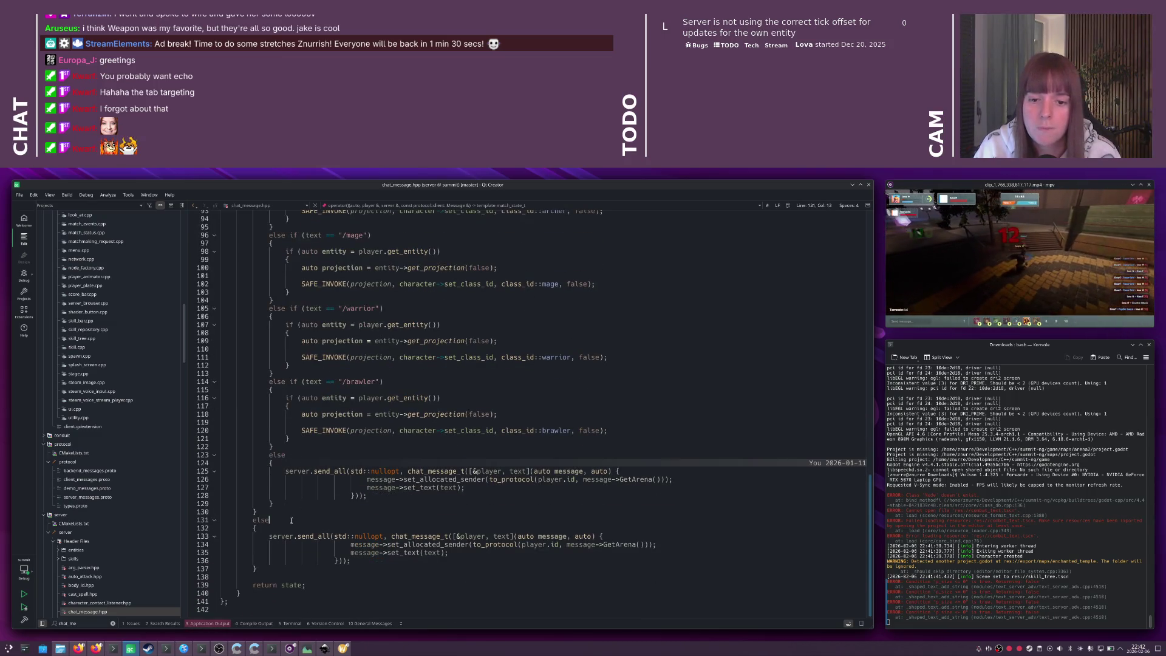
pyautogui.press('Down')
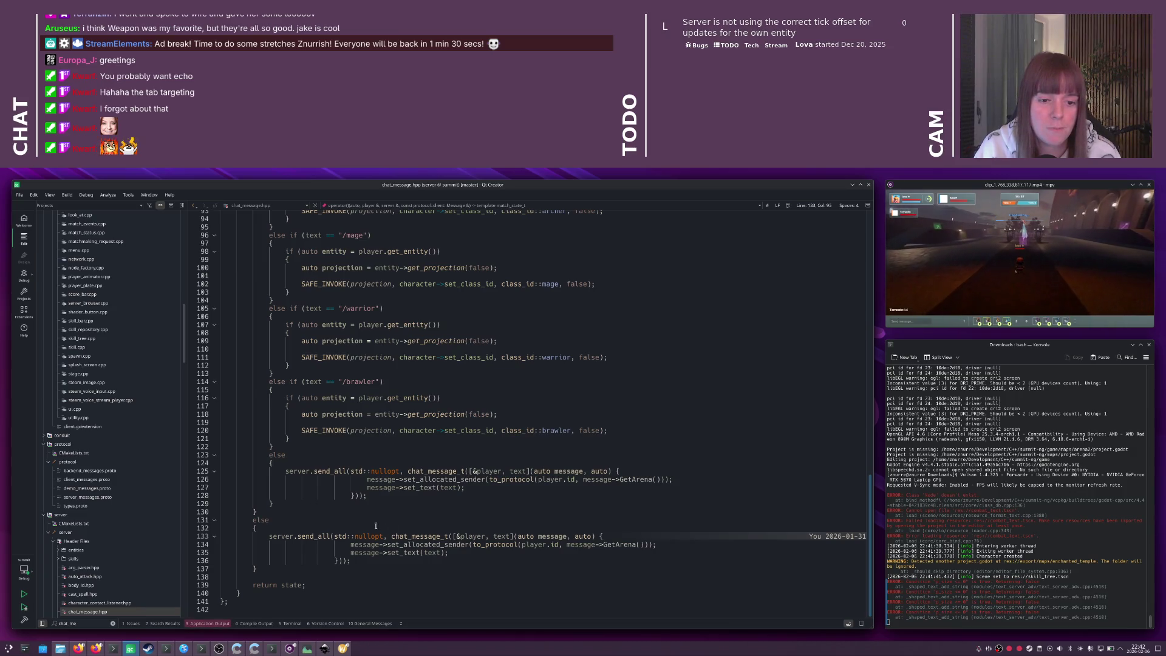
pyautogui.press('Down')
pyautogui.press('End')
pyautogui.press('Return')
pyautogui.press('Return')
pyautogui.press('Up')
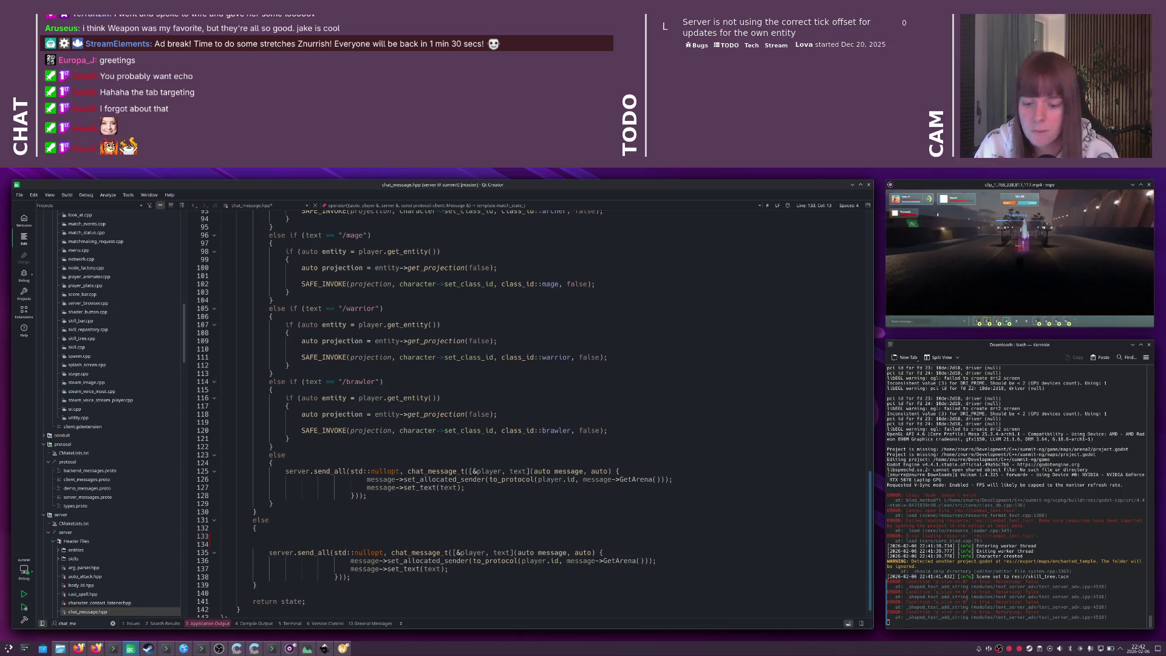
# - Write the loop header for (auto& connection : server._players) with an opening brace
pyautogui.write('(auto co')
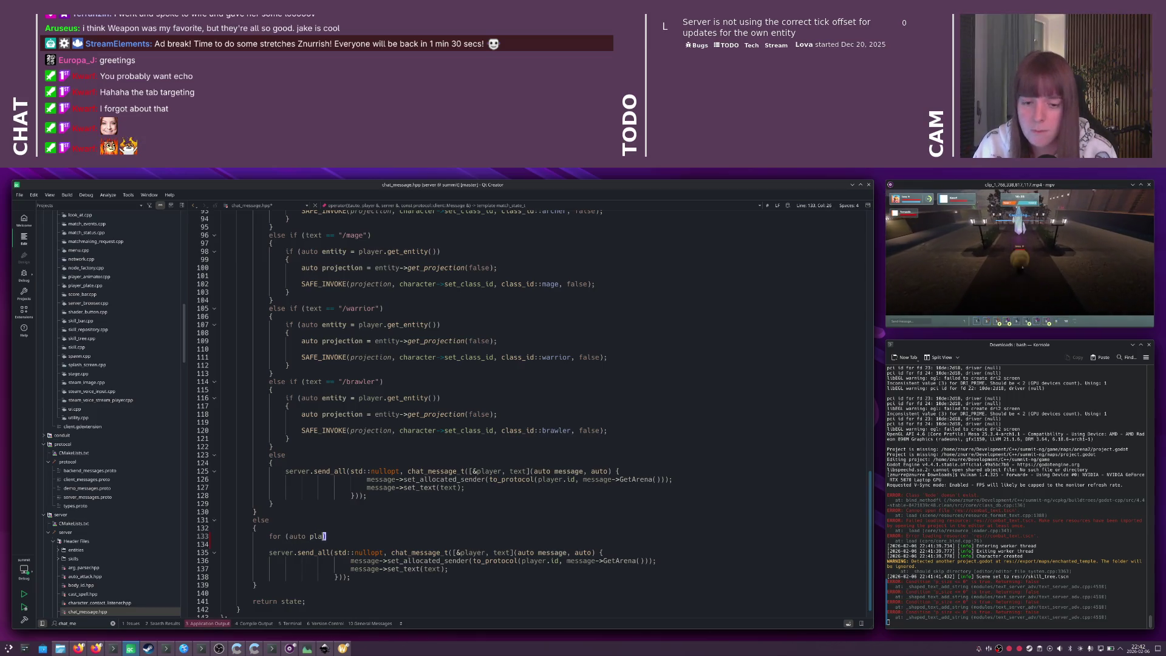
pyautogui.write('nnection : ser')
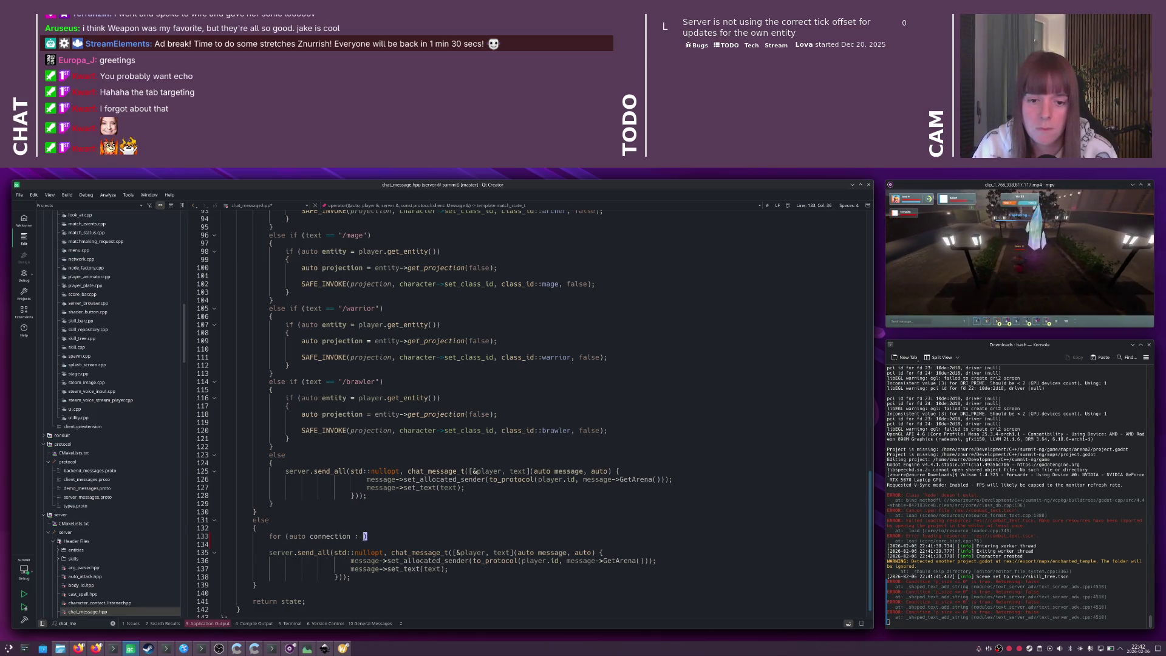
pyautogui.write('ver.p')
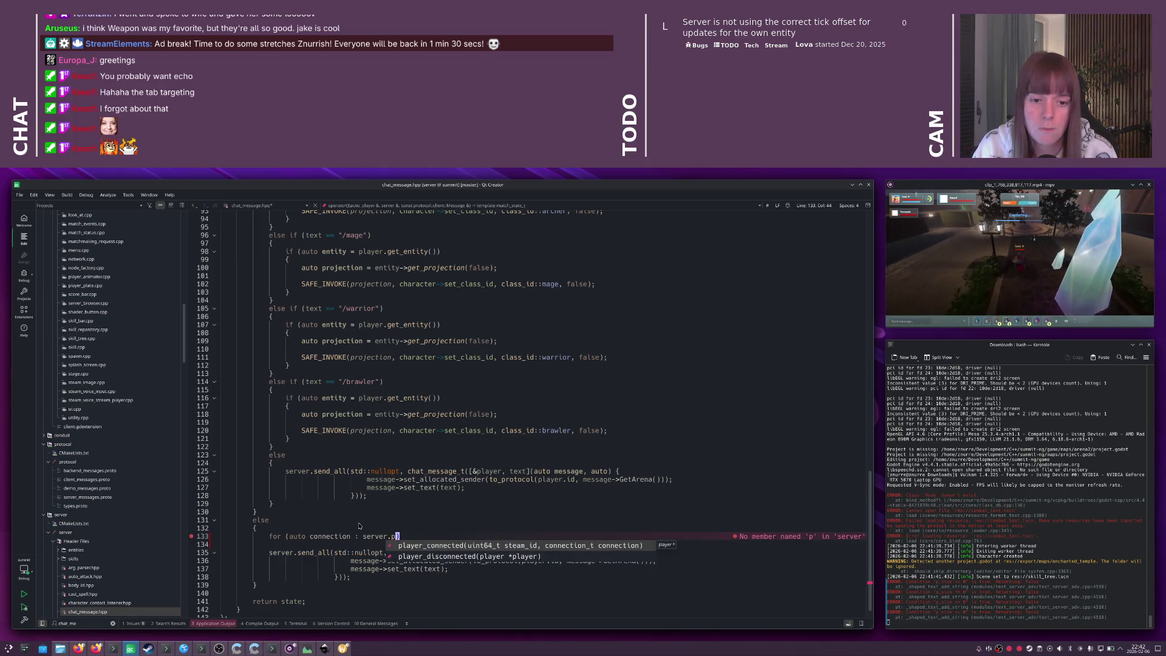
pyautogui.press('BackSpace')
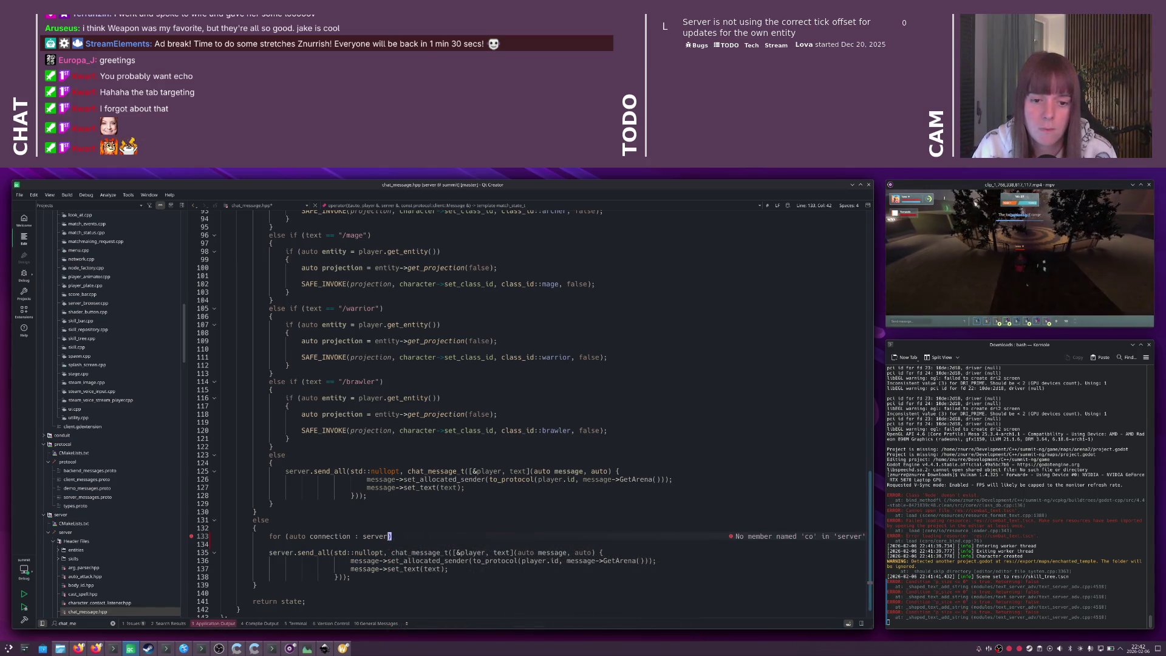
pyautogui.write('g')
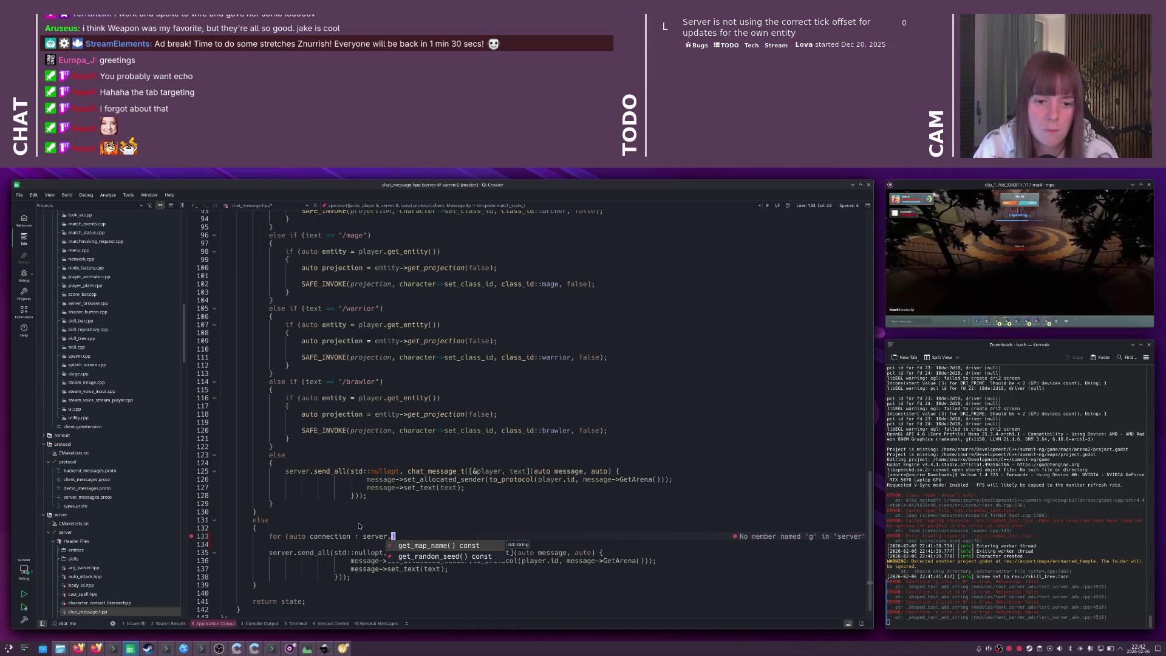
pyautogui.press('BackSpace')
pyautogui.scroll(-5, 464, 567)
pyautogui.scroll(1, 465, 567)
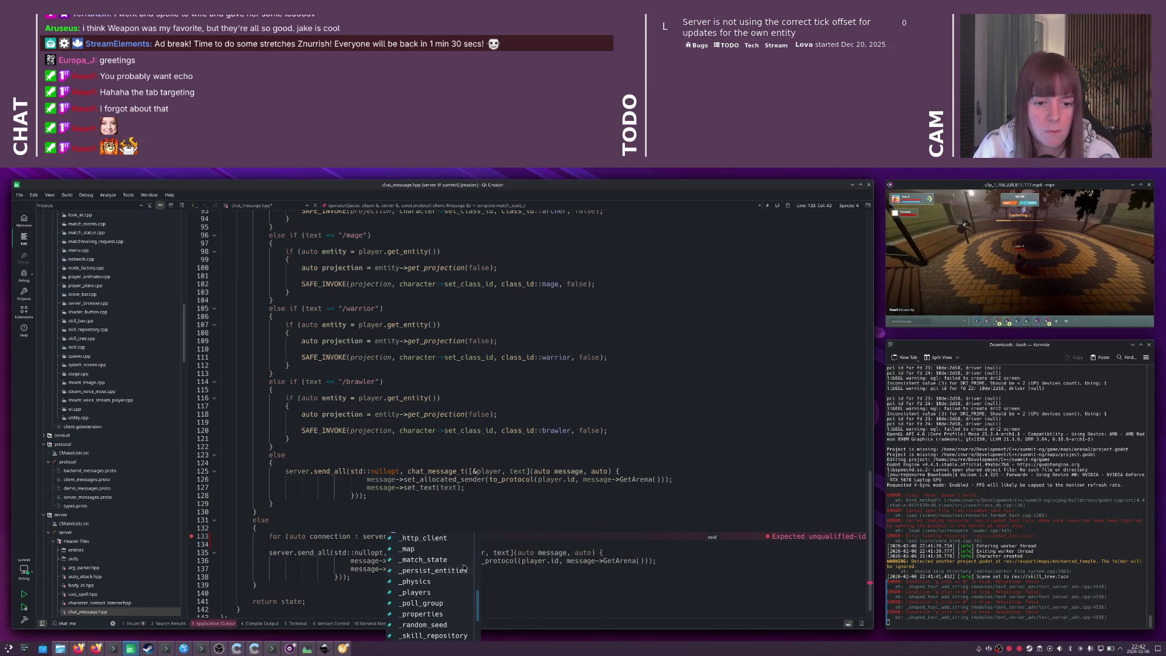
pyautogui.click(425, 592)
pyautogui.write(')')
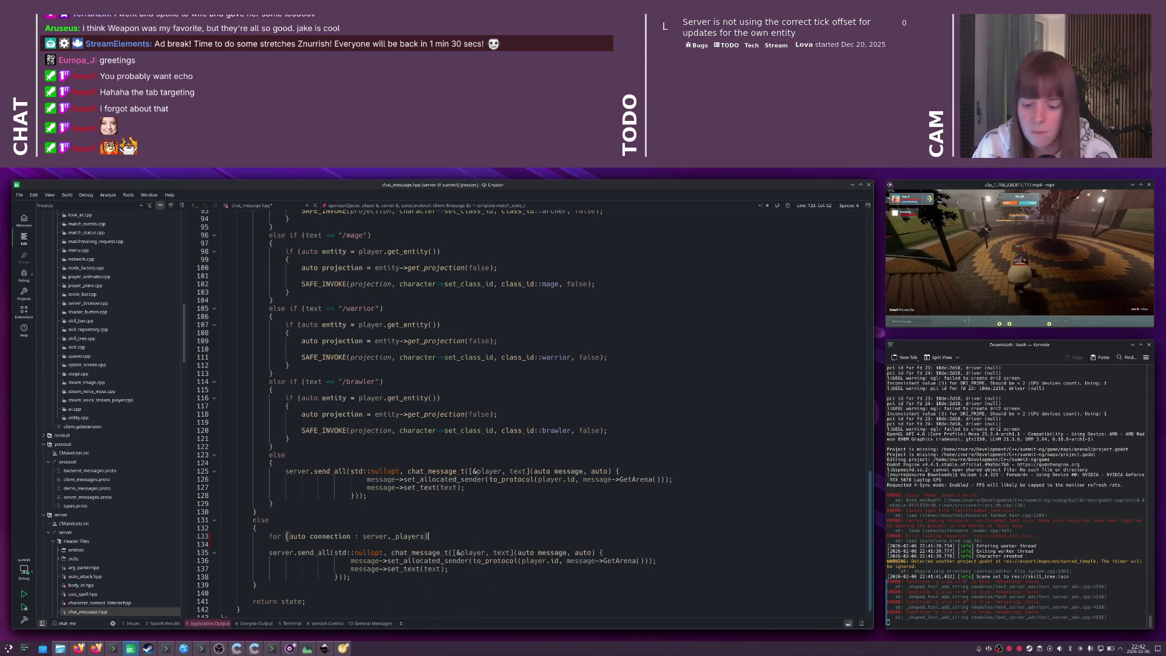
pyautogui.press('Return')
pyautogui.write('{')
pyautogui.press('Return')
pyautogui.click(395, 537)
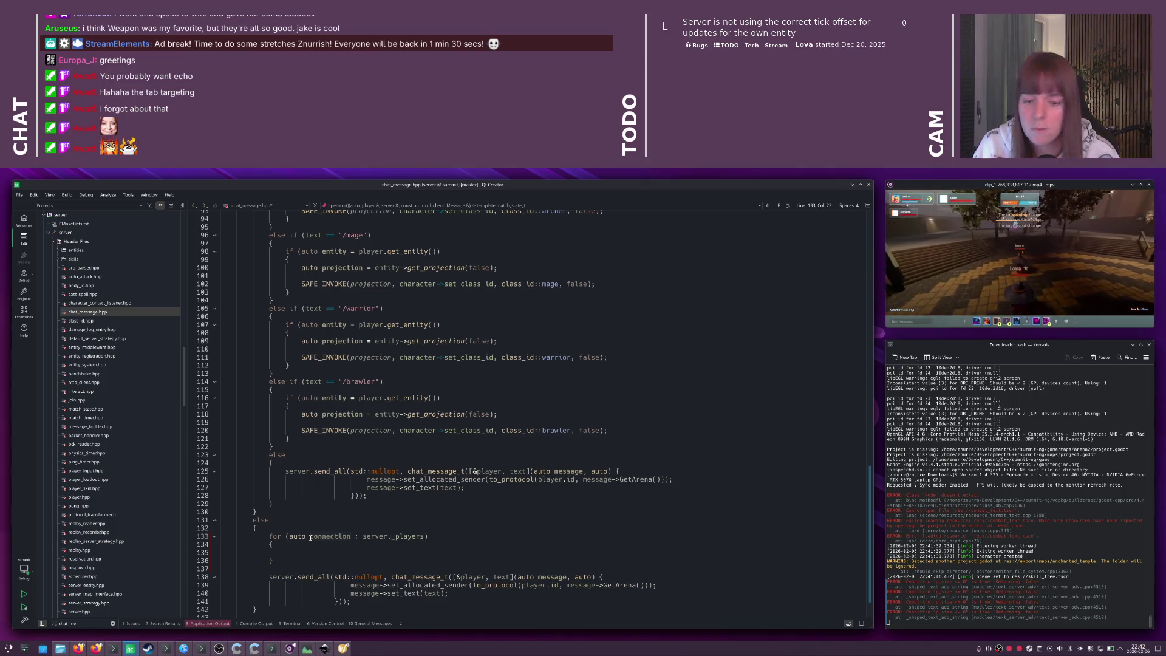
pyautogui.write('&')
pyautogui.press('Down')
# - Fetch each connection's entity, its get_projection(false), and start SAFE_INVOKE(projection, get_team_id)
pyautogui.write('iuf')
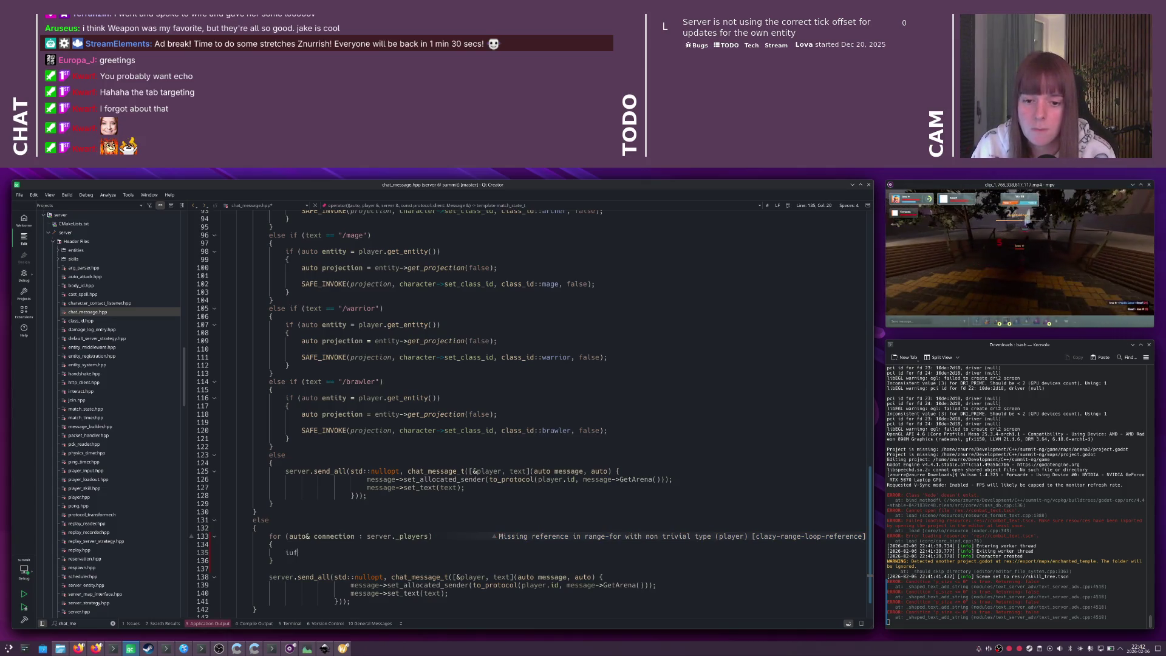
pyautogui.write(' (')
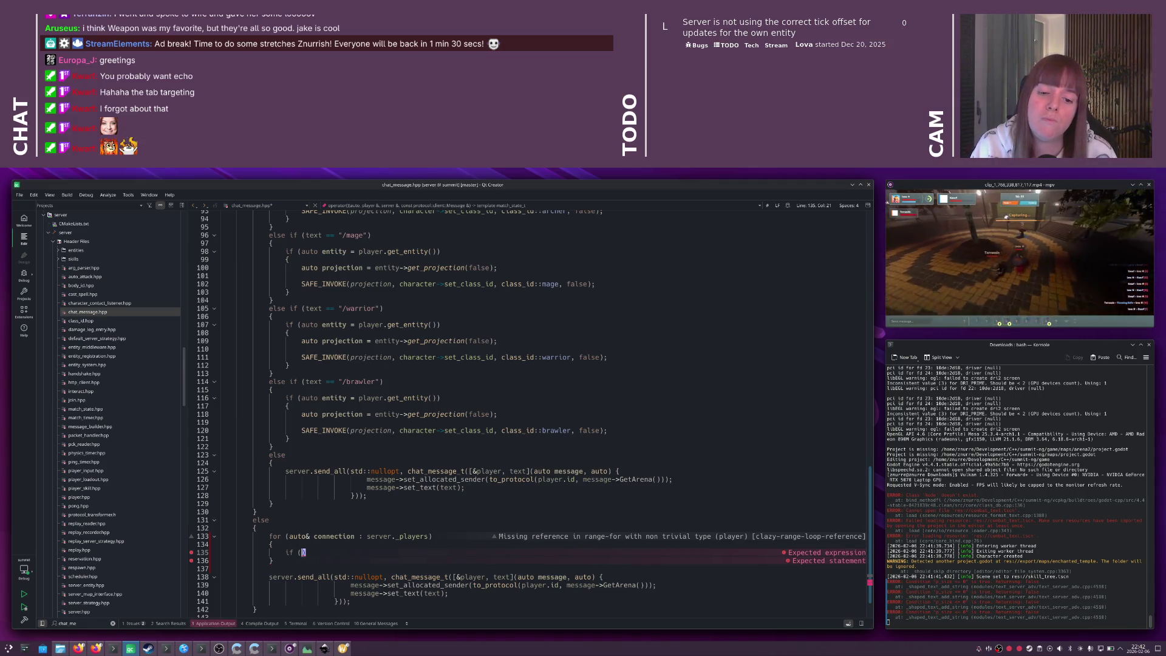
pyautogui.write('auto entity = ')
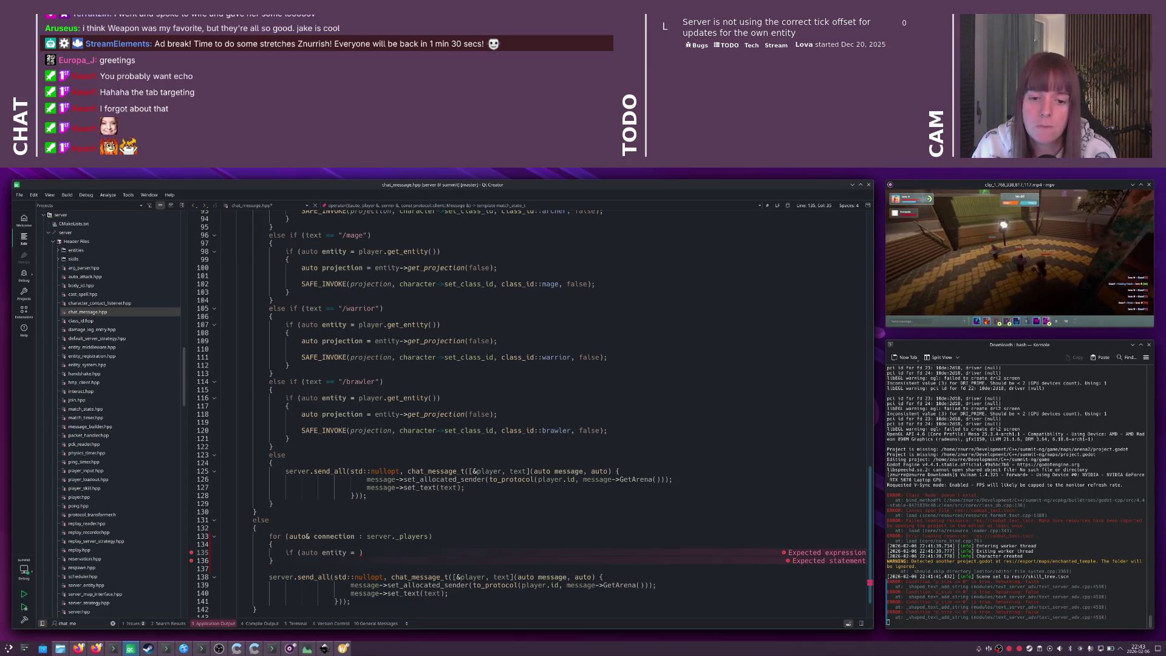
pyautogui.write('nection')
pyautogui.write('.get_entity()')
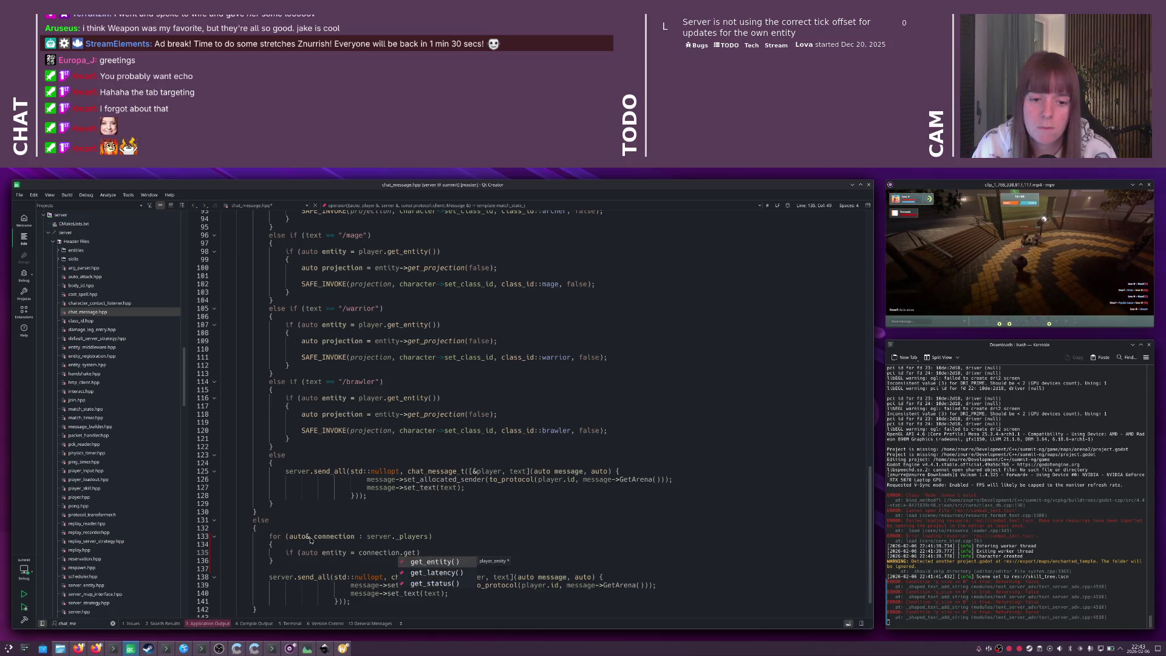
pyautogui.press('Return')
pyautogui.write('{')
pyautogui.press('Return')
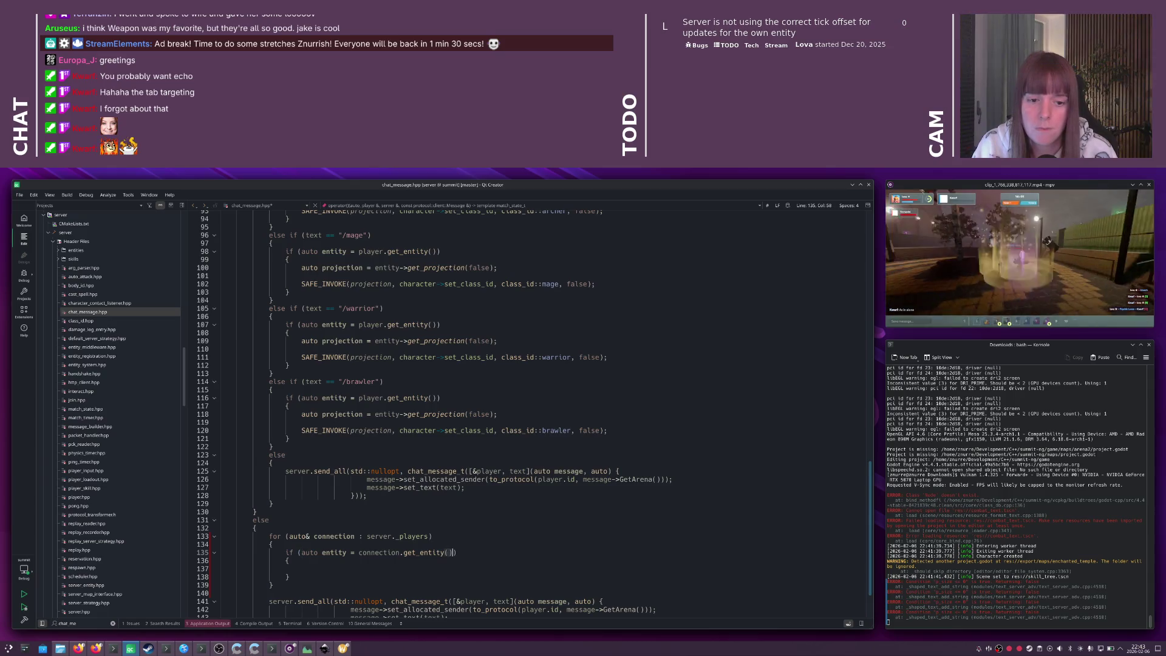
pyautogui.write(';')
pyautogui.press('BackSpace')
pyautogui.press('BackSpace')
pyautogui.press('BackSpace')
pyautogui.press('Tab')
pyautogui.write('auto projection = entity.')
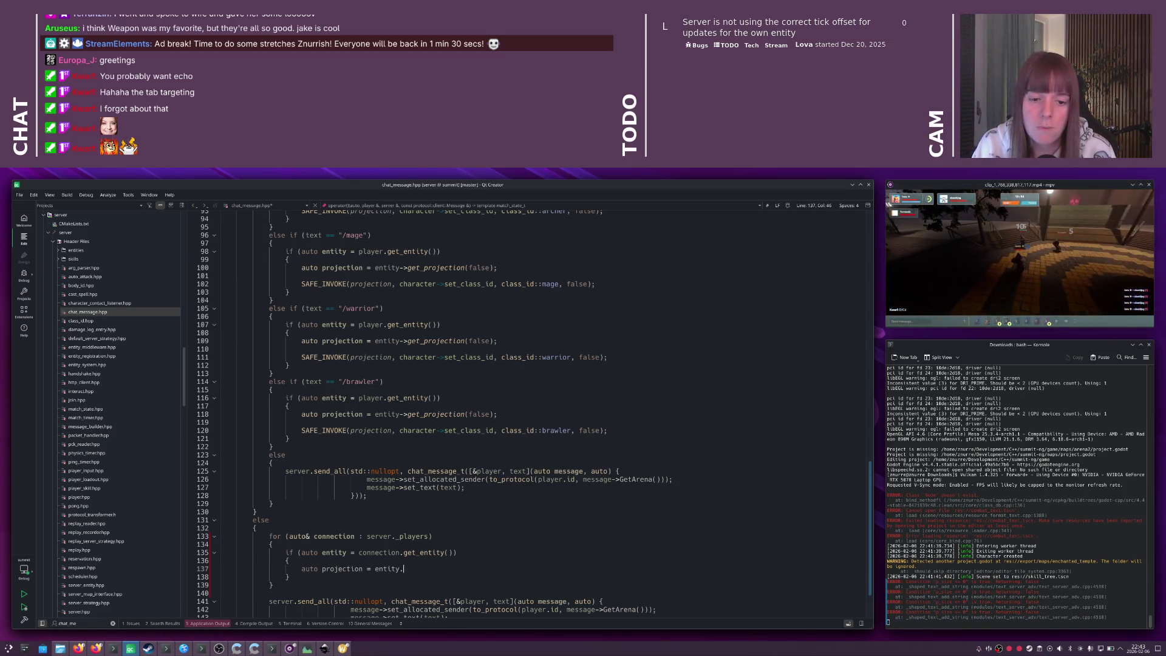
pyautogui.write('get_projection(false);')
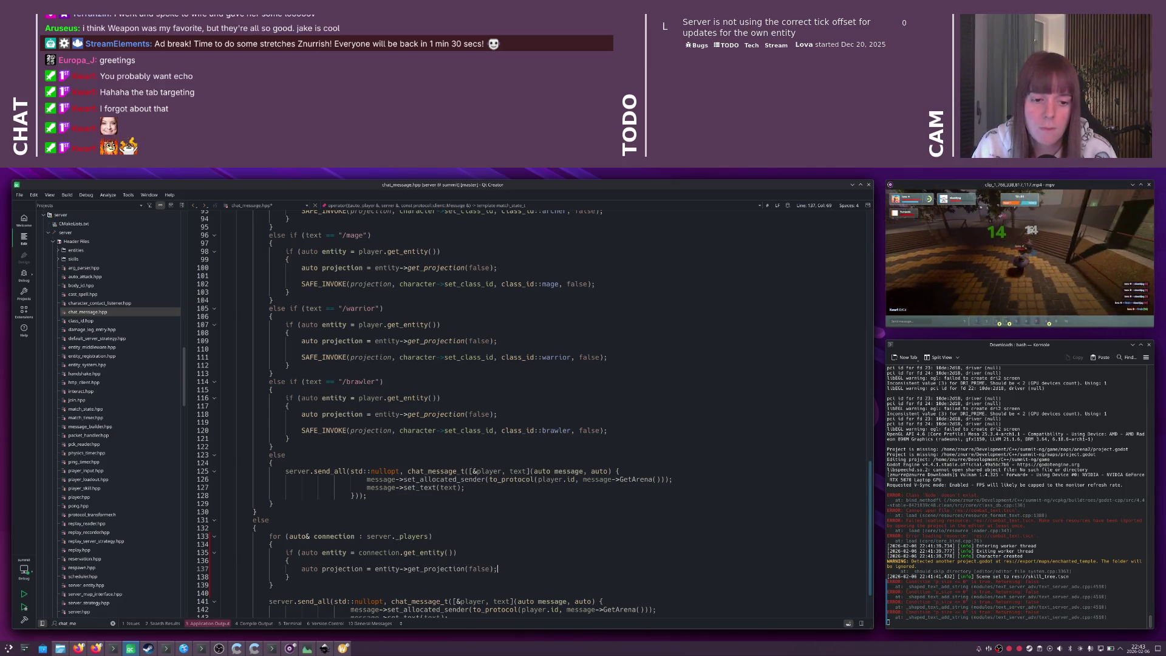
pyautogui.press('Return')
pyautogui.press('Return')
pyautogui.write('IMNV')
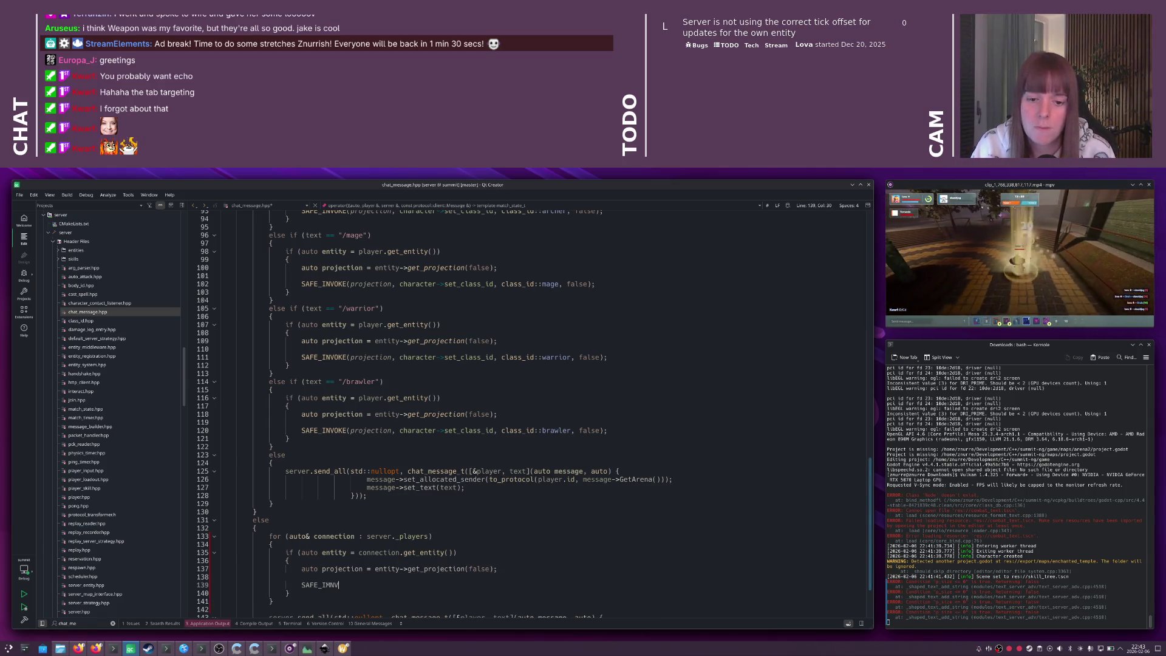
pyautogui.write('NVOKE(')
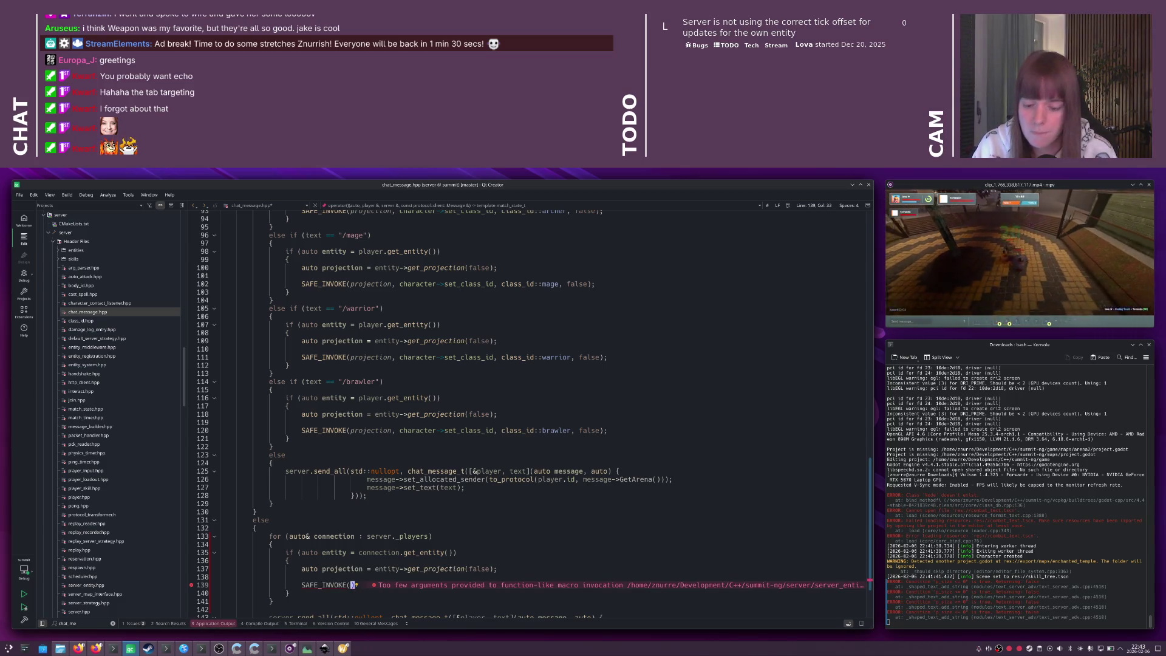
pyautogui.write('projection,')
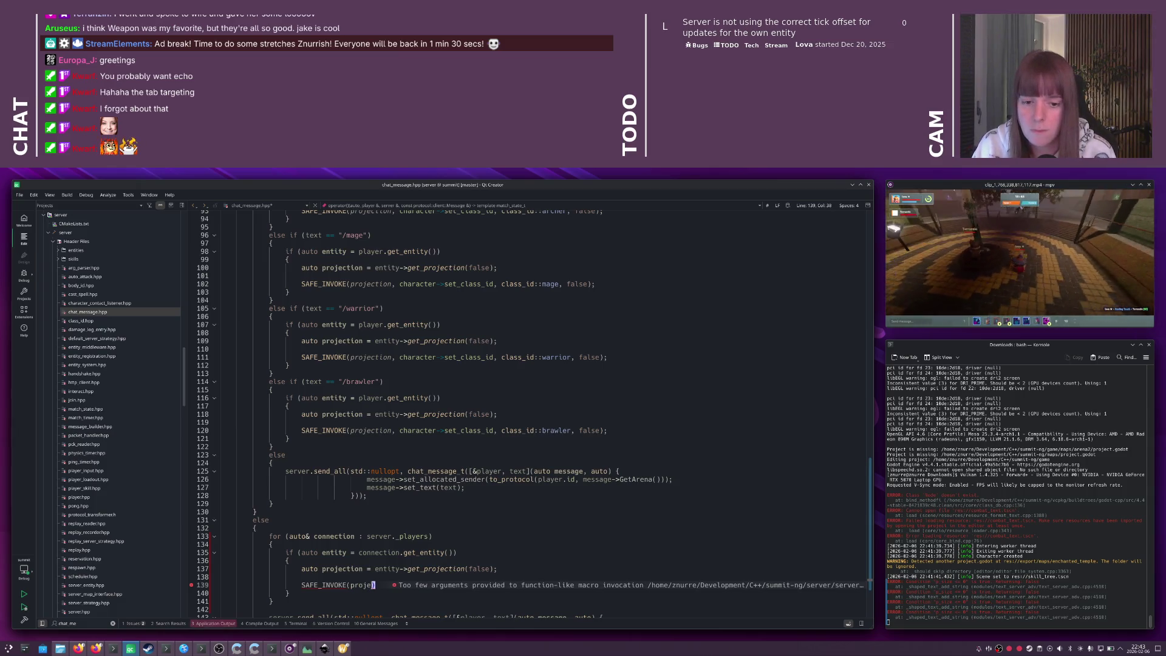
pyautogui.write('et_team_i')
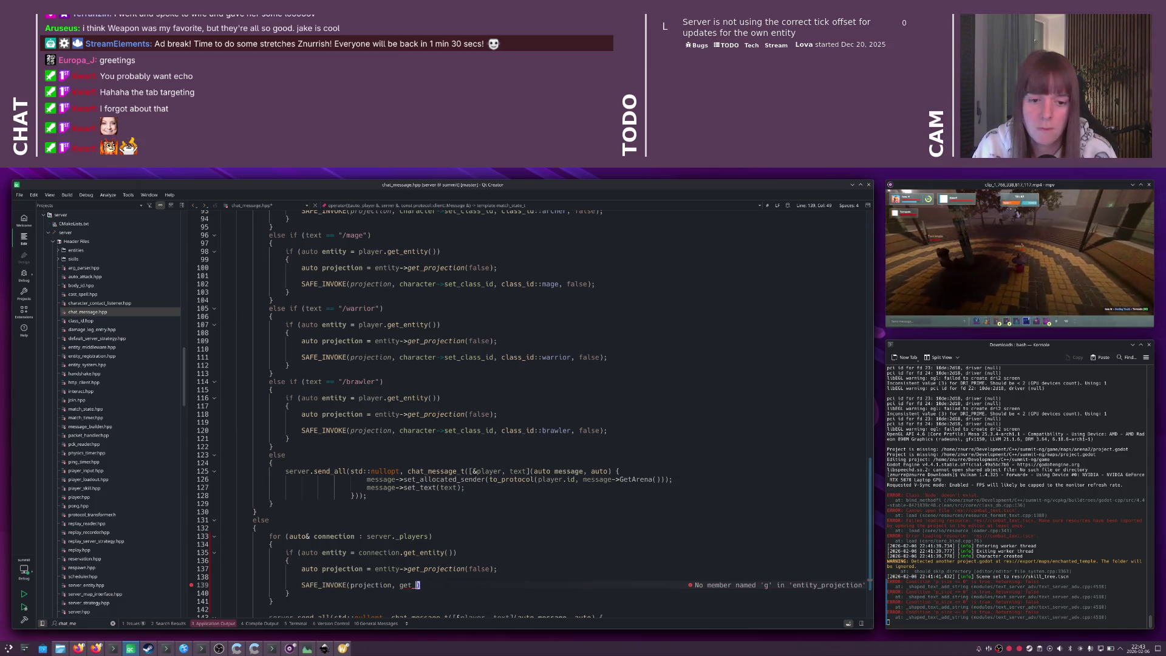
pyautogui.write('d')
pyautogui.press('Home')
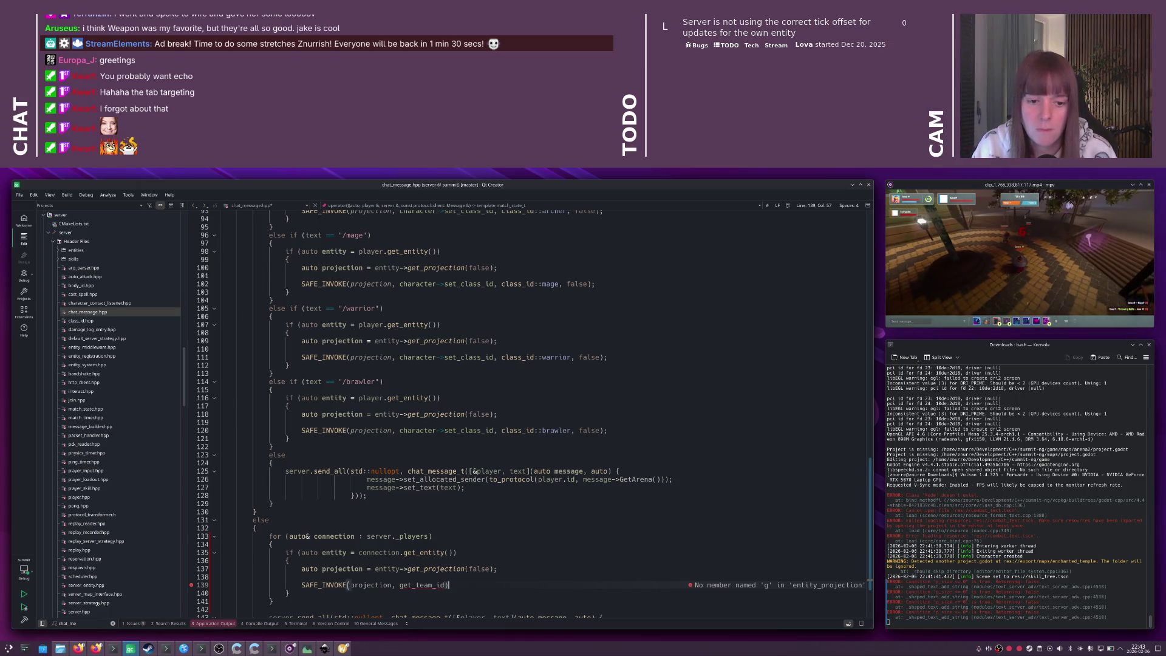
pyautogui.press('Return')
pyautogui.press('Return')
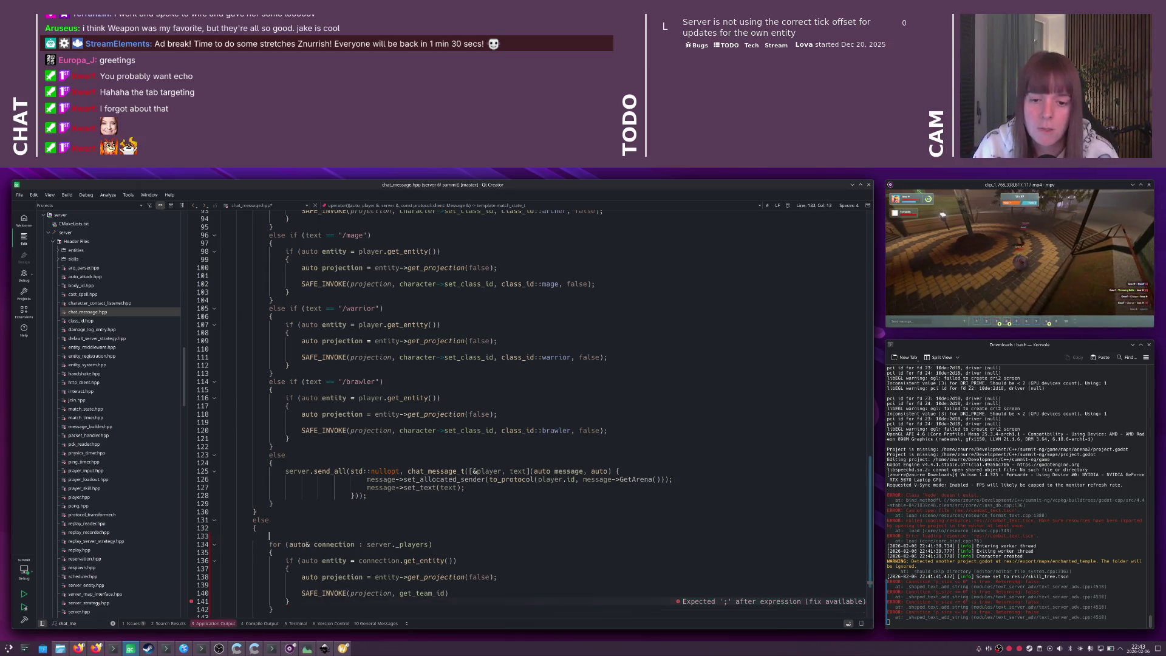
# - Start an auto sender_team_id = SAFE_INVOKE(player, line above the players loop
pyautogui.press('Up')
pyautogui.write('auto ')
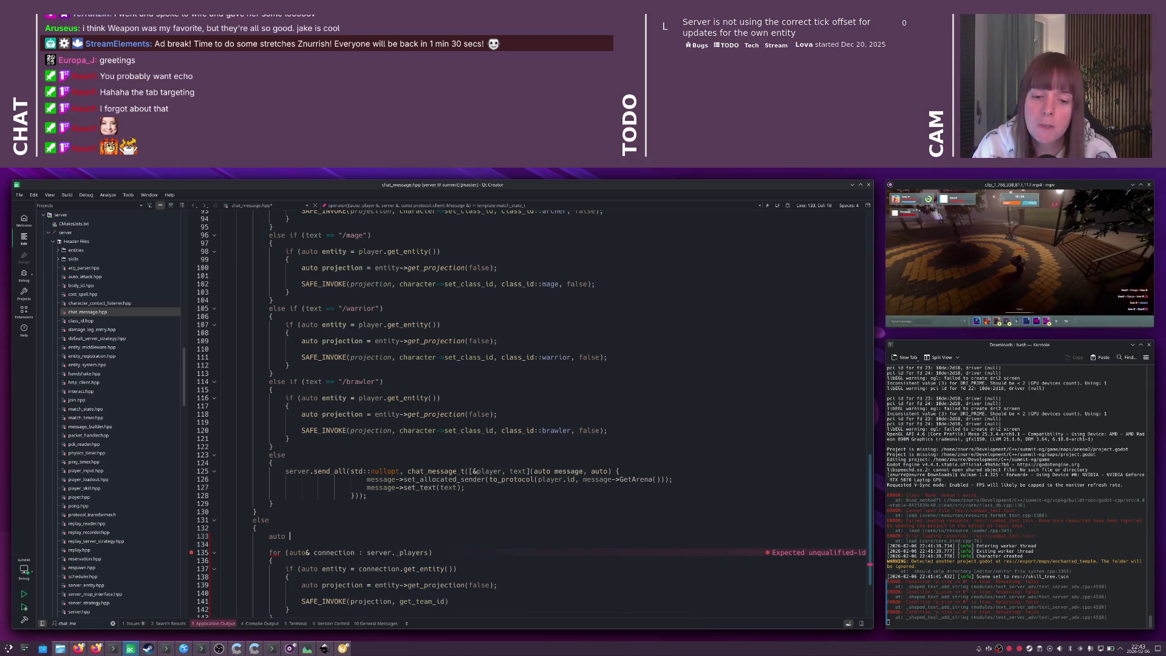
pyautogui.write('sender_team_id')
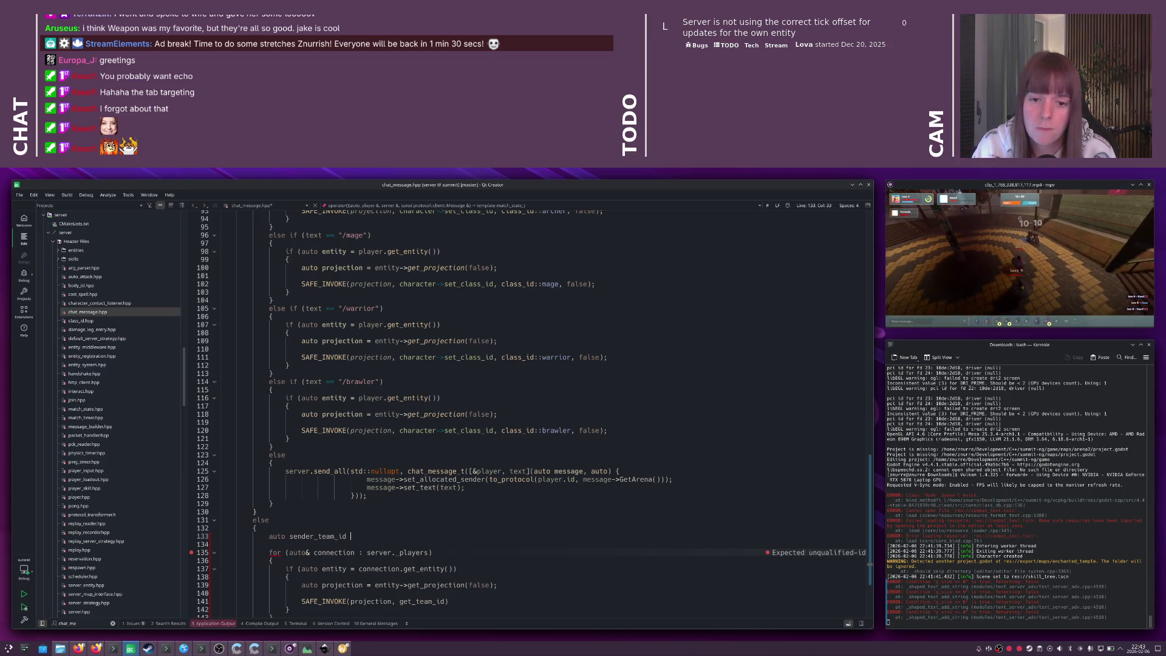
pyautogui.scroll(-4, 305, 524)
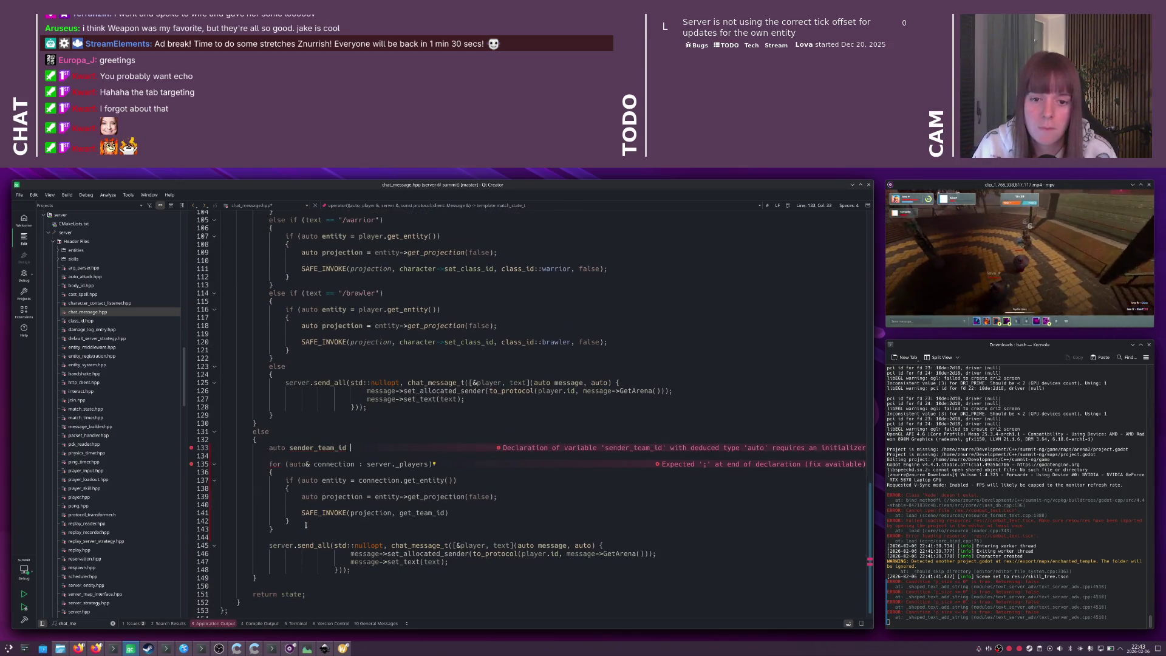
pyautogui.write('SAFE_INVO')
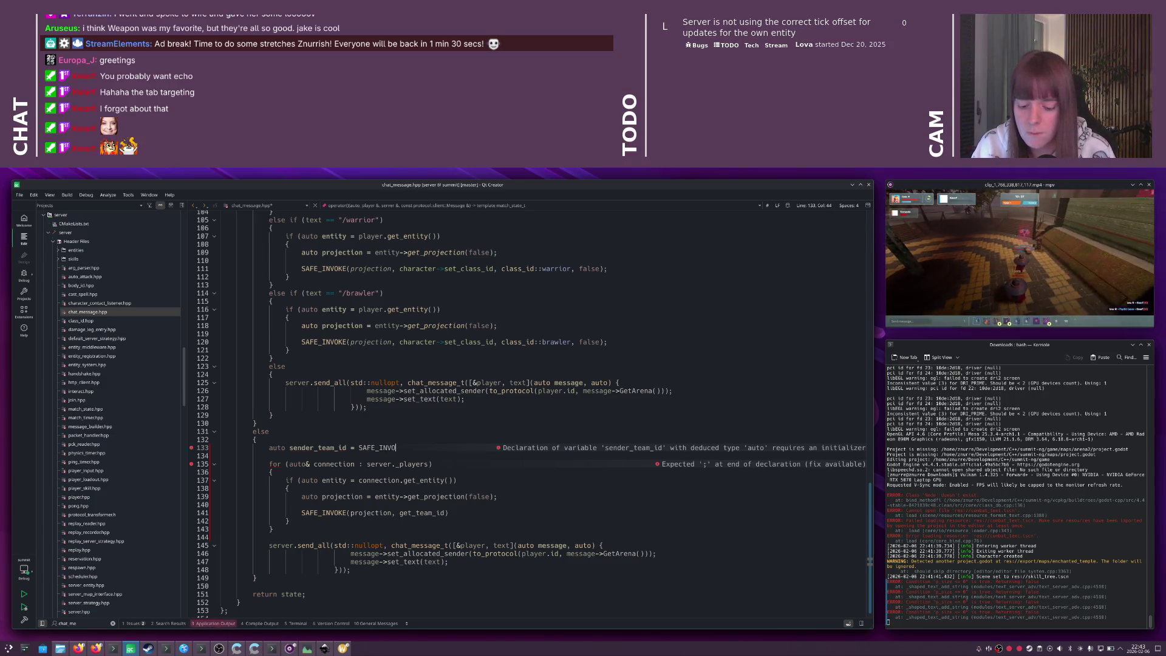
pyautogui.write('KE(player,')
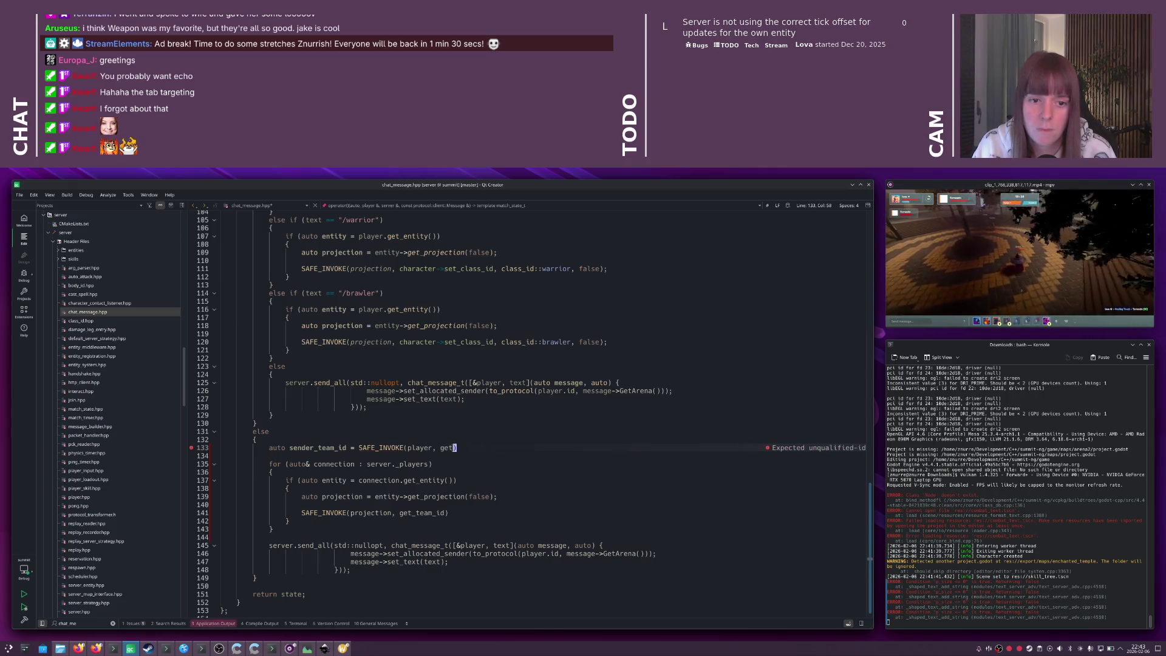
pyautogui.press('Escape')
pyautogui.scroll(20, 307, 528)
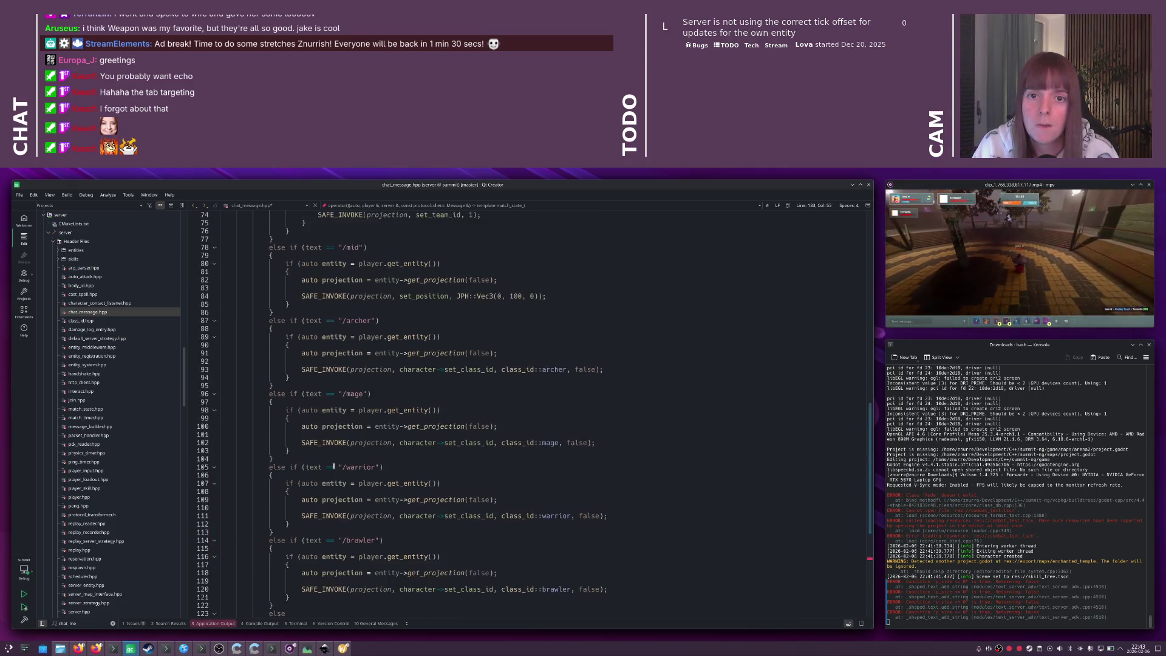
pyautogui.scroll(12, 334, 466)
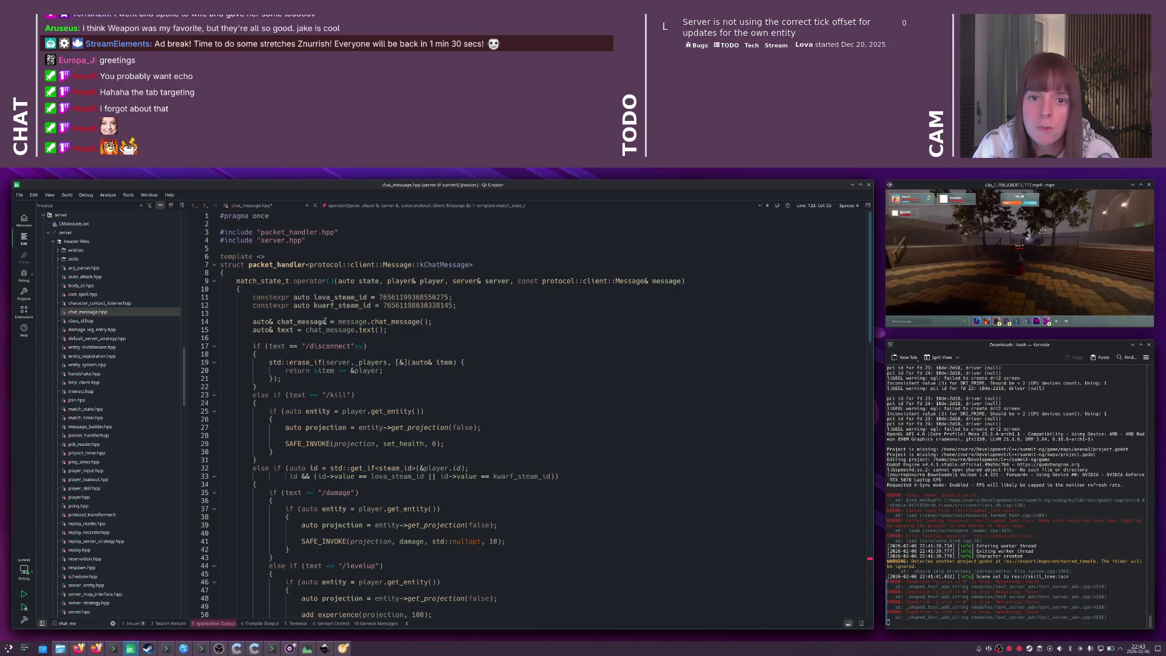
pyautogui.scroll(-20, 340, 380)
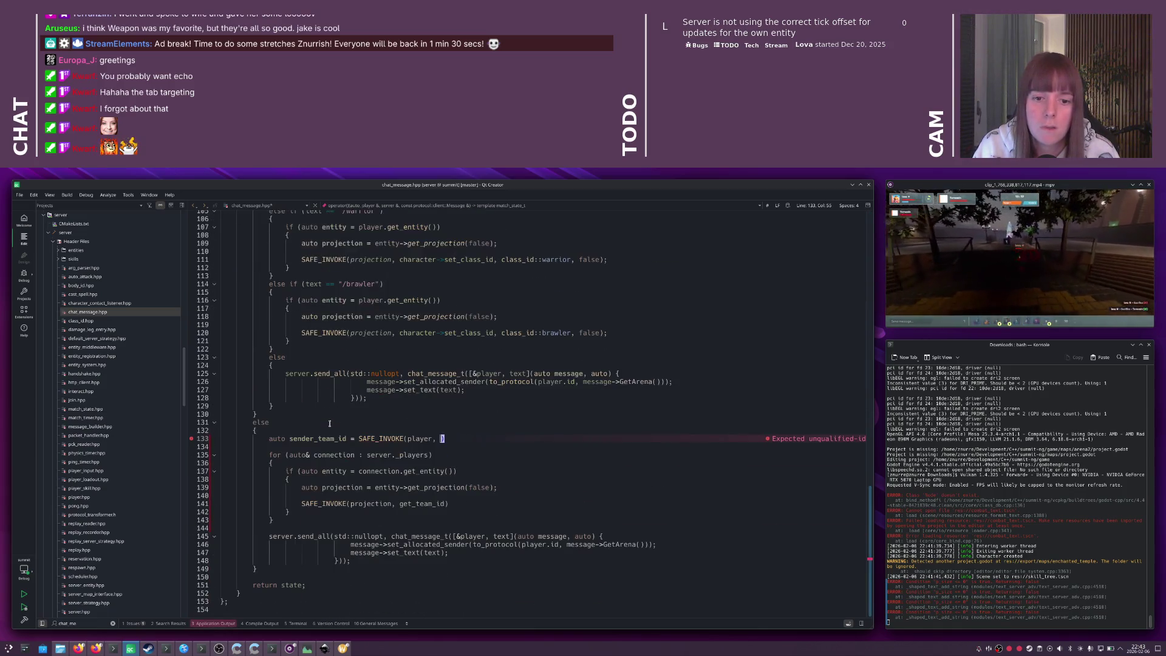
# - Above it, declare auto sender_projection = player.get_entity();
pyautogui.hotkey('ctrl', 'shift', 'Return')
pyautogui.write('auto')
pyautogui.press('BackSpace')
pyautogui.press('BackSpace')
pyautogui.press('BackSpace')
pyautogui.write('sender_projec')
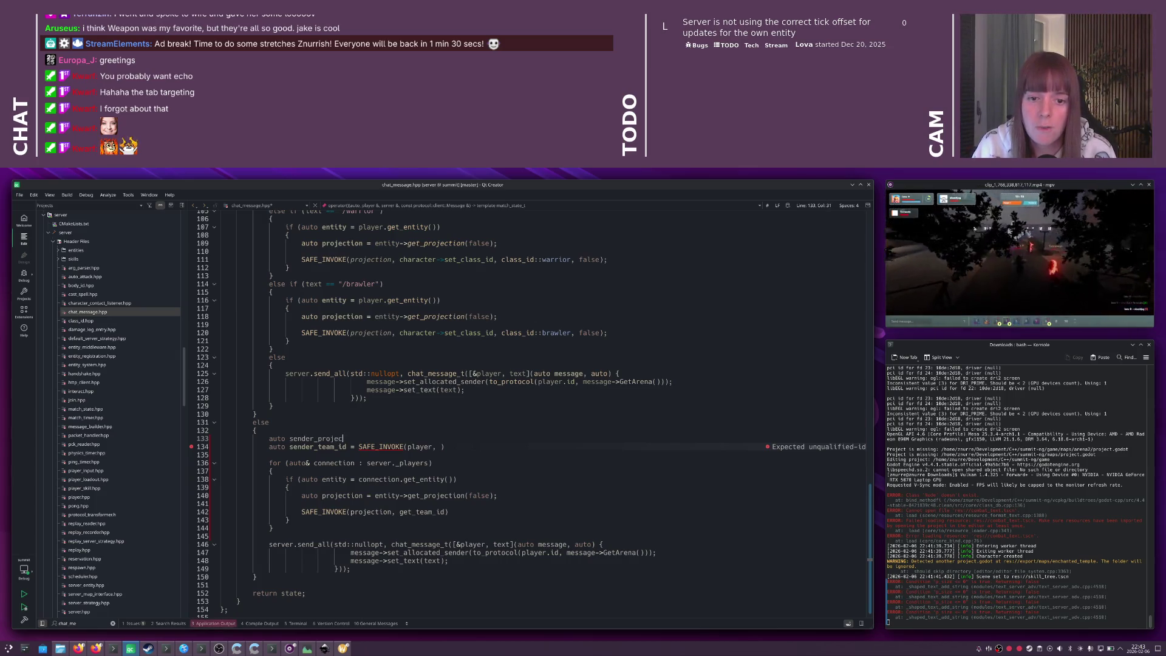
pyautogui.write('tion = pla')
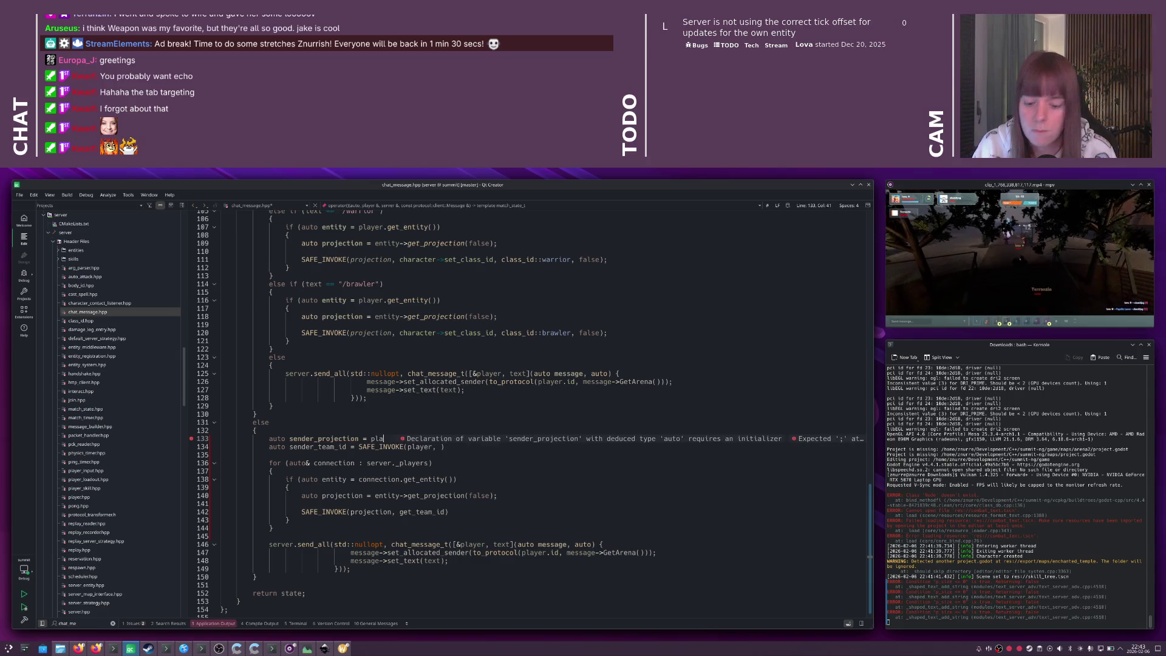
pyautogui.write('yer.get_pr')
pyautogui.press('BackSpace')
pyautogui.press('BackSpace')
pyautogui.press('BackSpace')
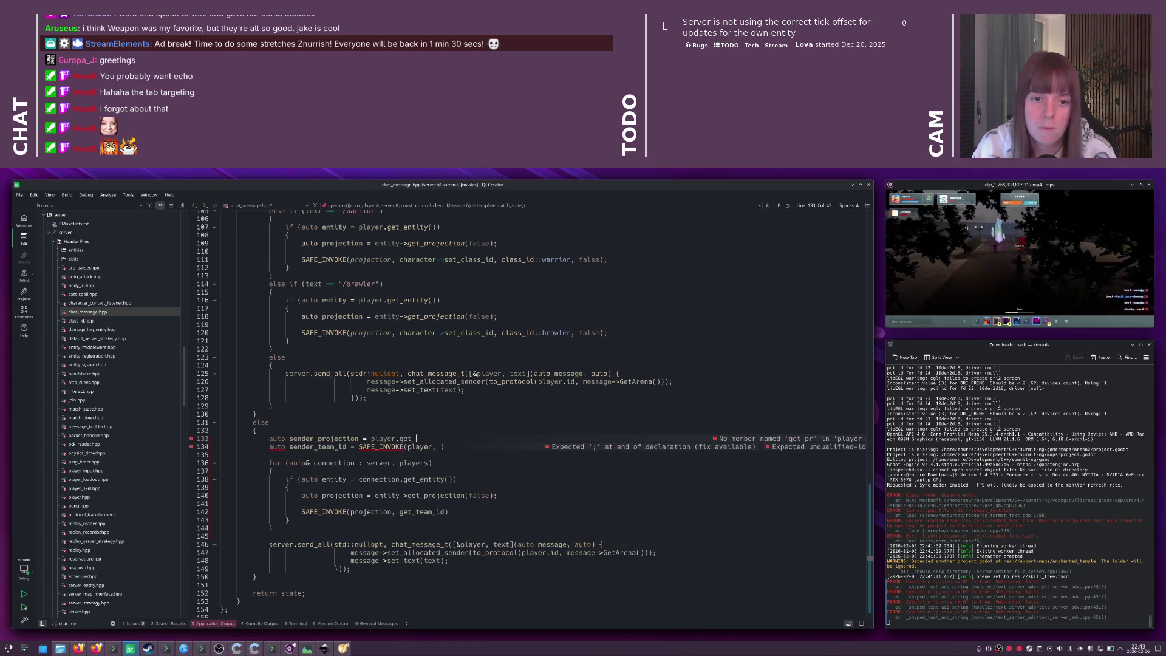
pyautogui.write('get_e')
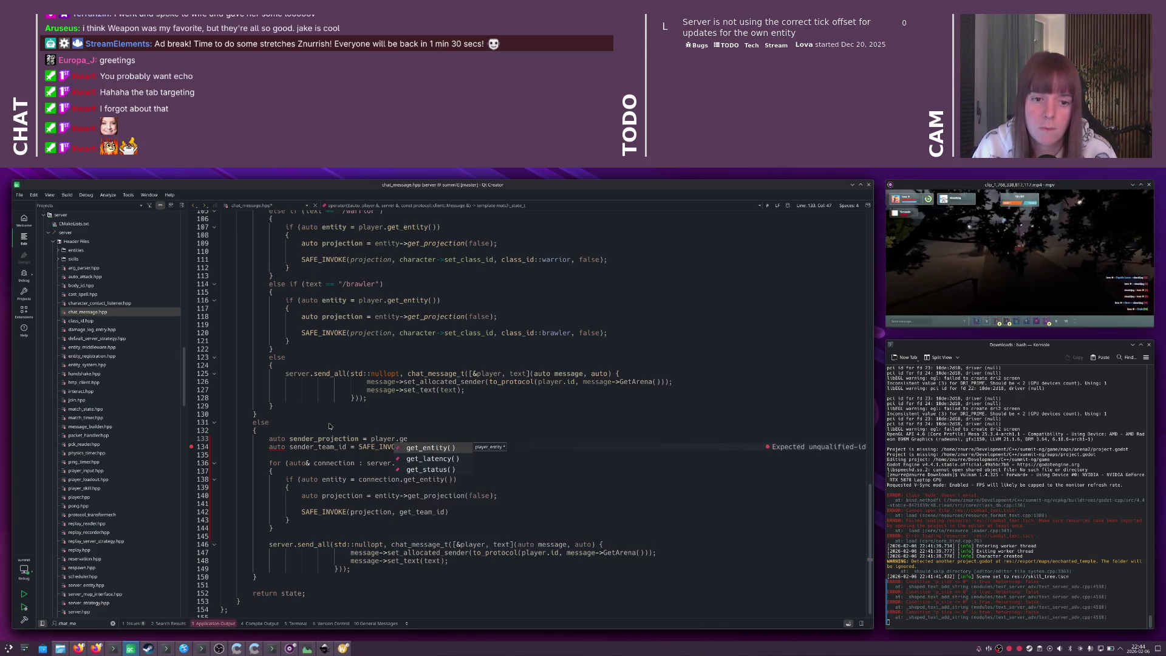
pyautogui.press('Return')
pyautogui.write(';')
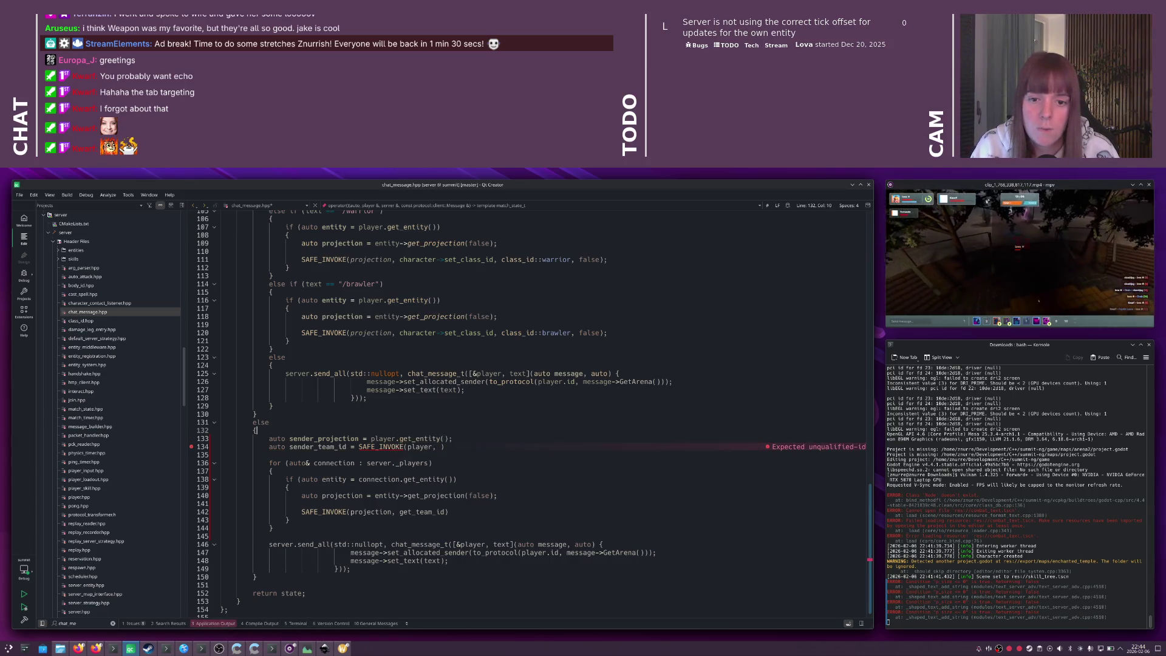
# - Move the entity lookup into an if (auto sender_projection = player.get_entity()) condition with an empty brace block
pyautogui.hotkey('ctrl', 'shift', 'Return')
pyautogui.write('if (')
pyautogui.press('Delete')
pyautogui.press('End')
pyautogui.press('BackSpace')
pyautogui.write(')')
pyautogui.press('Return')
pyautogui.write('{')
pyautogui.press('Return')
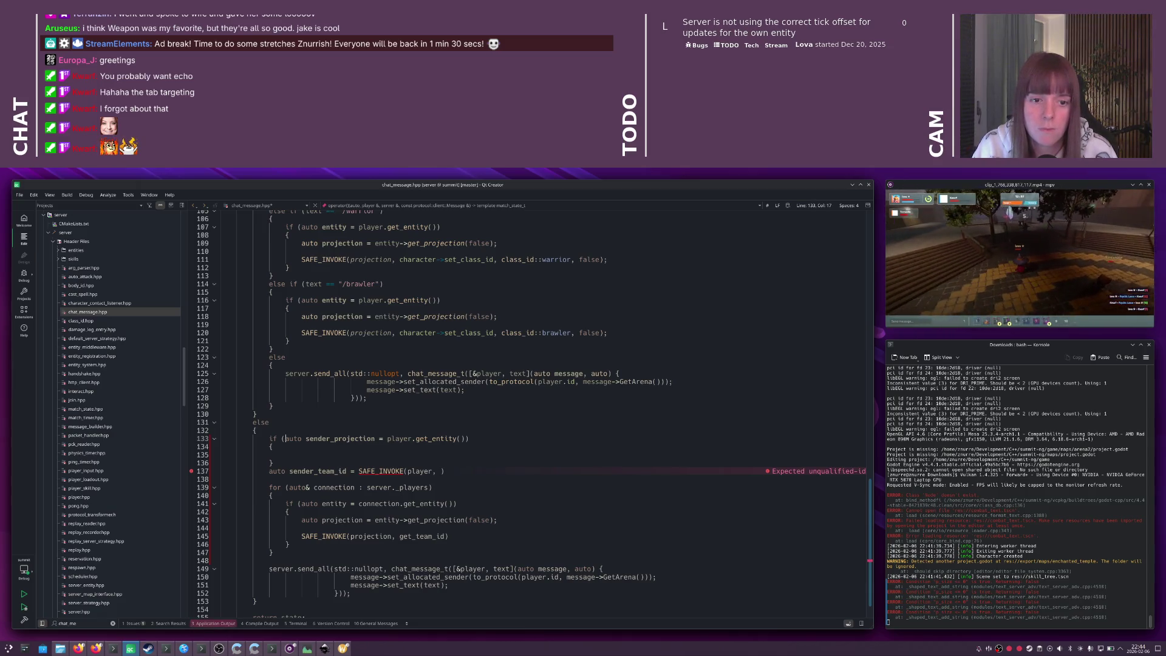
# - Rename the variable to sender_entity and add a !sender_entity check to the if condition
pyautogui.click(464, 439)
pyautogui.write('; !se')
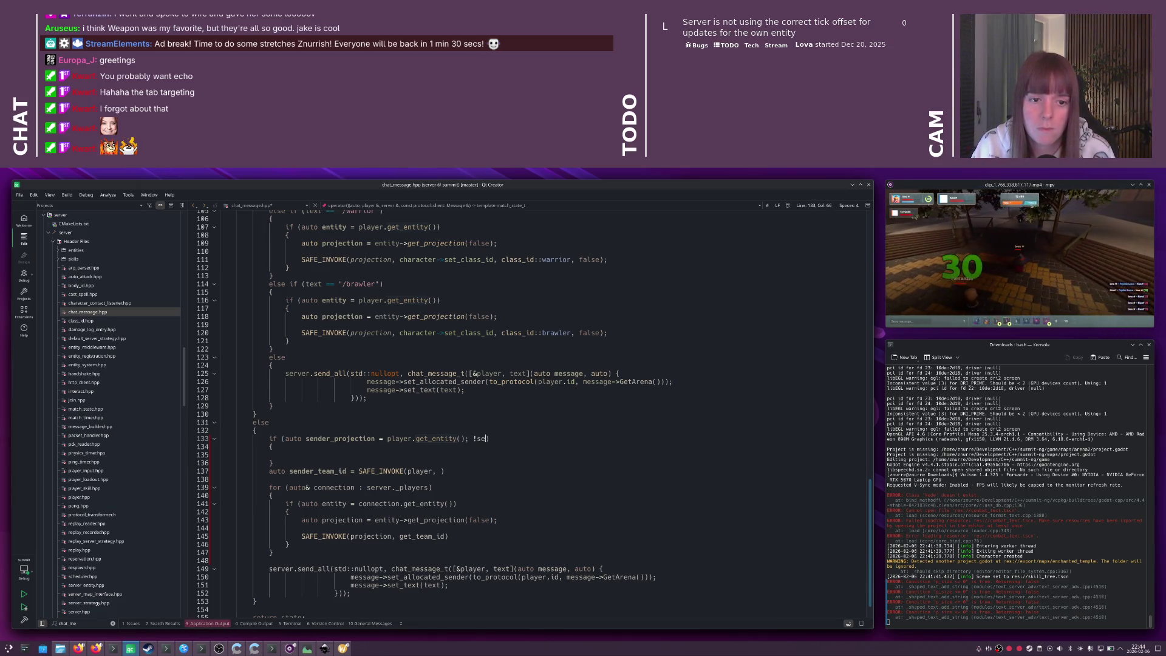
pyautogui.doubleClick(332, 439)
pyautogui.write('sender_entity')
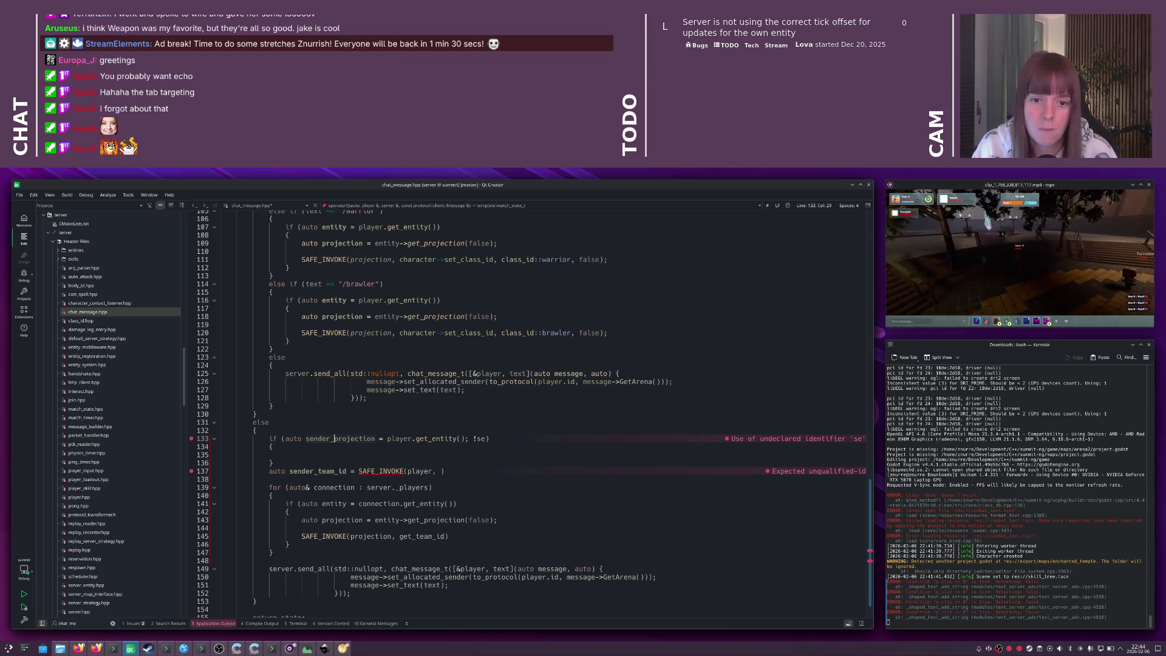
pyautogui.click(470, 439)
pyautogui.write('nder_entity')
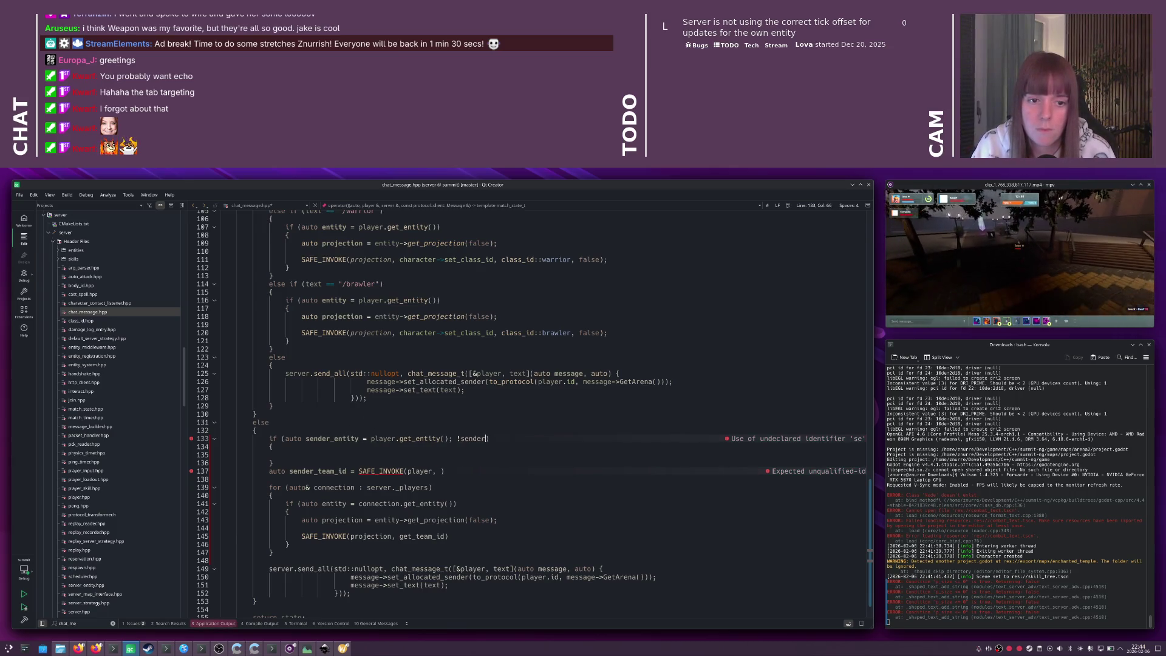
# - Make the if block return state, and add an empty else block below it
pyautogui.click(286, 454)
pyautogui.write('return;')
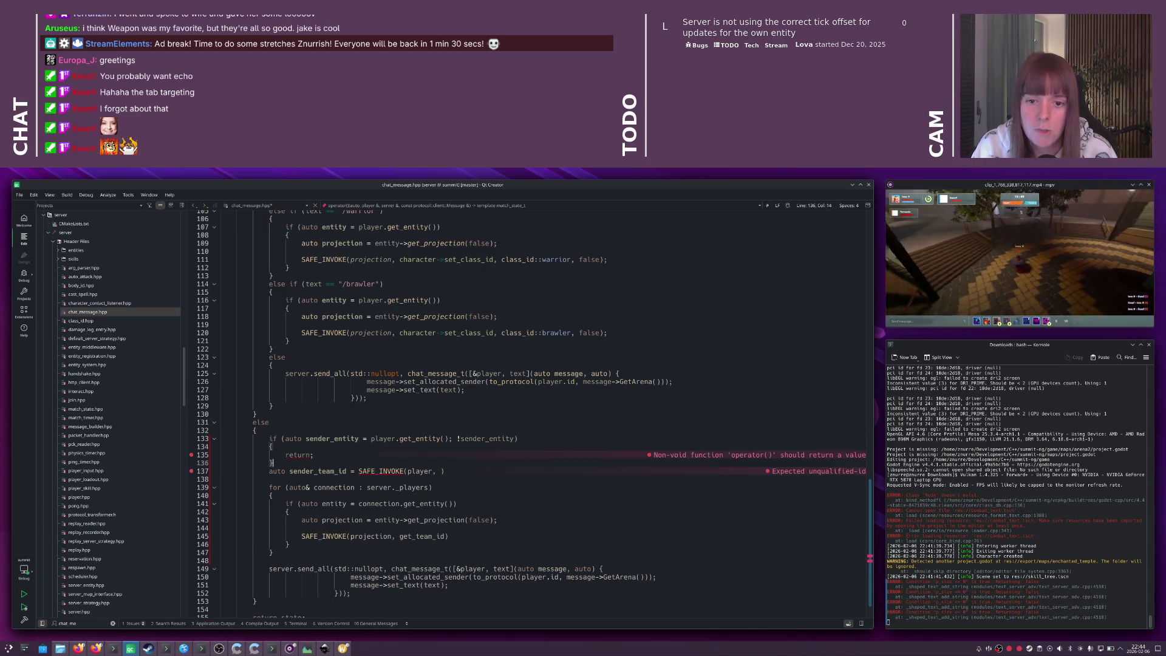
pyautogui.press('Down')
pyautogui.press('Return')
pyautogui.write('else')
pyautogui.scroll(3, 348, 431)
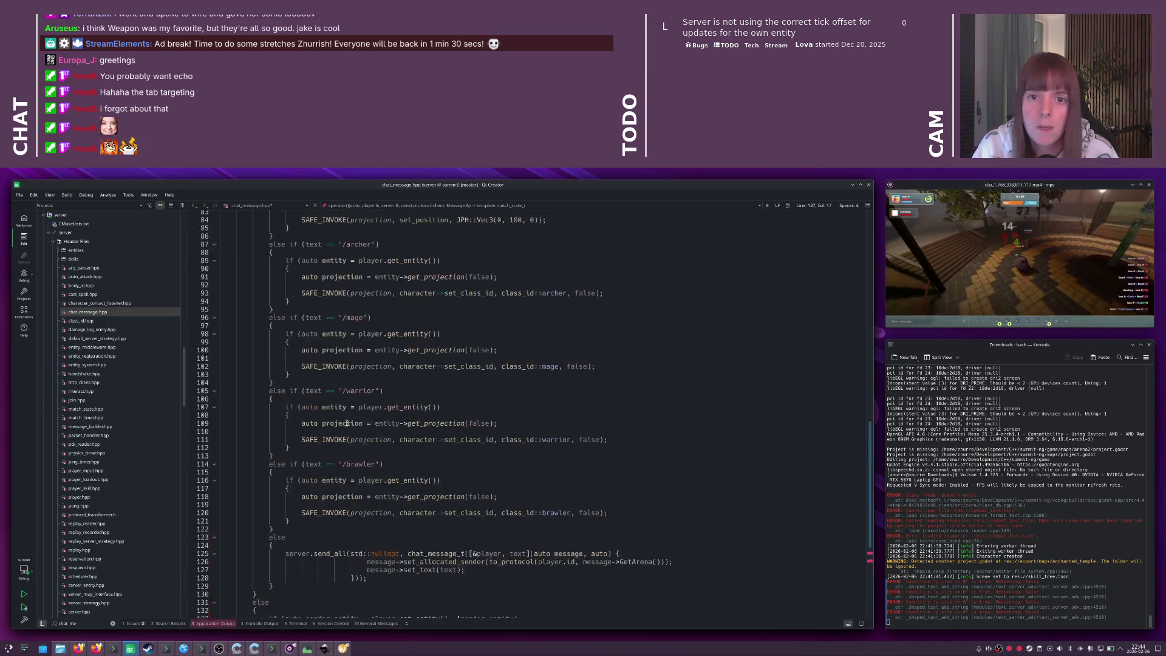
pyautogui.scroll(-3, 348, 431)
pyautogui.click(320, 458)
pyautogui.press('Left')
pyautogui.write('state')
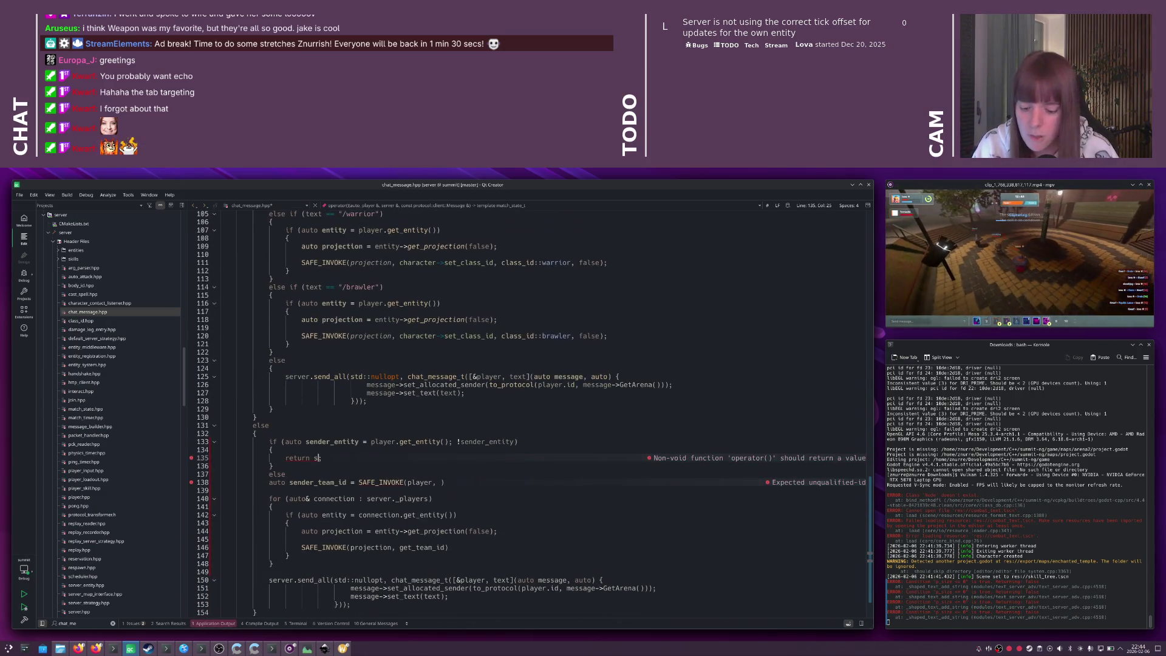
pyautogui.press('Down')
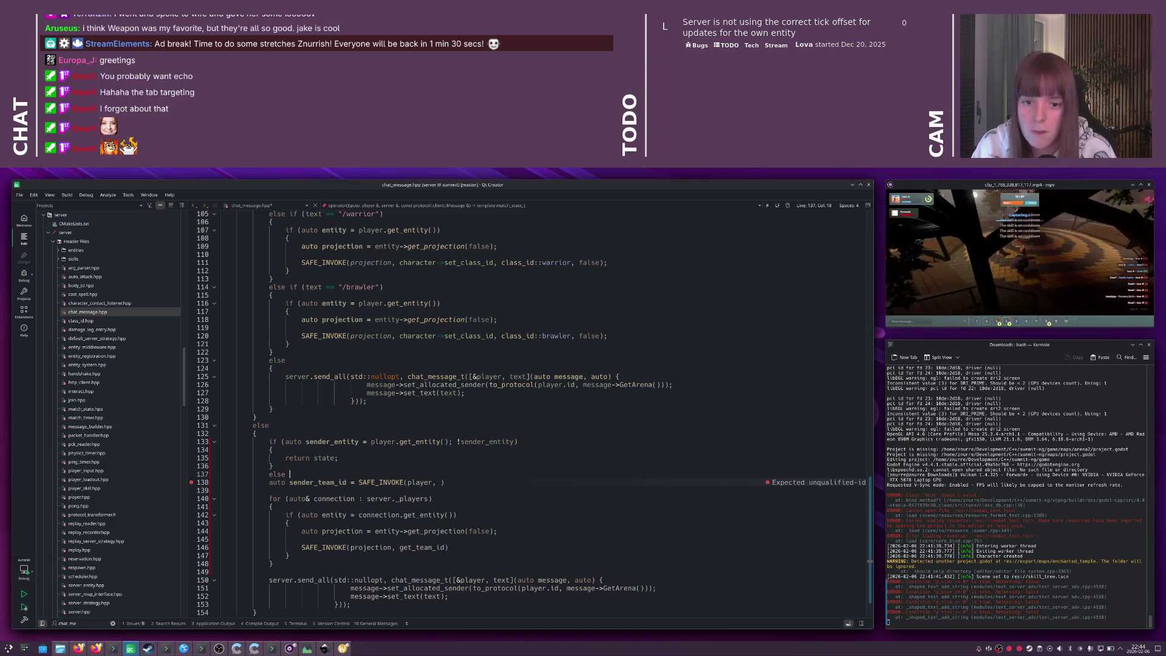
pyautogui.press('Return')
pyautogui.write('{')
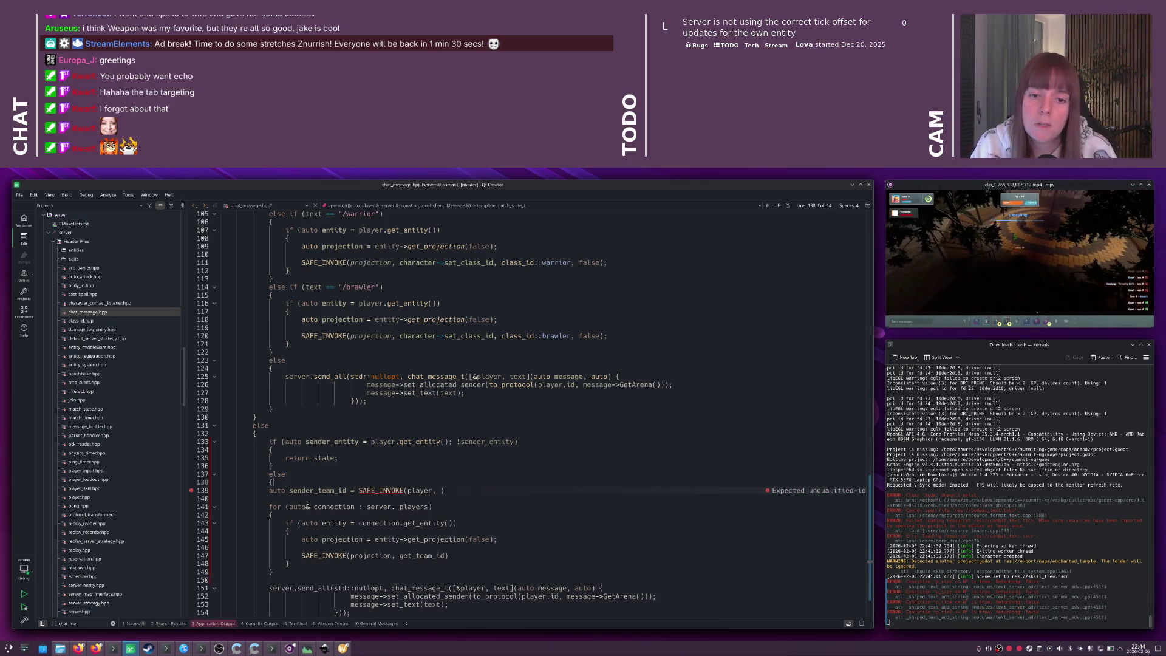
pyautogui.press('Return')
# - In the else block, set projection from sender_entity->get_projection(false) and sender_team_id via SAFE_INVOKE(projection, get_team_id)
pyautogui.scroll(-3, 318, 459)
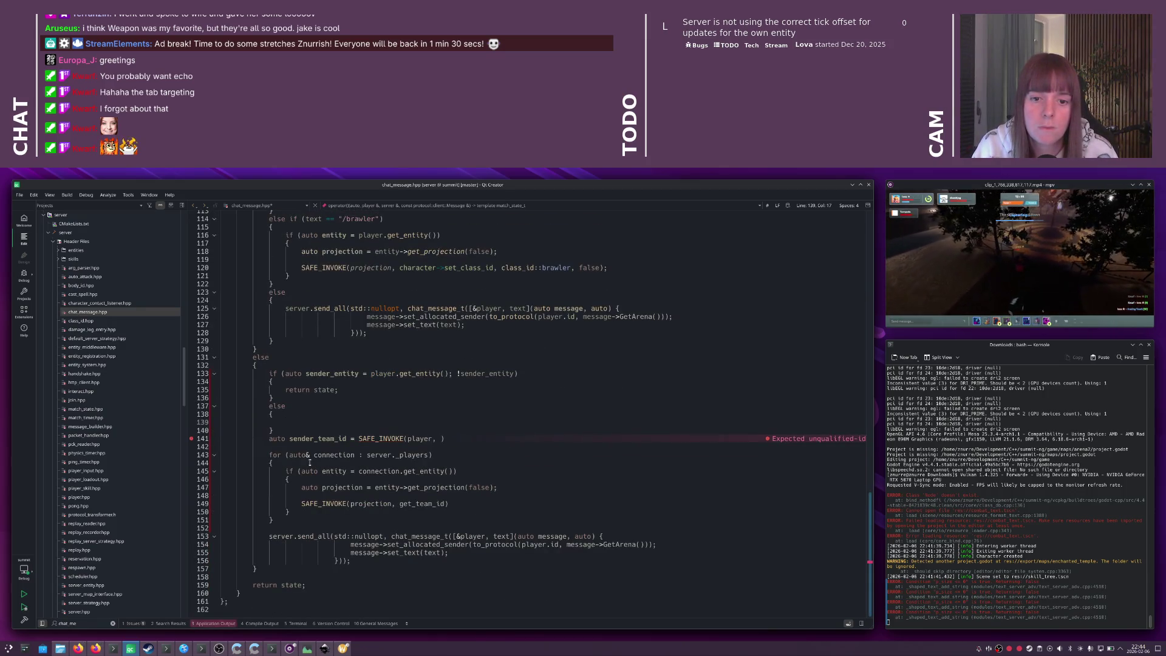
pyautogui.write('auto pro')
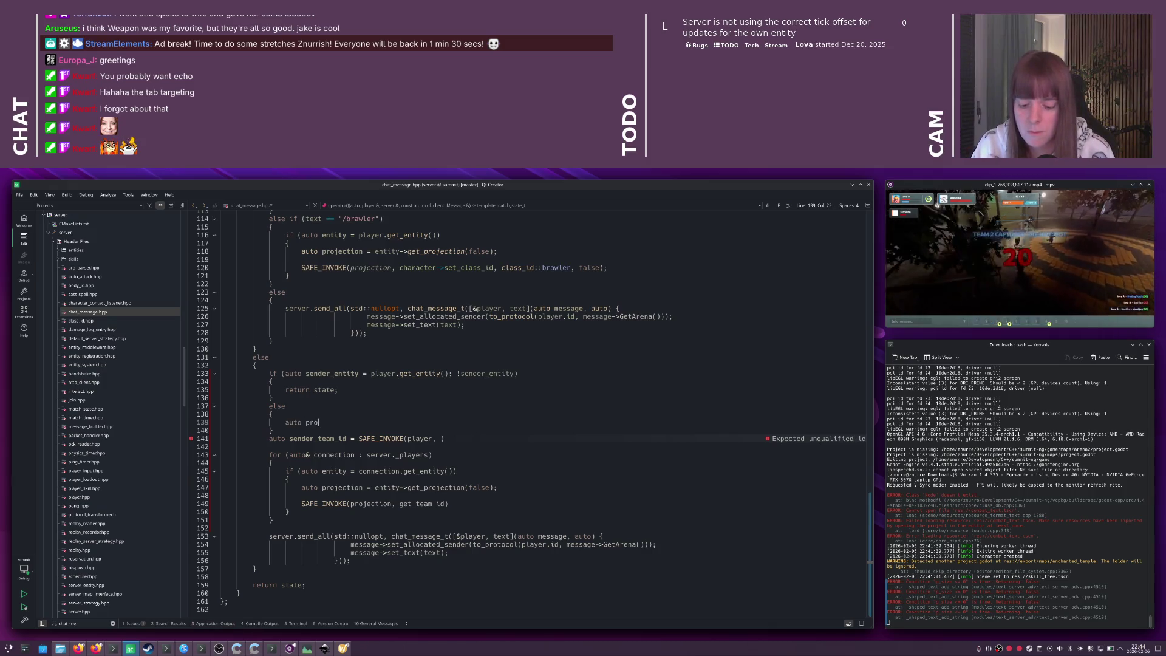
pyautogui.write('jection =')
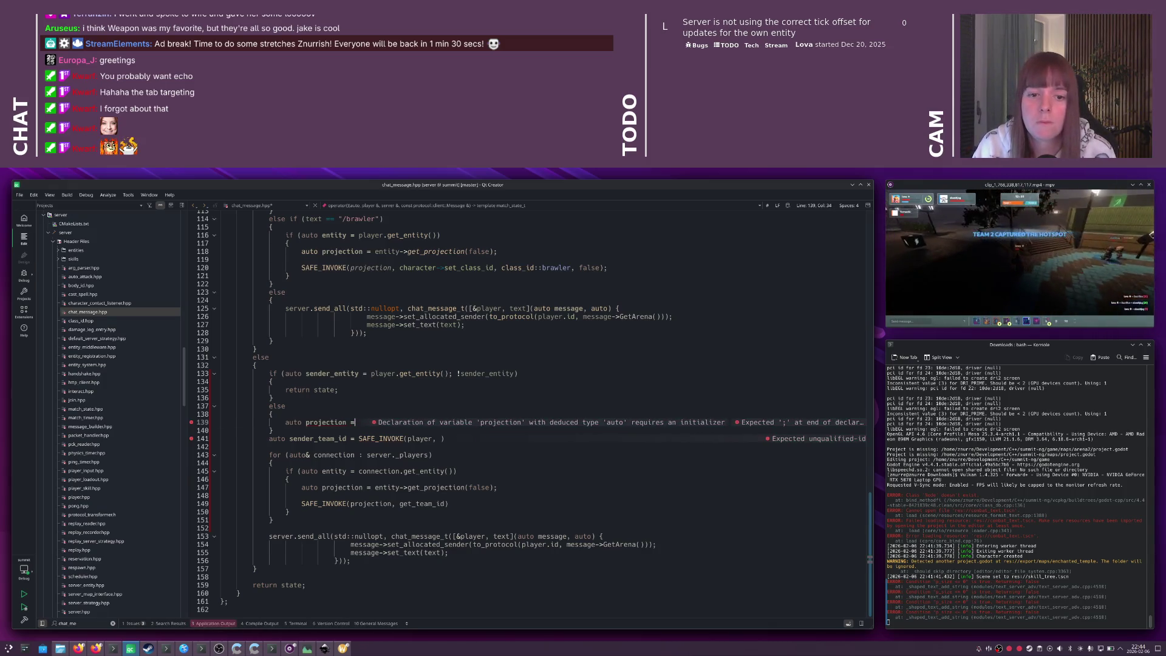
pyautogui.write(' SAFE_INVOKE(s')
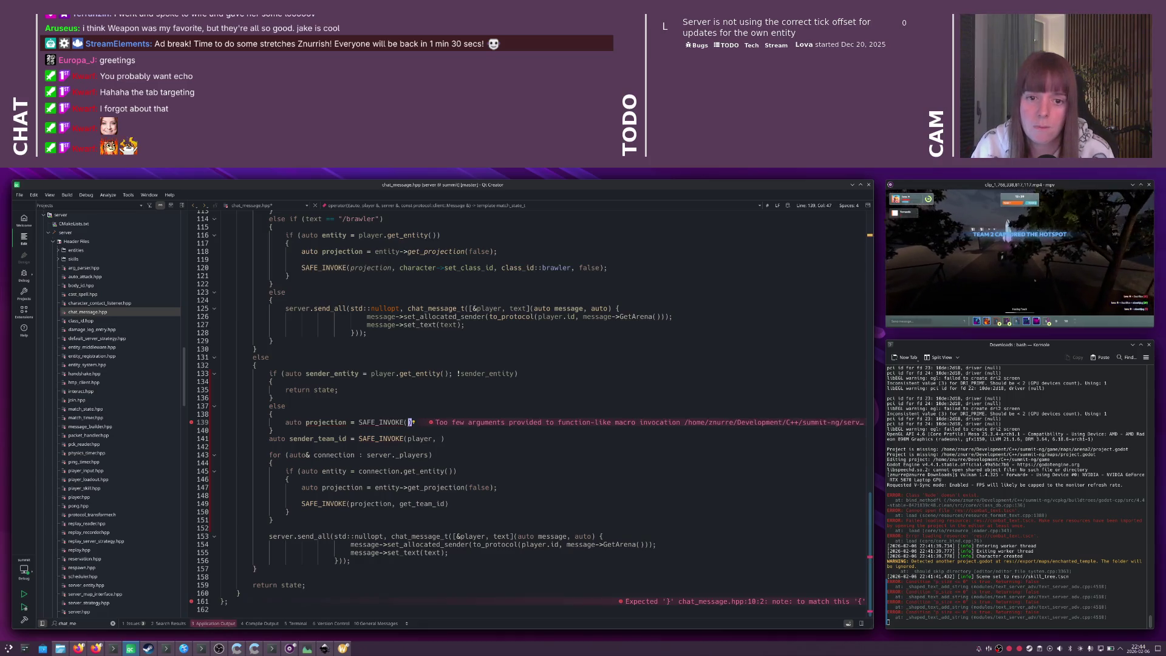
pyautogui.write('ender_entity')
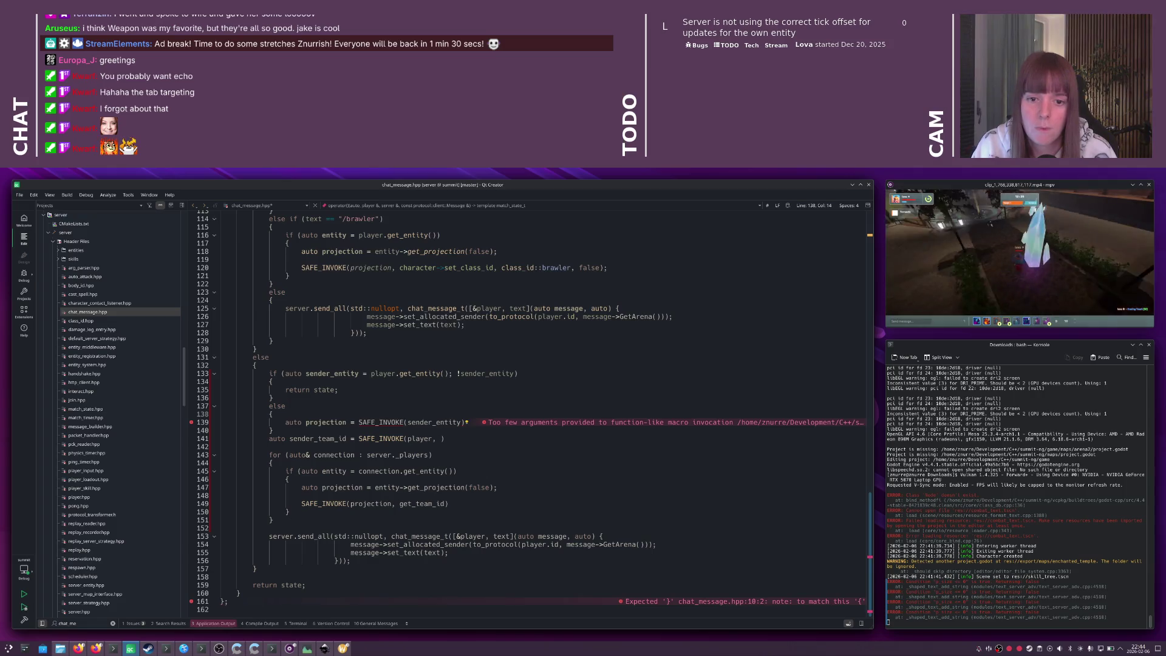
pyautogui.hotkey('shift', 'End')
pyautogui.write('sender_')
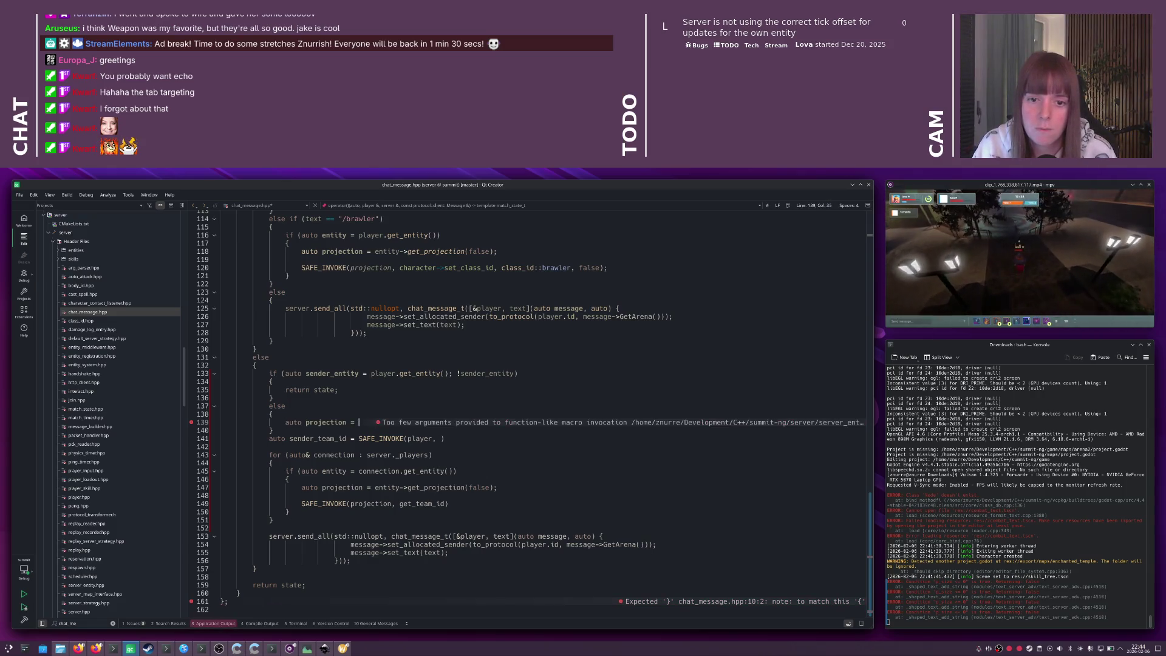
pyautogui.write('entit')
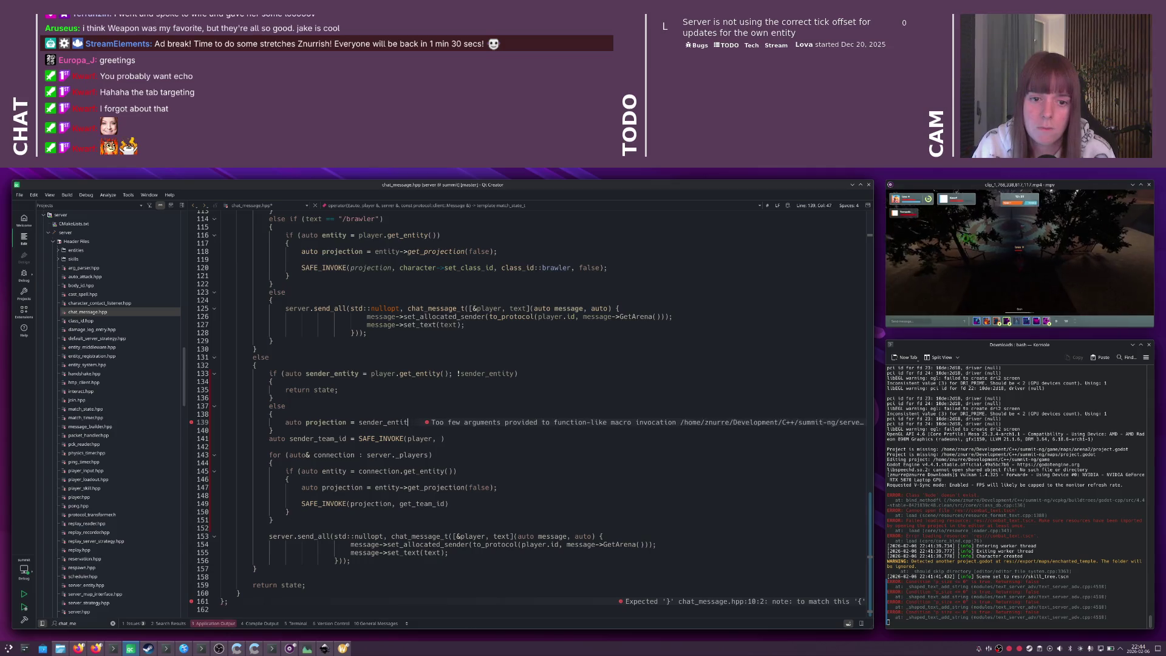
pyautogui.write('y->get_projection(false);')
pyautogui.press('Return')
pyautogui.press('Return')
pyautogui.write('SAFE_')
pyautogui.write('INVOKE(')
pyautogui.write('projection, get_')
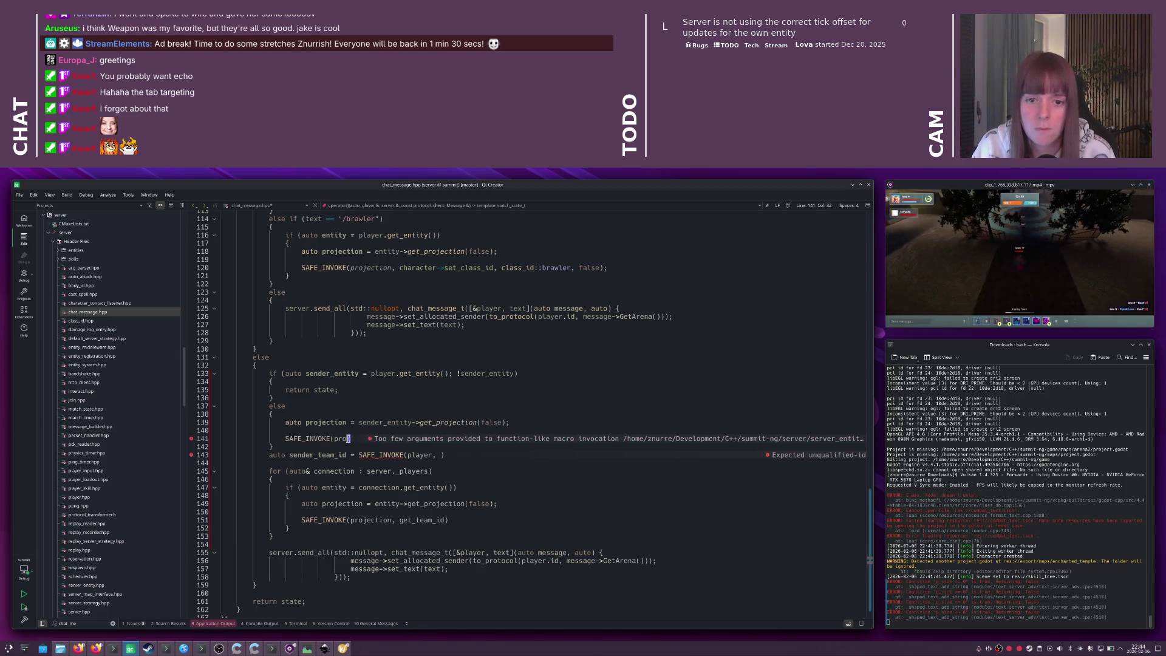
pyautogui.write('team_id')
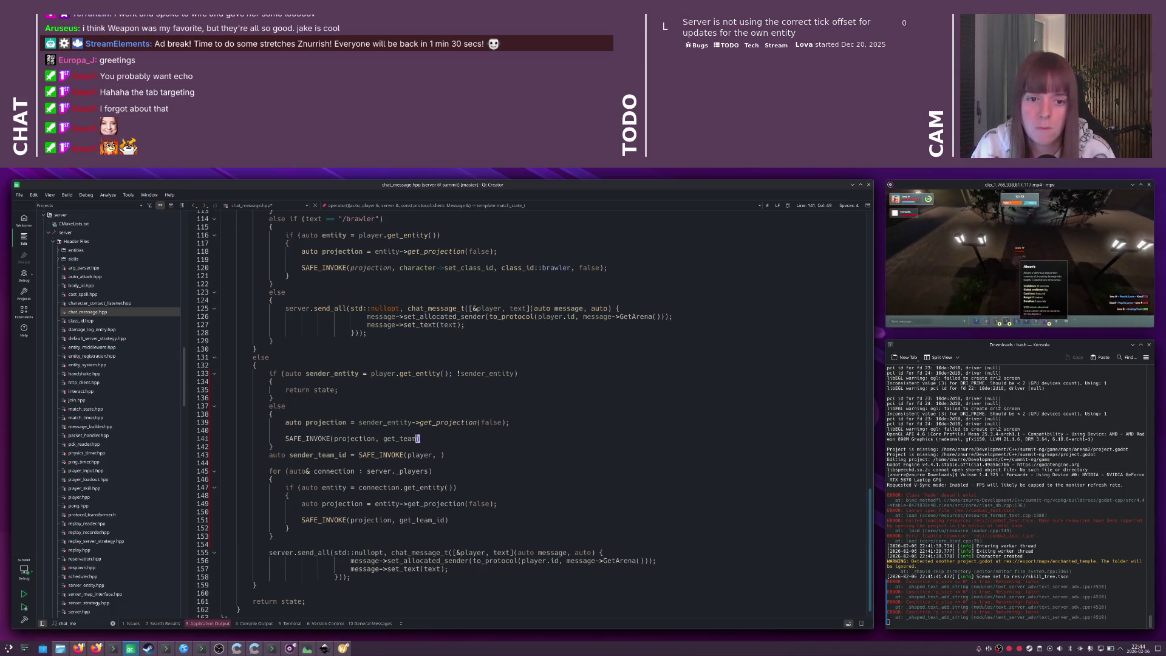
pyautogui.press('Home')
pyautogui.write('auto sender_team')
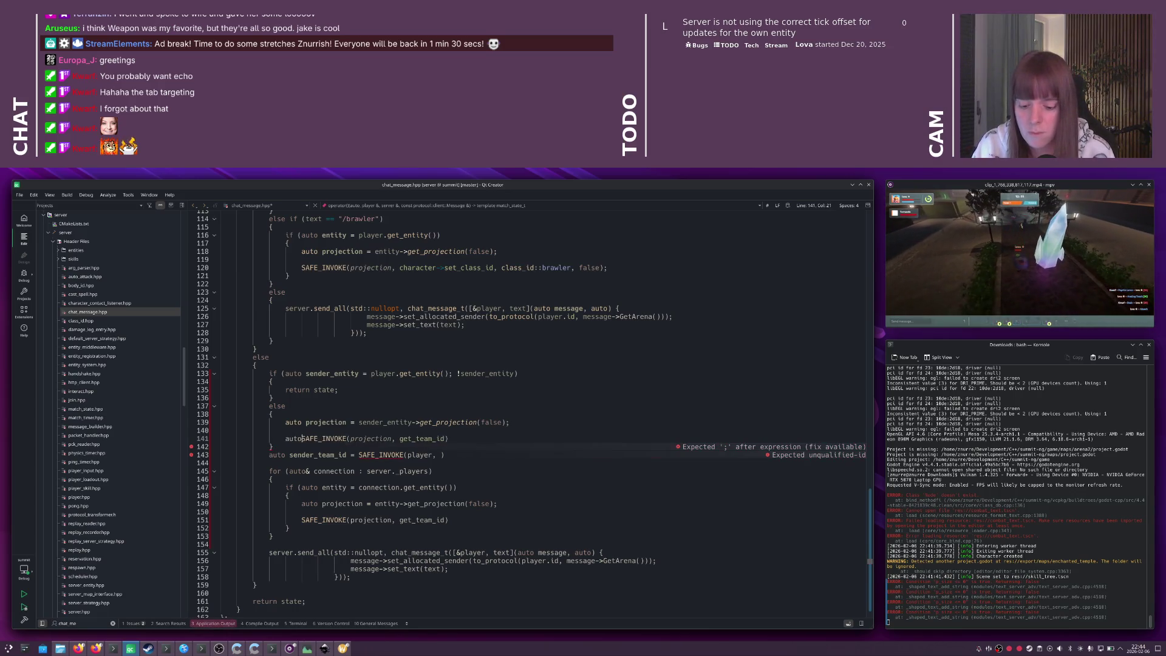
pyautogui.write('_id =')
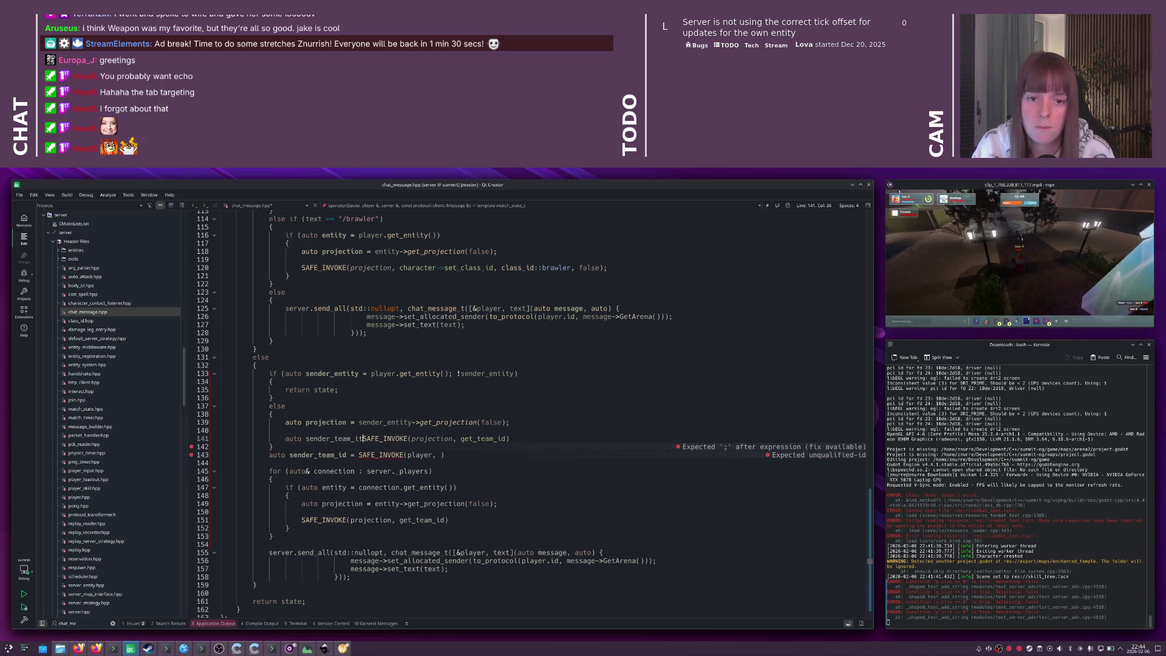
pyautogui.press('End')
pyautogui.write(';')
# - Rename projection to sender_projection and use it in the team id lookup
pyautogui.click(510, 422)
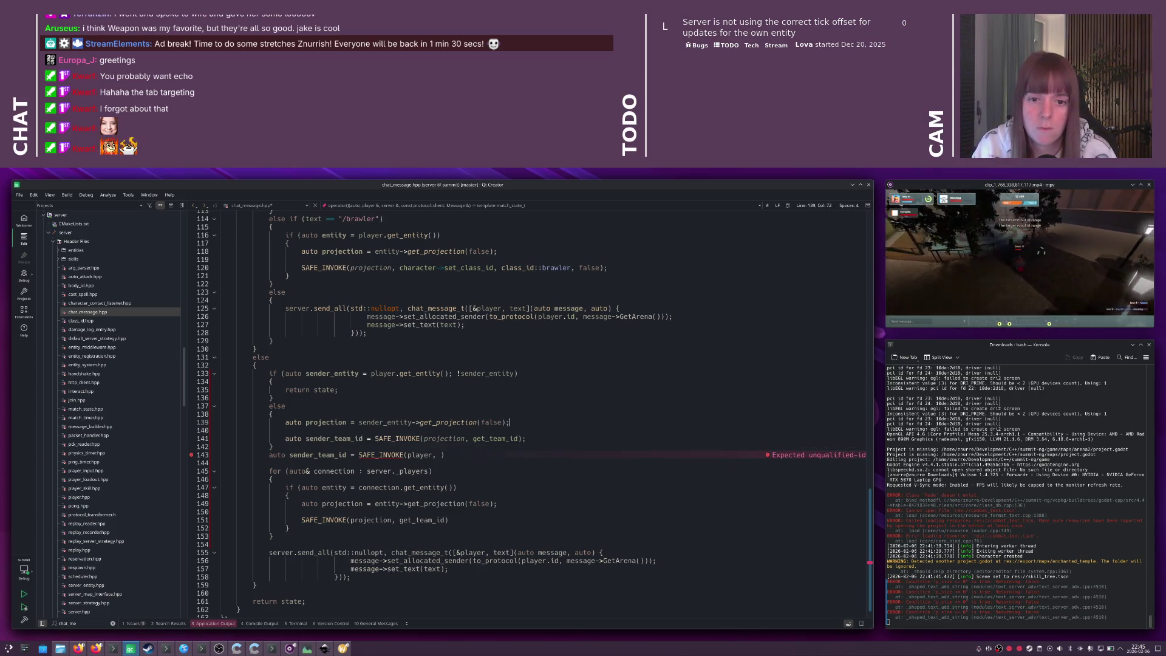
pyautogui.write('sender_')
pyautogui.press('End')
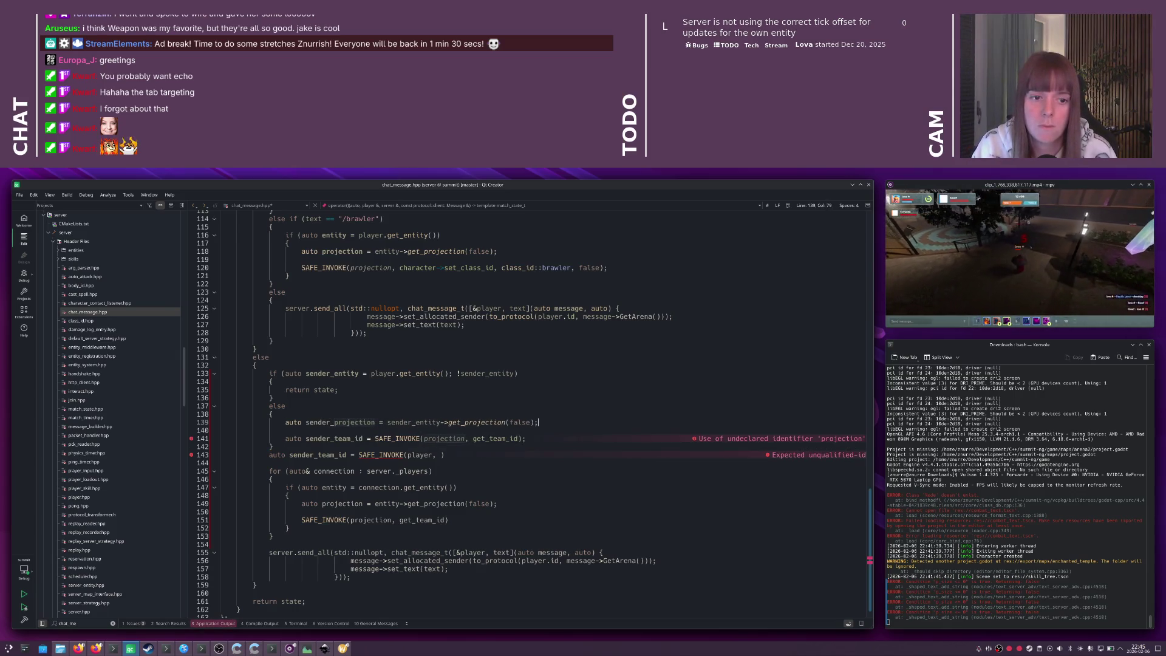
pyautogui.doubleClick(341, 423)
pyautogui.hotkey('ctrl', 'c')
pyautogui.doubleClick(398, 439)
pyautogui.hotkey('ctrl', 'v')
pyautogui.click(310, 367)
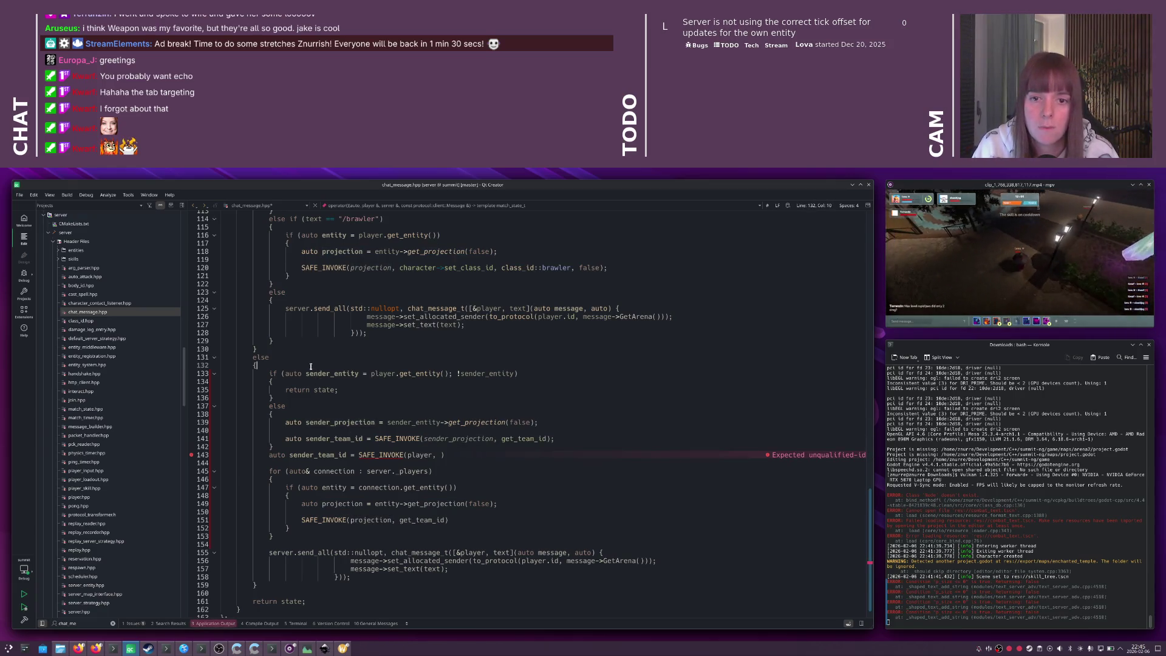
# - Add an if (chat_message.target() == 1) check with an opening brace above the sender lookup
pyautogui.press('Return')
pyautogui.write('if (targe')
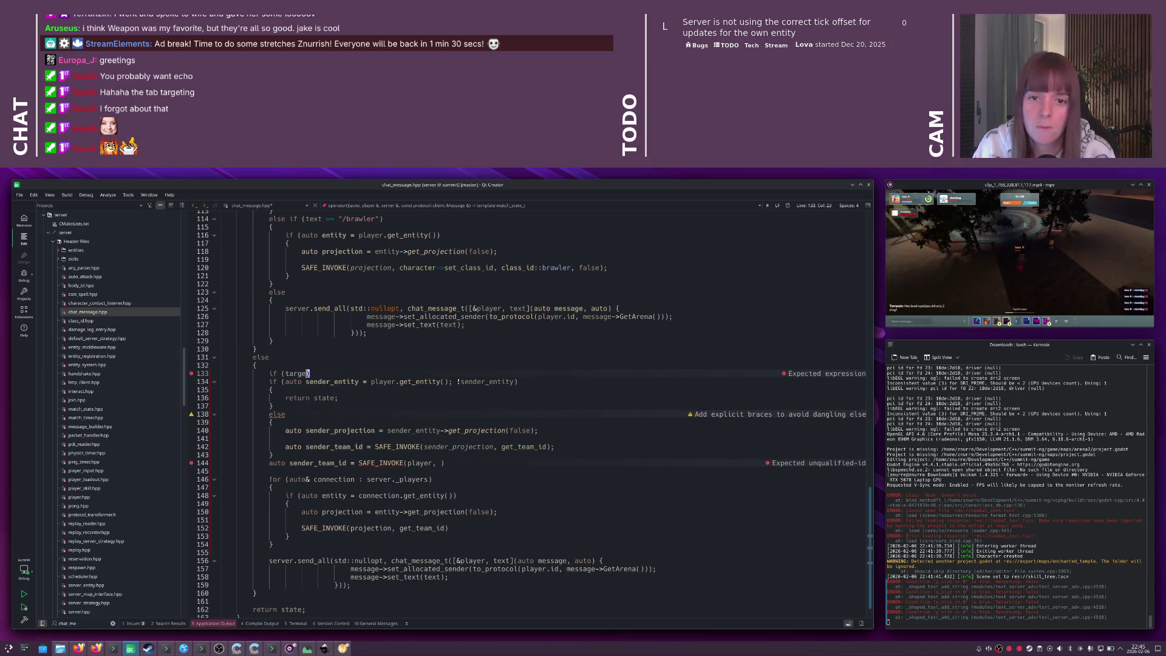
pyautogui.write('t == 1')
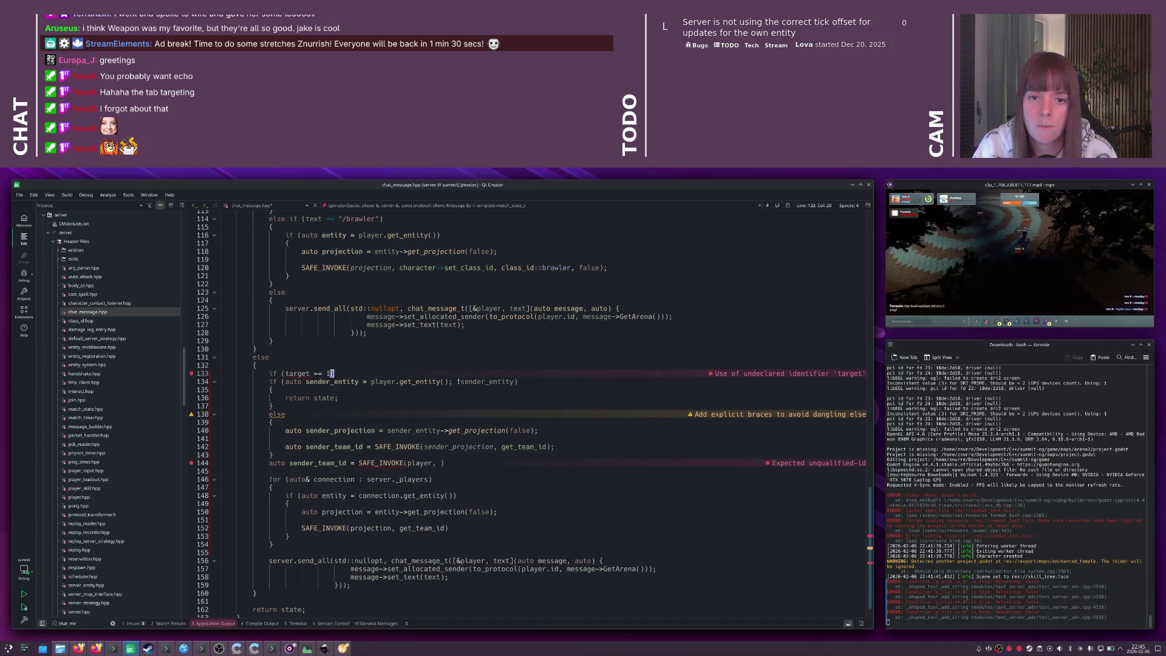
pyautogui.press('Right')
pyautogui.scroll(20, 324, 361)
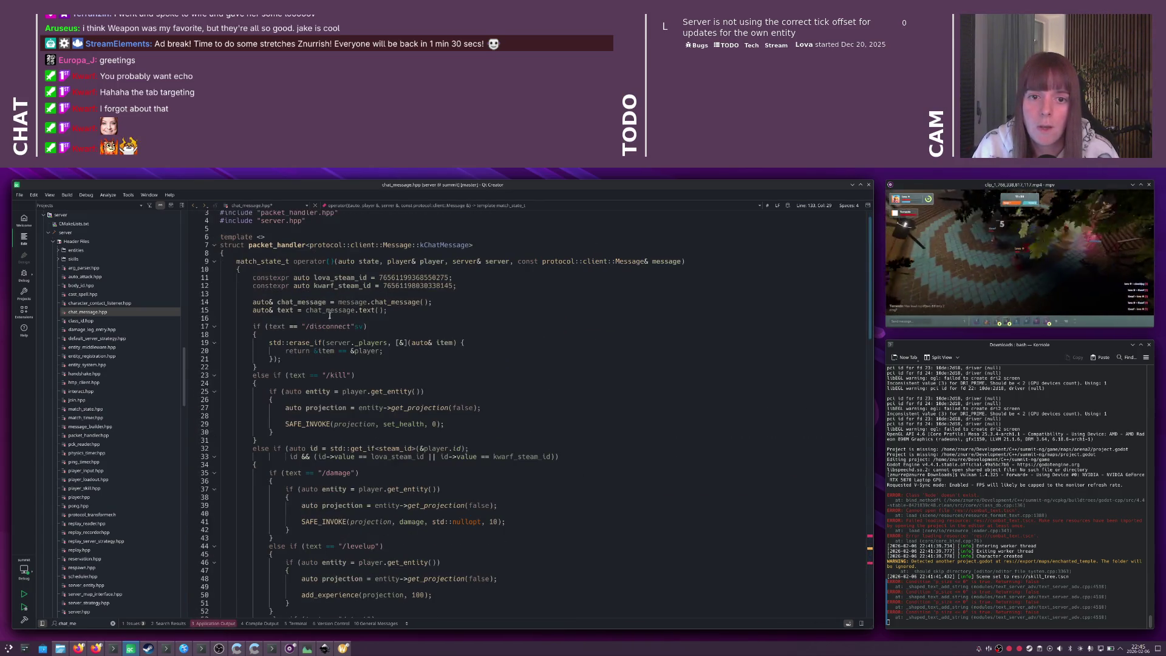
pyautogui.scroll(-20, 348, 320)
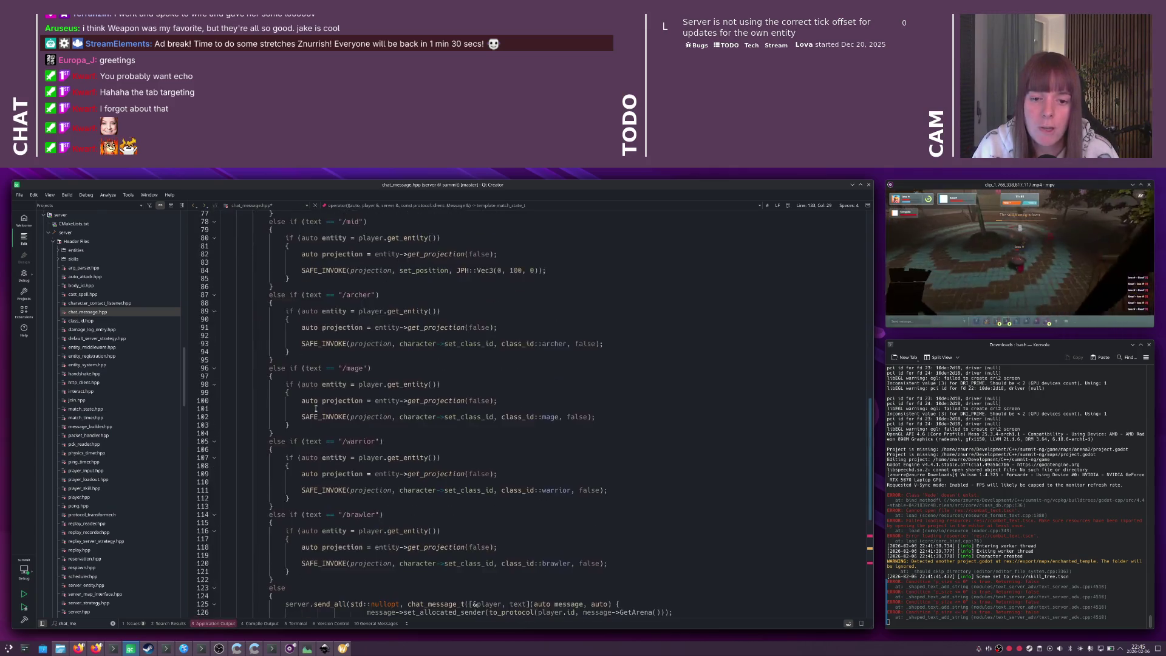
pyautogui.scroll(-1, 316, 410)
pyautogui.doubleClick(297, 394)
pyautogui.write('chat_me')
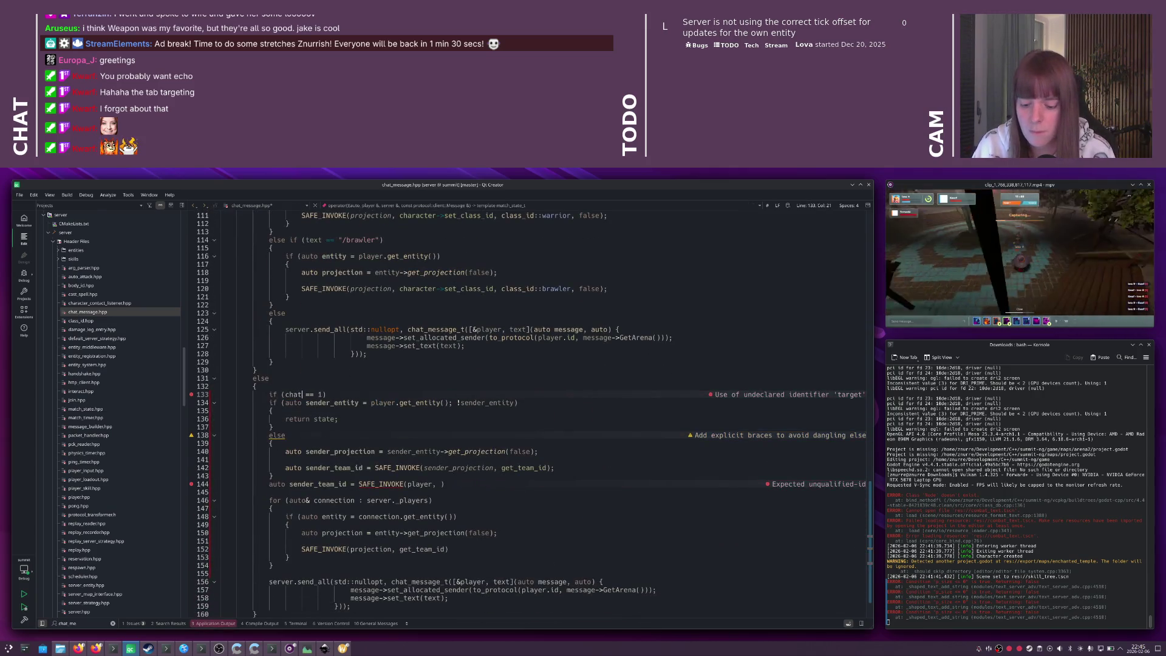
pyautogui.write('ssage.target()')
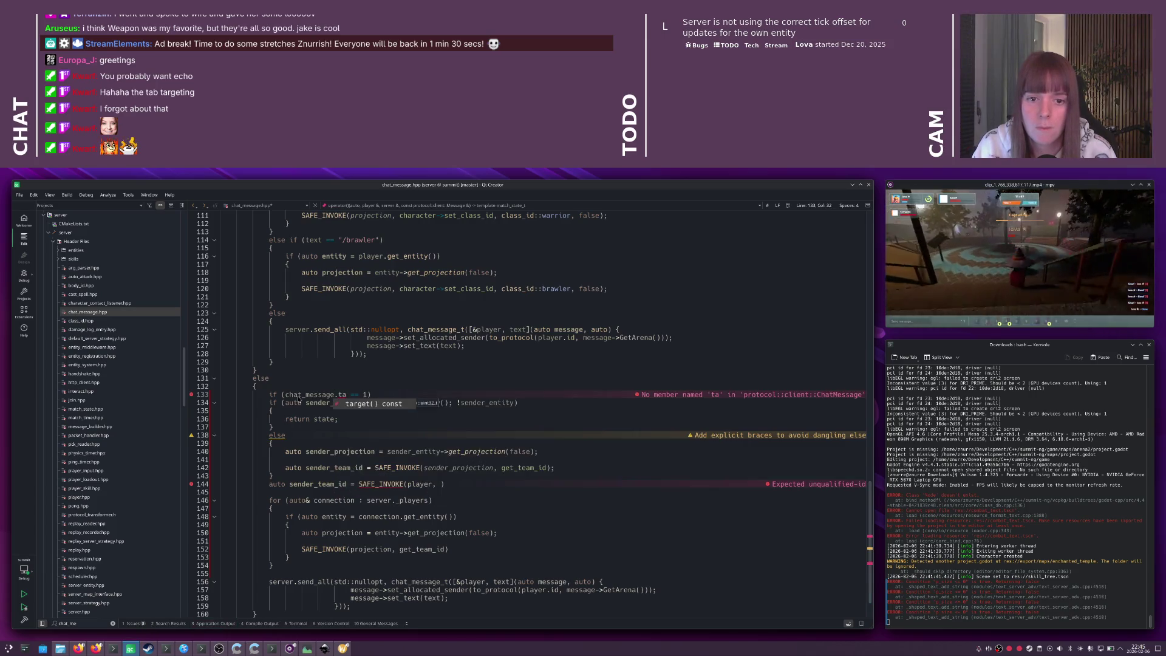
pyautogui.press('End')
pyautogui.press('Return')
pyautogui.write('{')
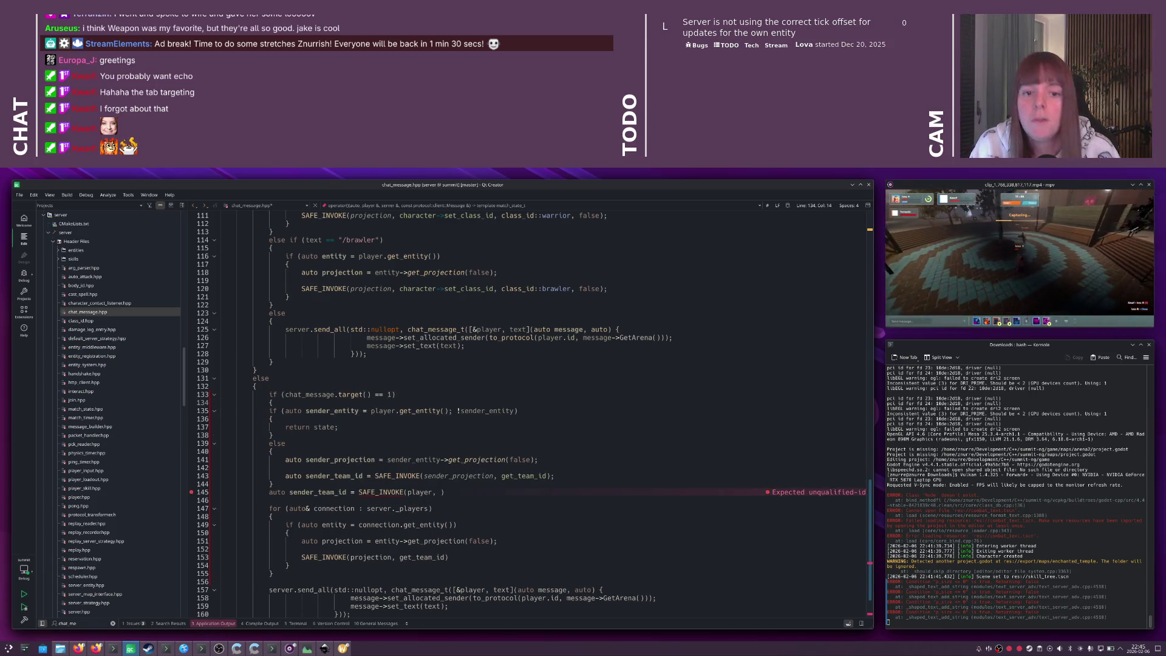
# - Close the target-check block with a brace, then select and cut the whole block
pyautogui.scroll(-2, 306, 404)
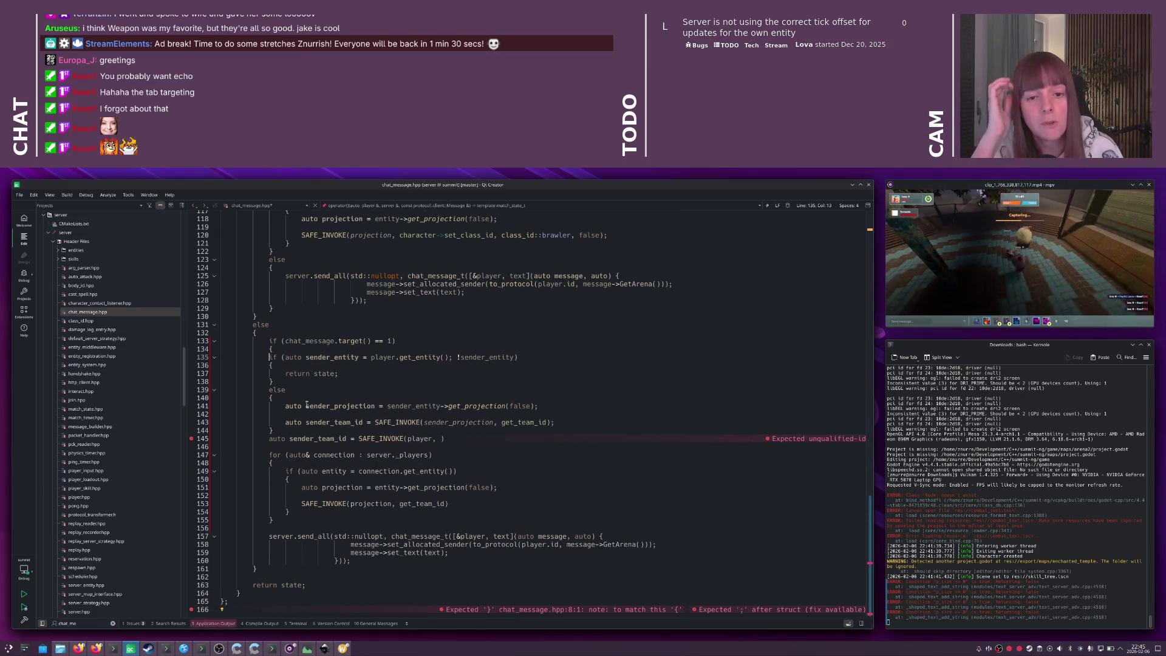
pyautogui.scroll(1, 307, 404)
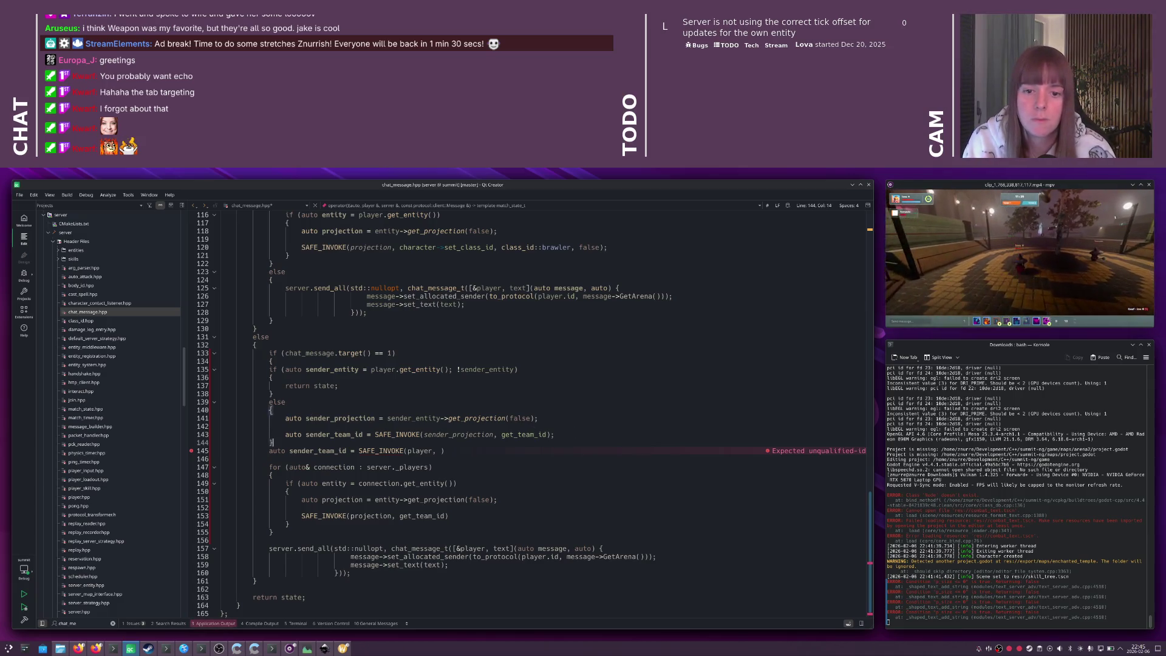
pyautogui.press('Return')
pyautogui.write('}')
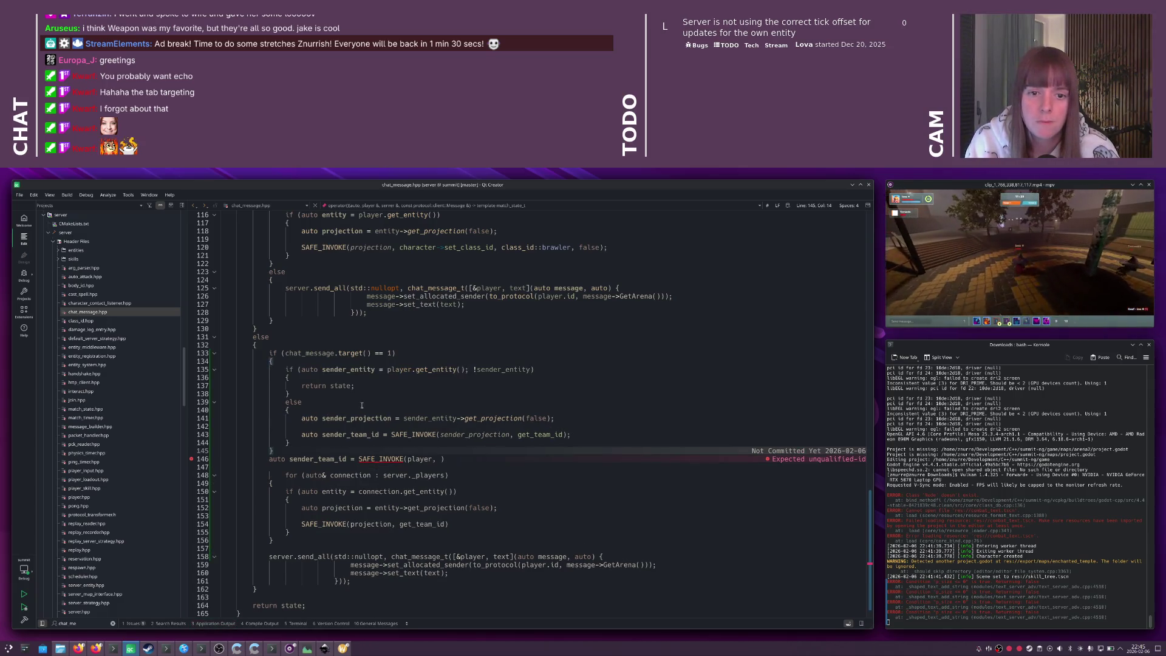
pyautogui.hotkey('shift', 'Up')
pyautogui.hotkey('shift', 'Up')
pyautogui.hotkey('shift', 'Up')
pyautogui.hotkey('shift', 'Home')
pyautogui.hotkey('shift', 'Home')
pyautogui.hotkey('ctrl', 'c')
pyautogui.press('Delete')
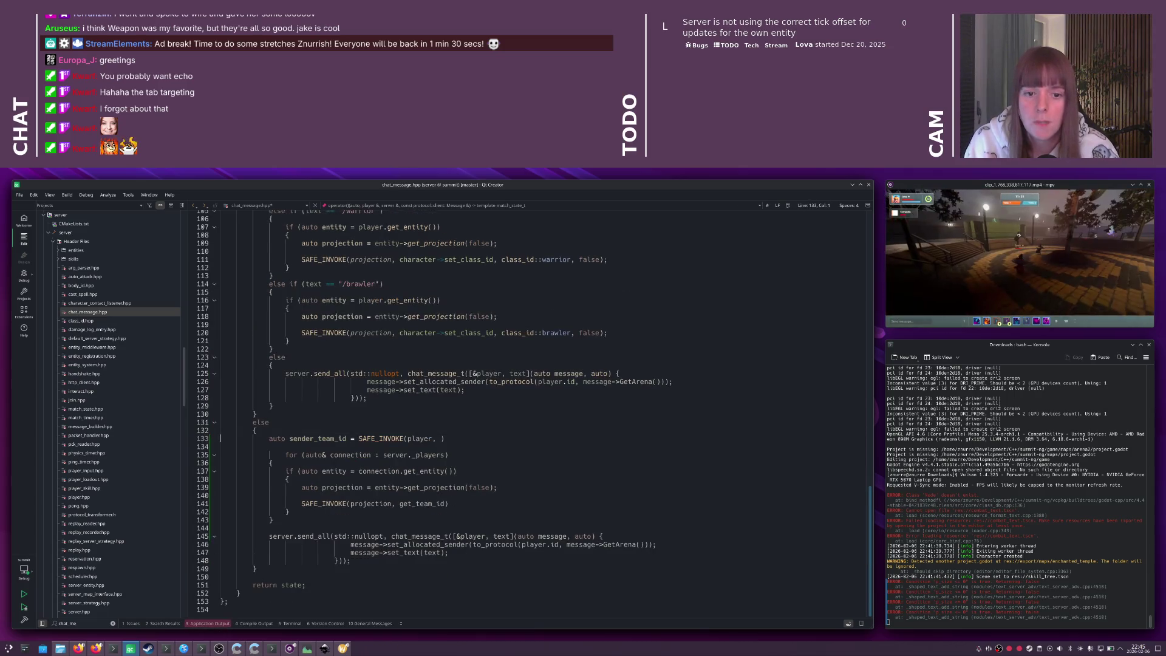
# - Declare std::function<bool()> get_player_filter() above match_state_t and paste the cut target-check block into its body
pyautogui.scroll(3, 312, 382)
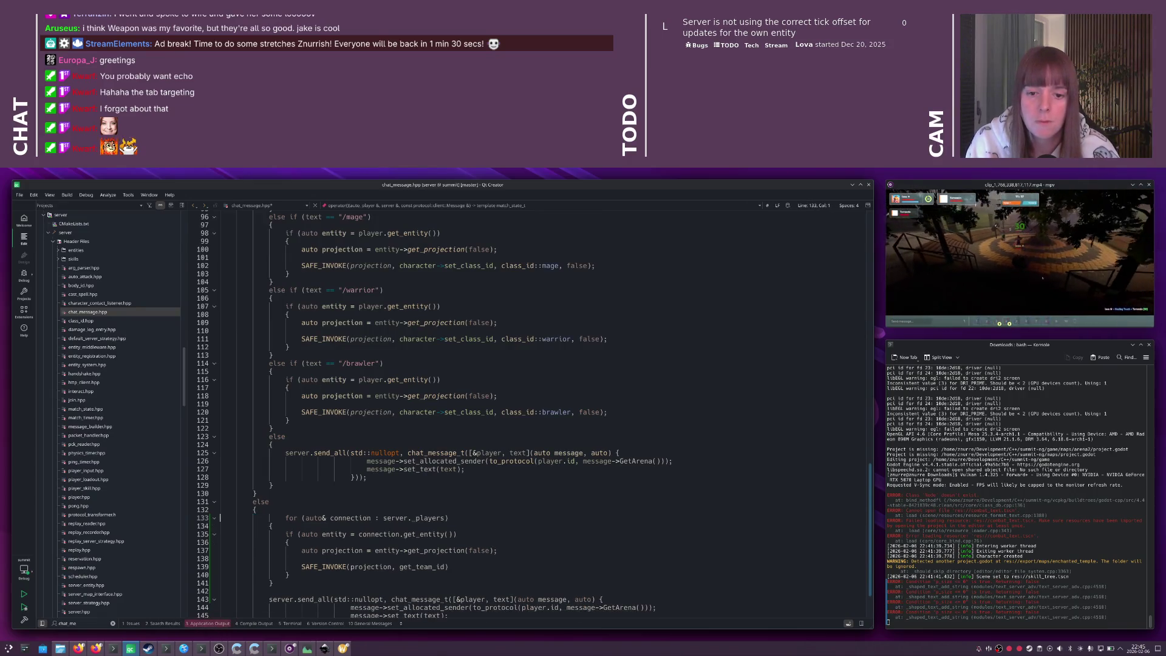
pyautogui.scroll(15, 370, 359)
pyautogui.scroll(16, 369, 358)
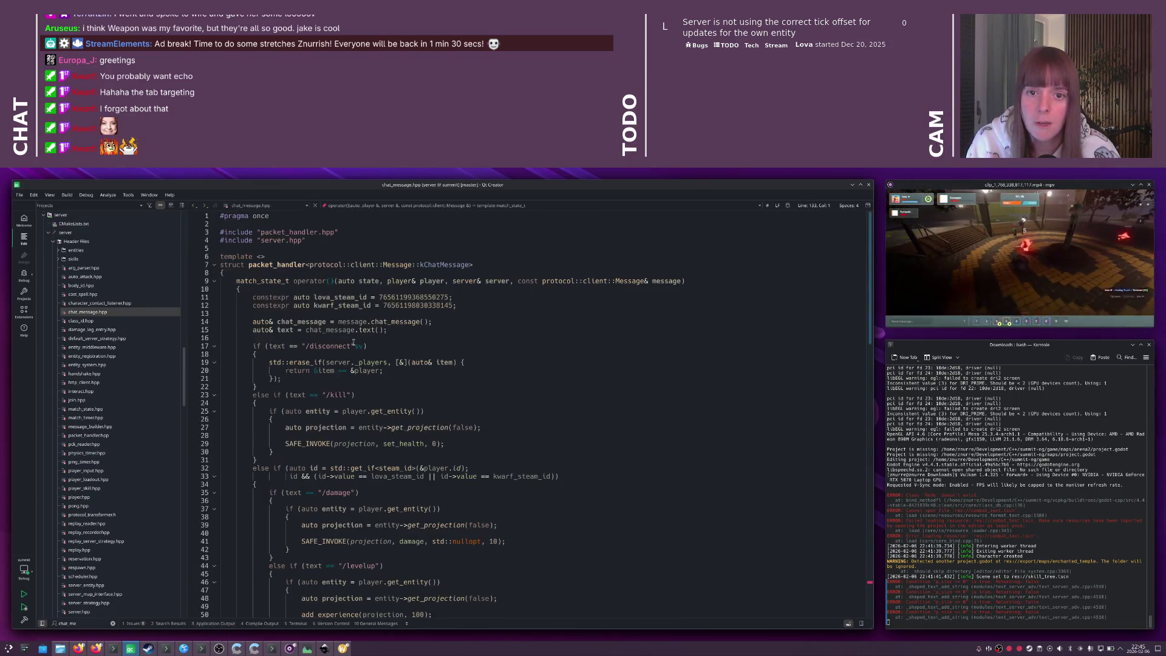
pyautogui.click(237, 280)
pyautogui.press('Return')
pyautogui.press('Return')
pyautogui.press('Up')
pyautogui.press('Up')
pyautogui.write('std::fu')
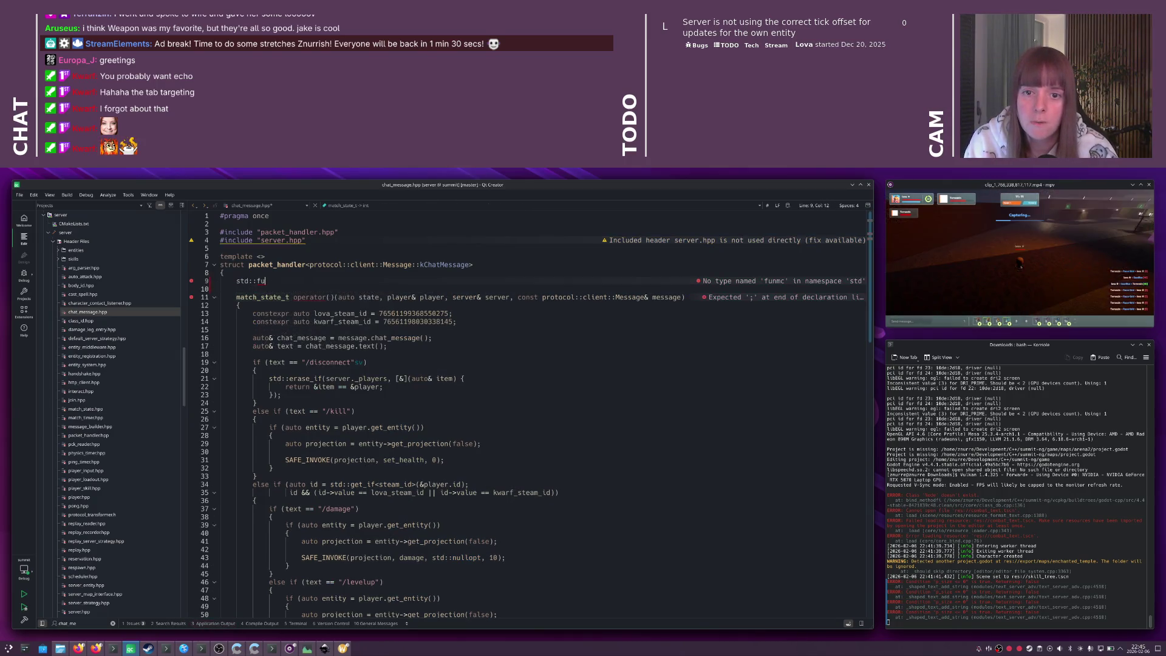
pyautogui.write('nction<bool>')
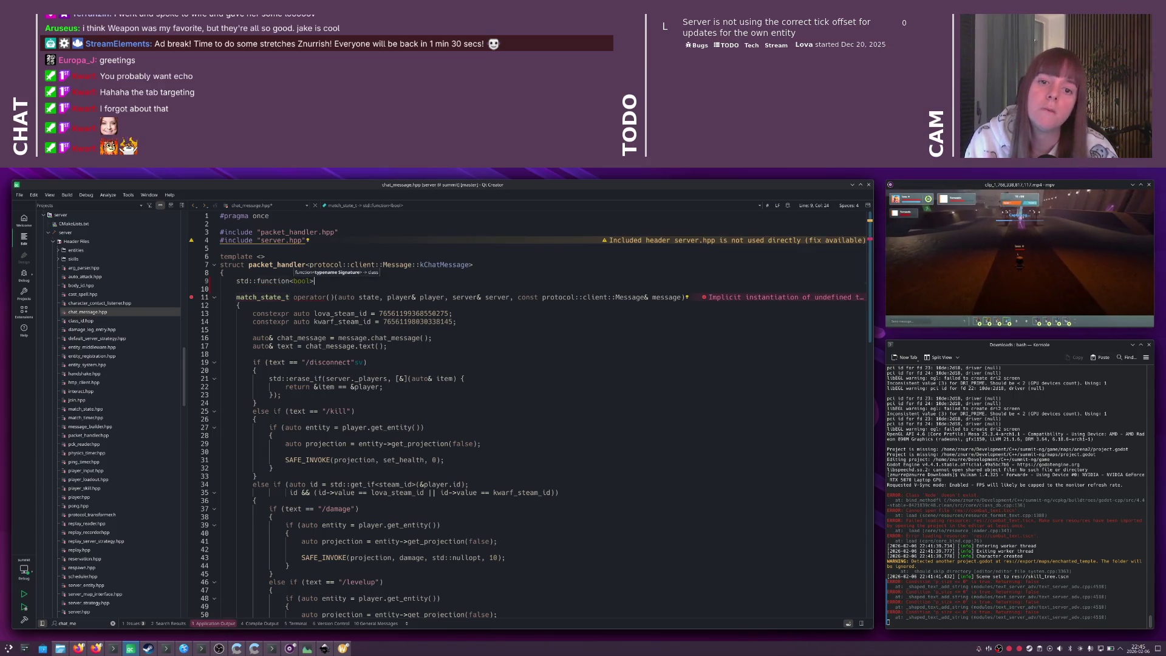
pyautogui.write(' get_player_filter()')
pyautogui.press('Return')
pyautogui.write('{')
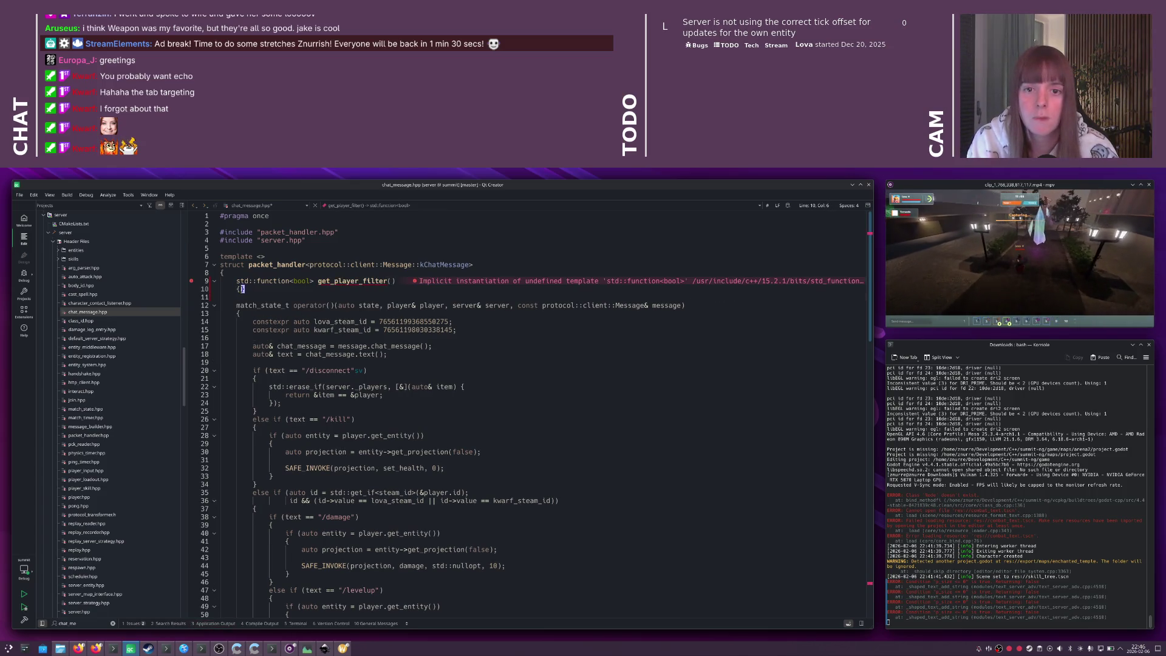
pyautogui.press('Return')
pyautogui.click(293, 281)
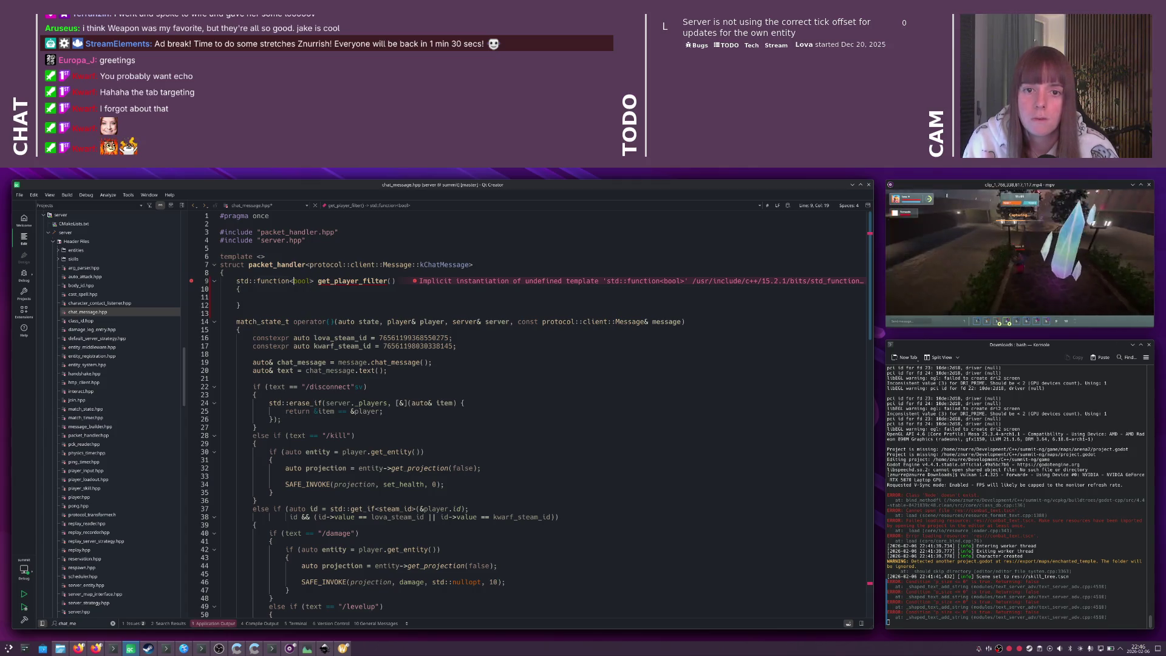
pyautogui.write('()')
pyautogui.press('Down')
pyautogui.press('Down')
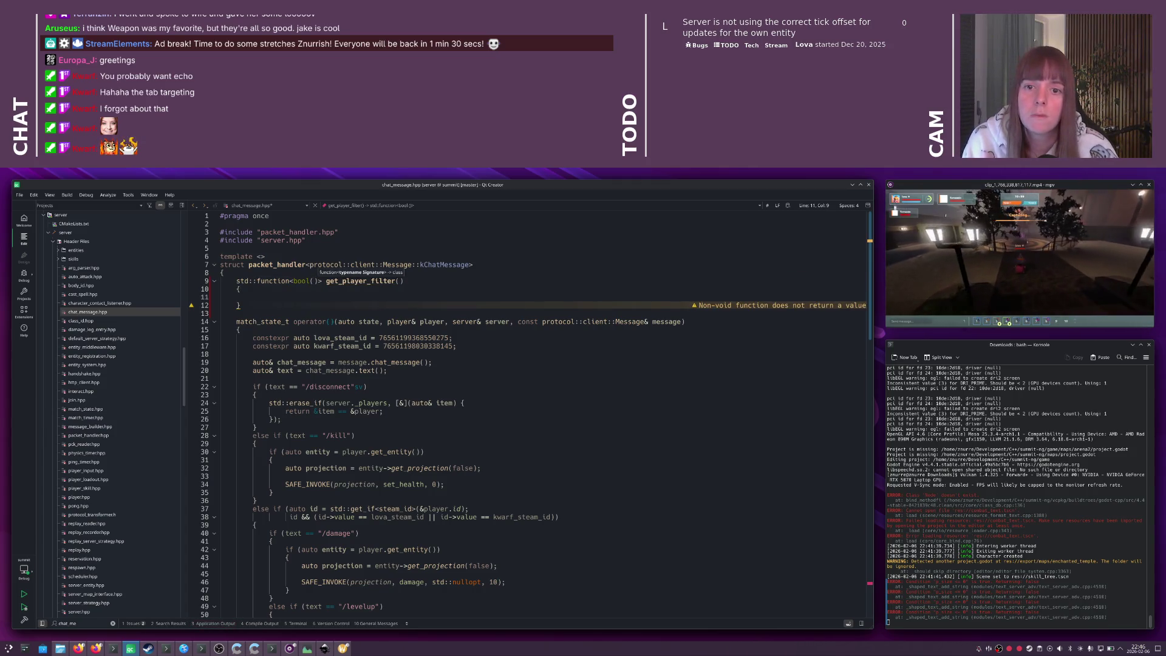
pyautogui.hotkey('ctrl', 'v')
pyautogui.click(413, 280)
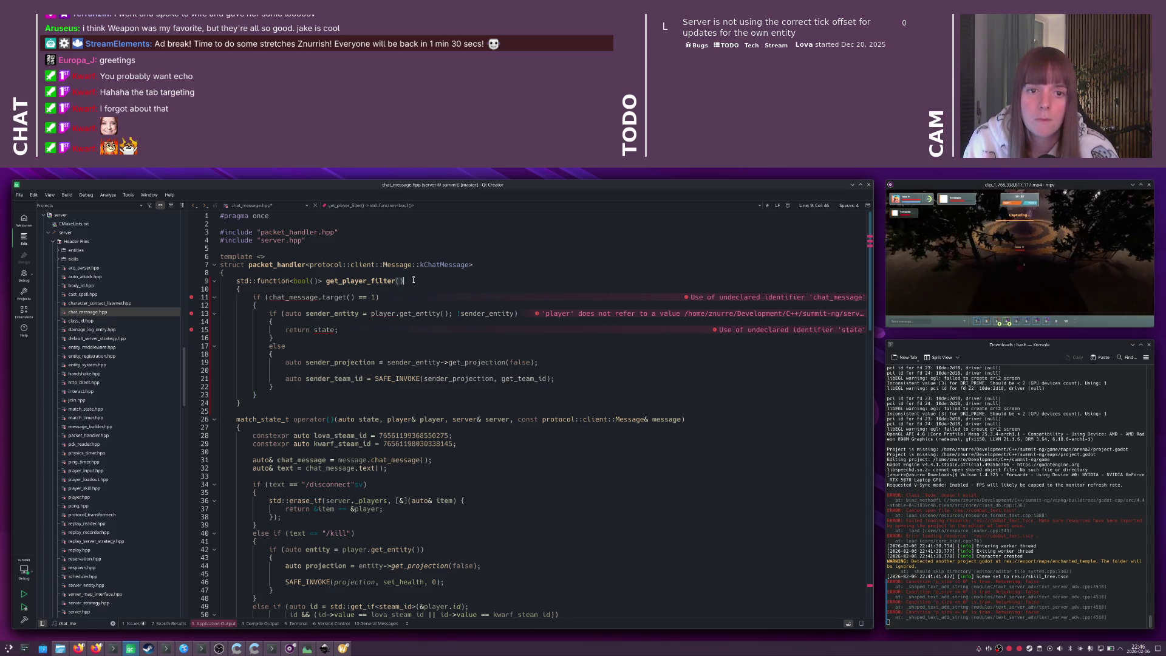
# - Give get_player_filter the parameters player& player, uint32_t target and change the condition to target == 1
pyautogui.press('Left')
pyautogui.write('pl')
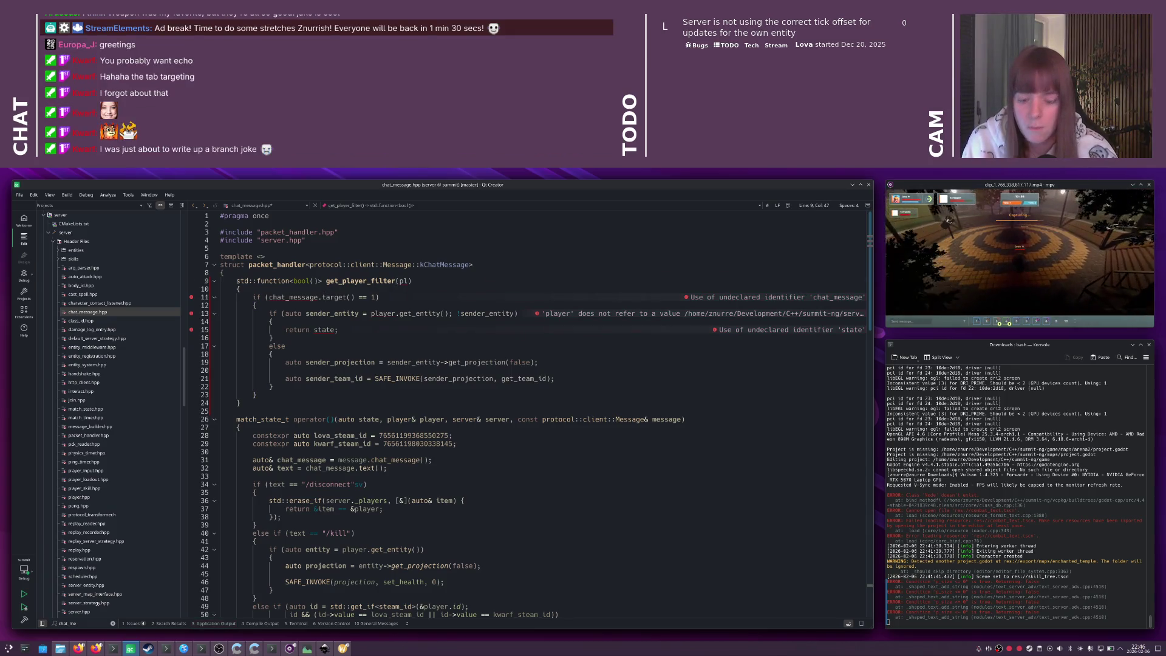
pyautogui.write('ayer& player, ')
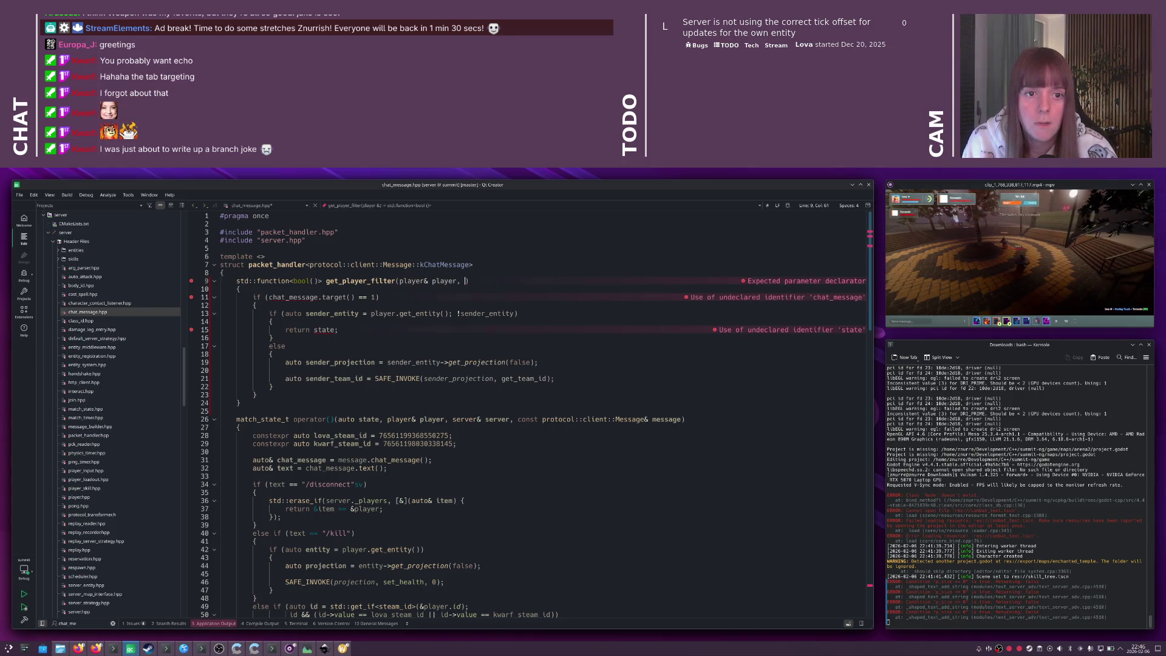
pyautogui.write('uint32_ t')
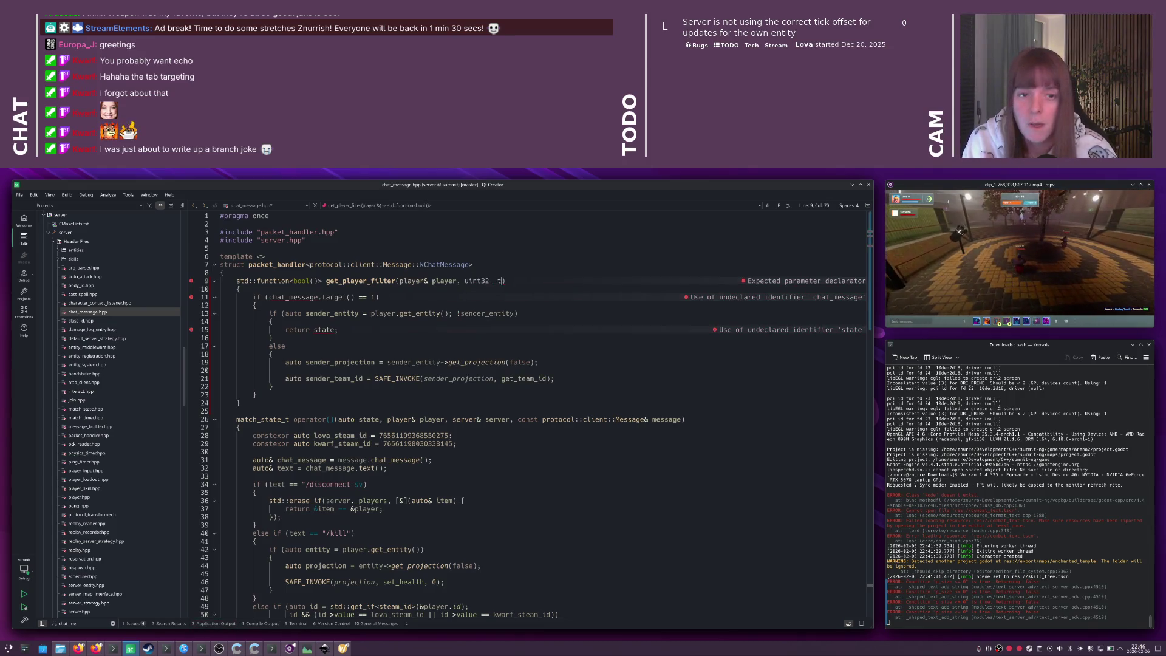
pyautogui.write('arget')
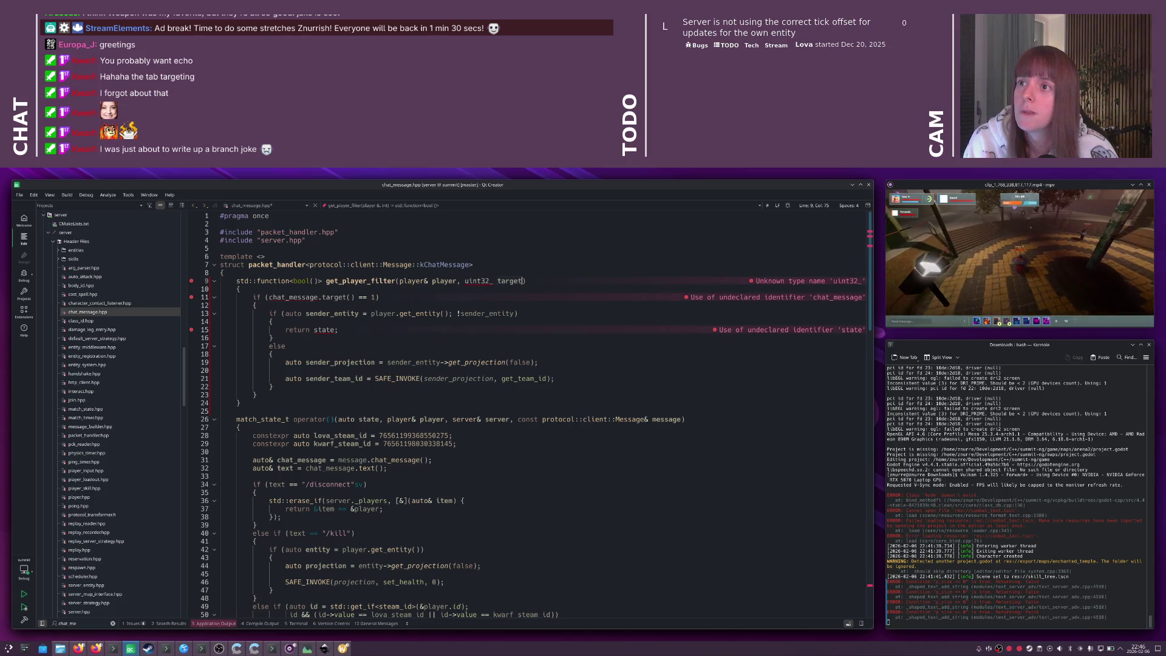
pyautogui.write(')')
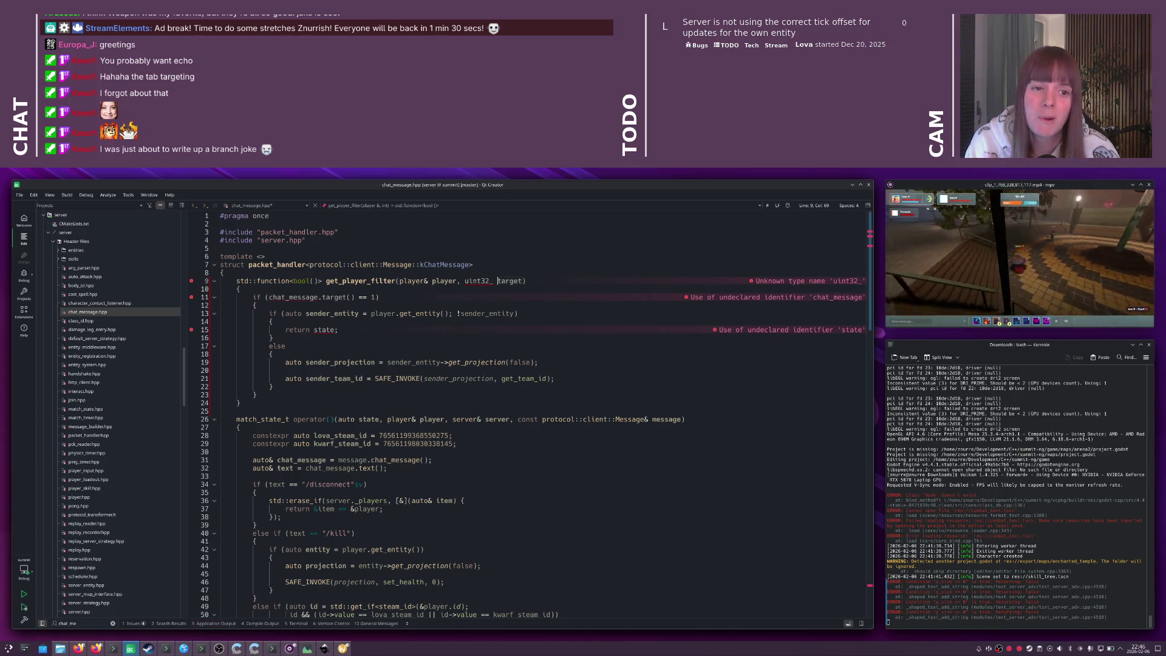
pyautogui.press('Left')
pyautogui.write('t')
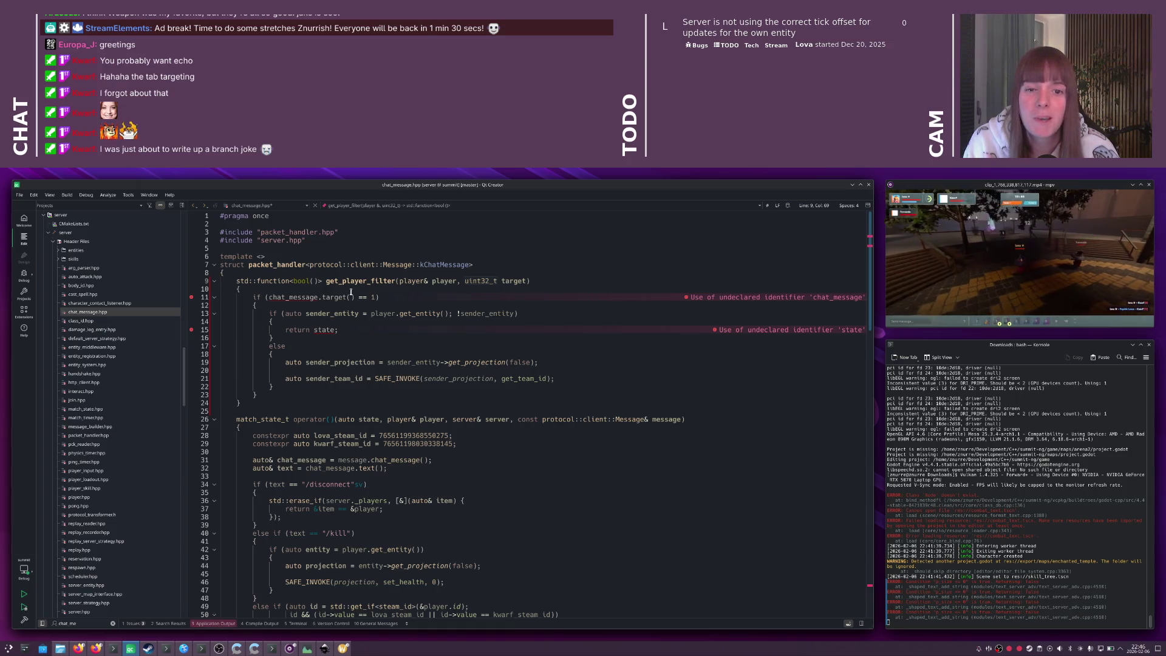
pyautogui.moveTo(270, 297)
pyautogui.mouseDown()
pyautogui.moveTo(380, 297)
pyautogui.moveTo(355, 297)
pyautogui.mouseUp()
pyautogui.press('Delete')
pyautogui.write('target')
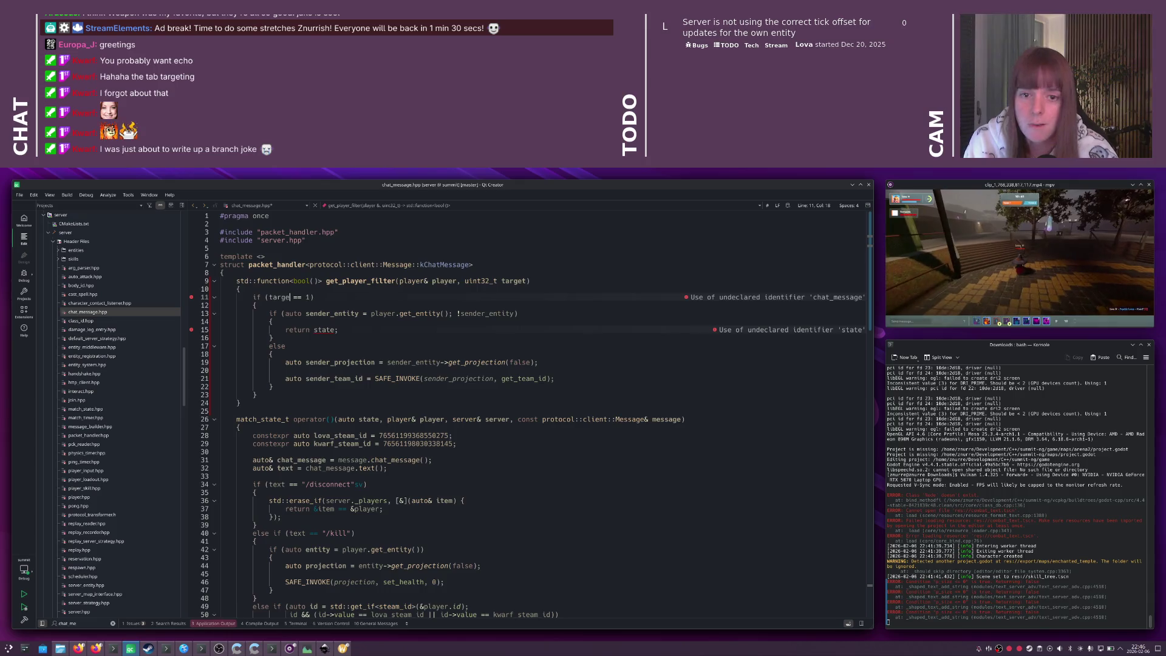
# - After the if block, begin a return [] { lambda
pyautogui.click(256, 394)
pyautogui.press('Return')
pyautogui.press('Return')
pyautogui.write('return [] {')
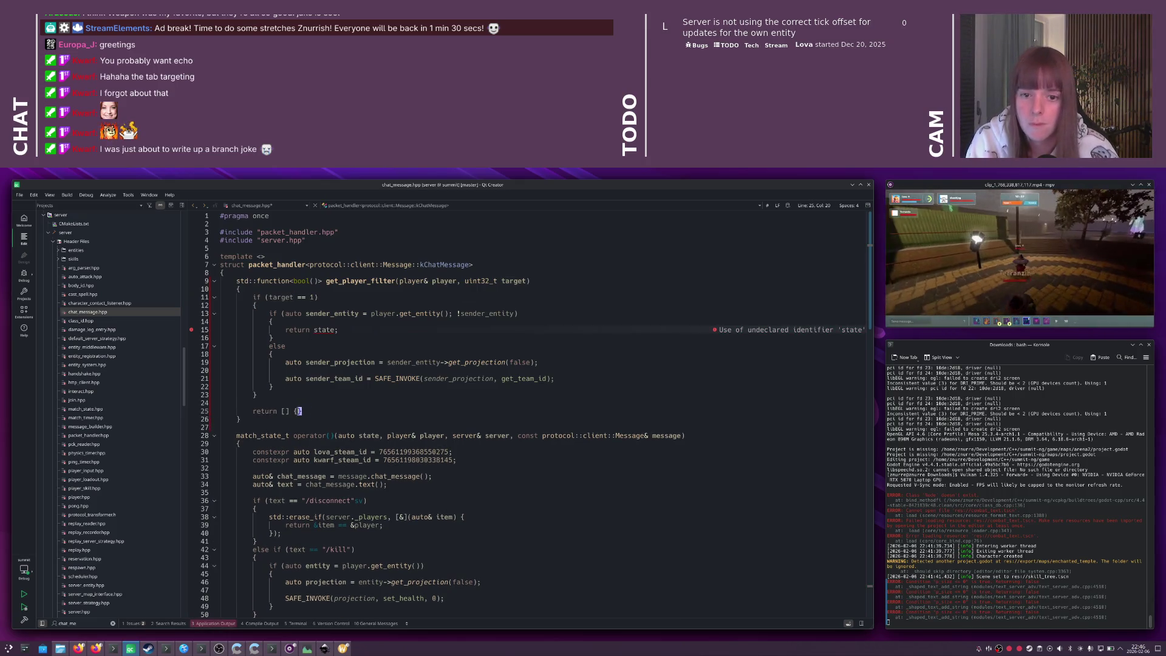
# - Complete the default lambda so it returns true
pyautogui.press('Return')
pyautogui.write('return true')
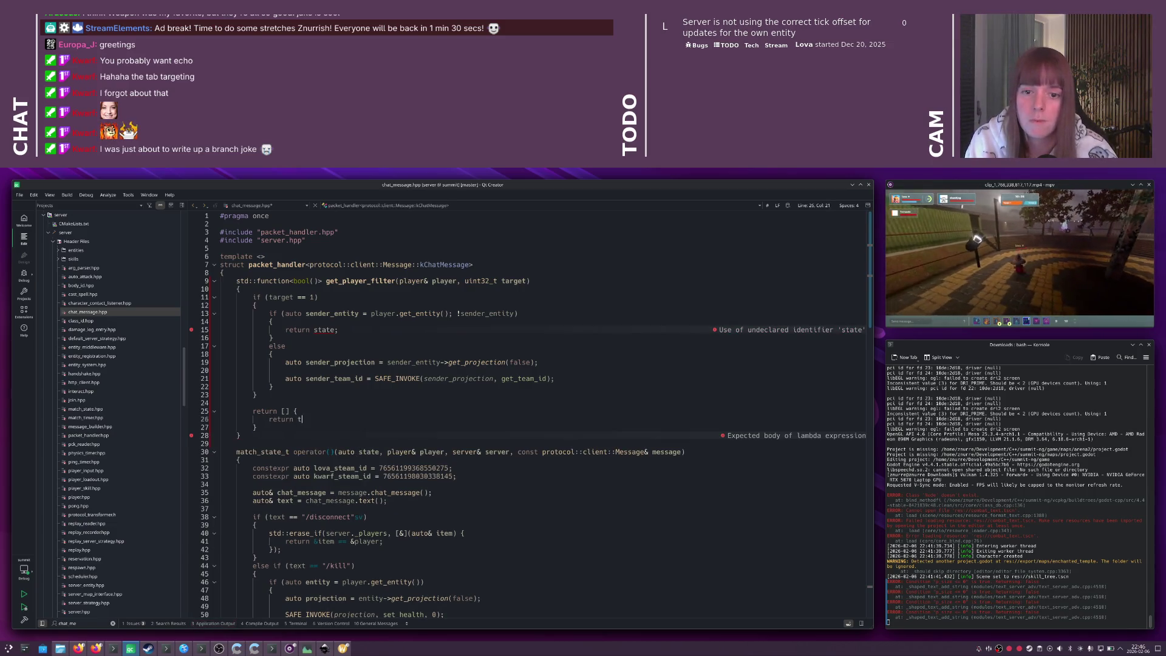
pyautogui.press('Down')
pyautogui.write(';')
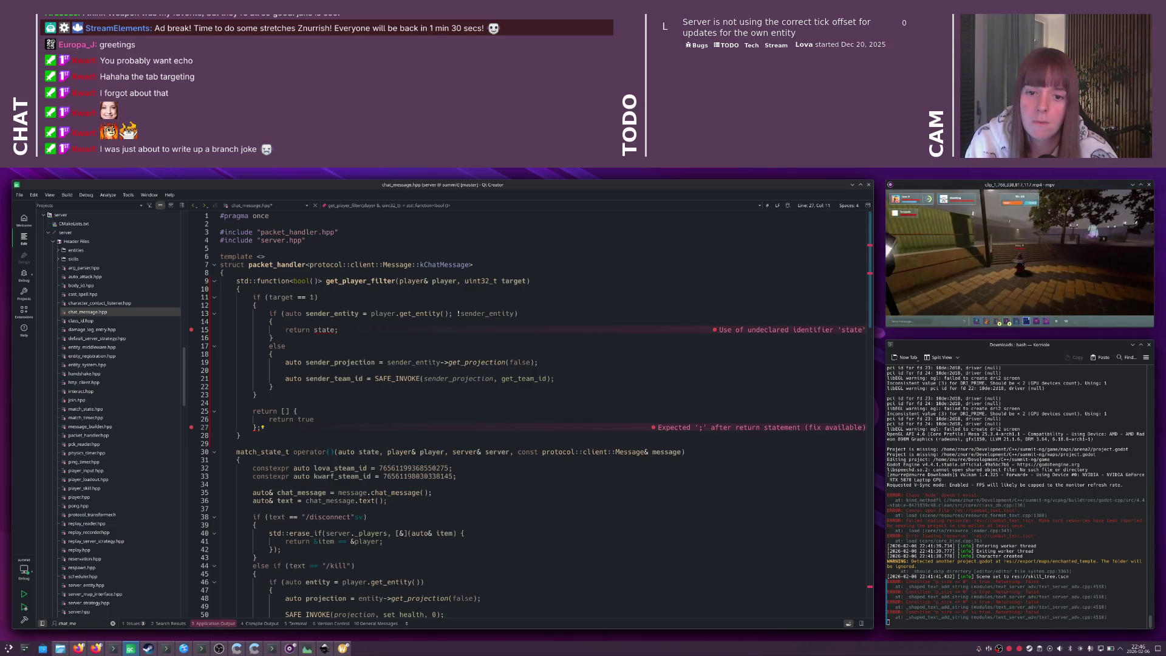
pyautogui.click(294, 412)
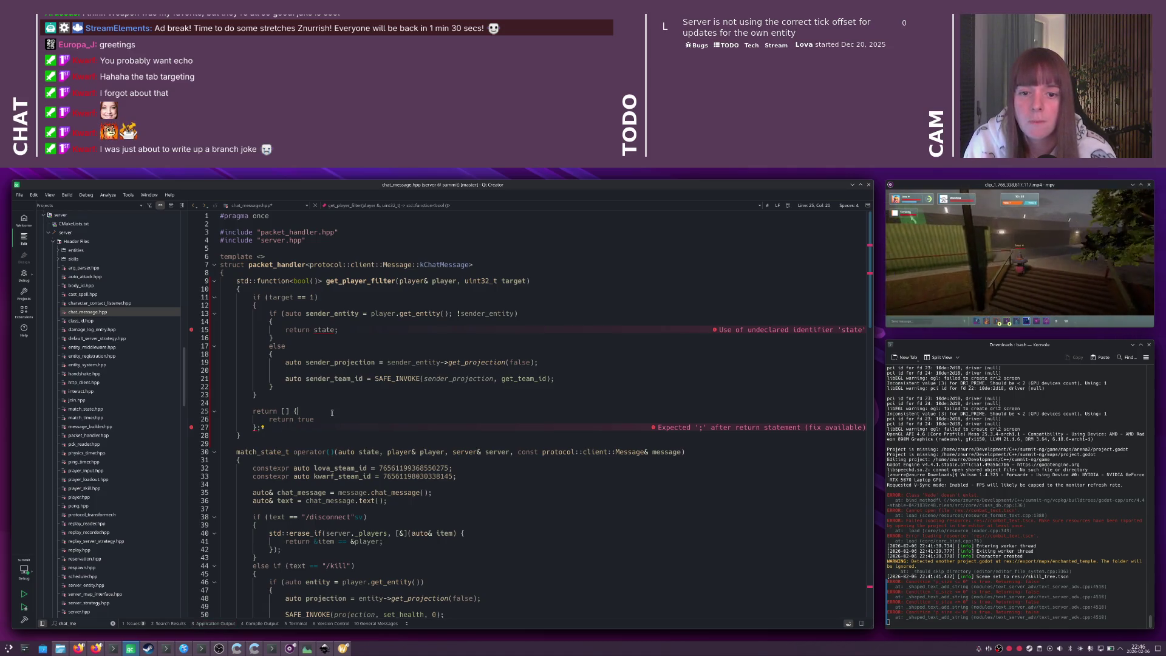
pyautogui.write(';')
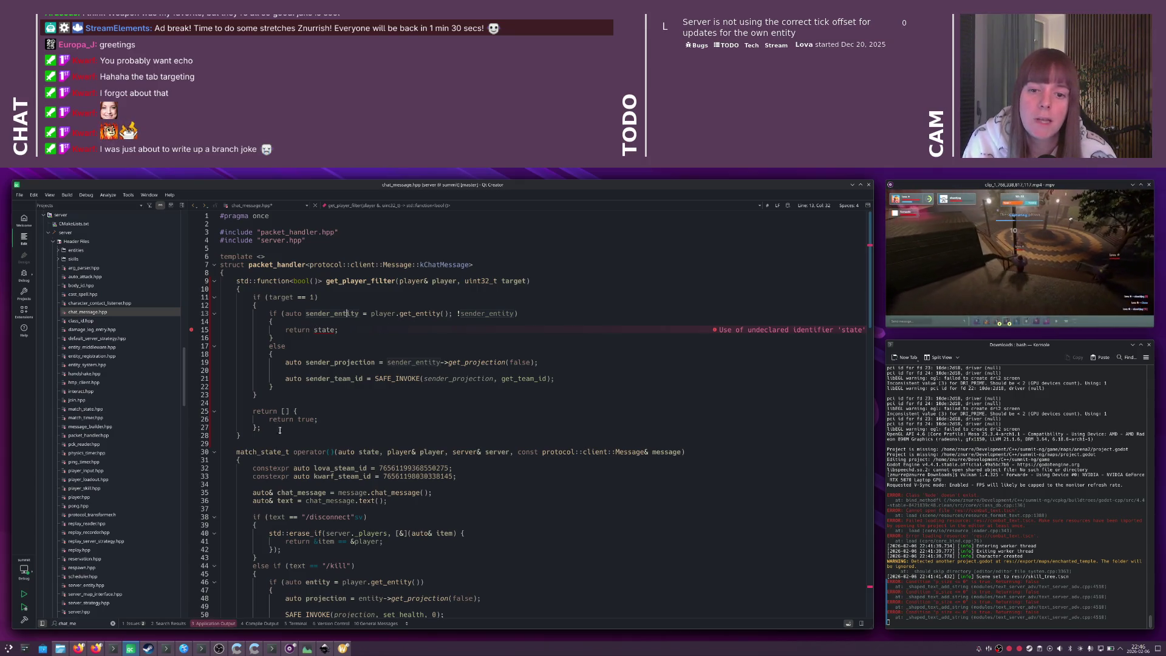
# - Replace the return state line in the no-entity branch with a copy of the always-true lambda
pyautogui.moveTo(280, 430); pyautogui.dragTo(193, 414)
pyautogui.hotkey('ctrl', 'c')
pyautogui.click(362, 330)
pyautogui.hotkey('shift', 'Home')
pyautogui.hotkey('shift', 'Home')
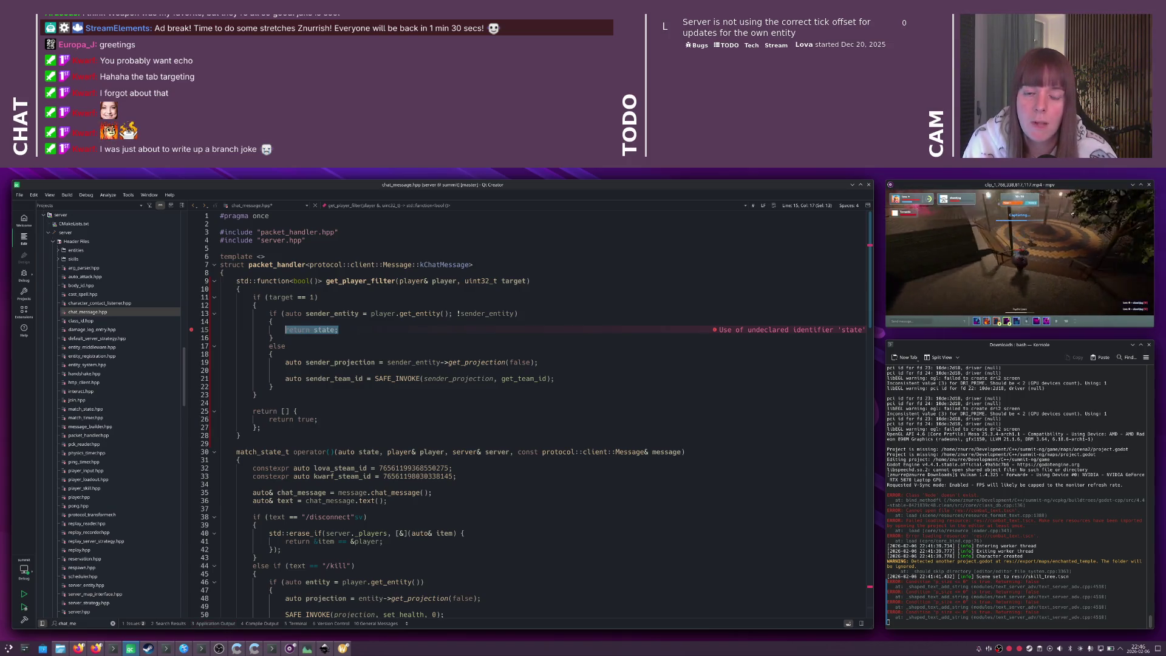
pyautogui.hotkey('ctrl', 'v')
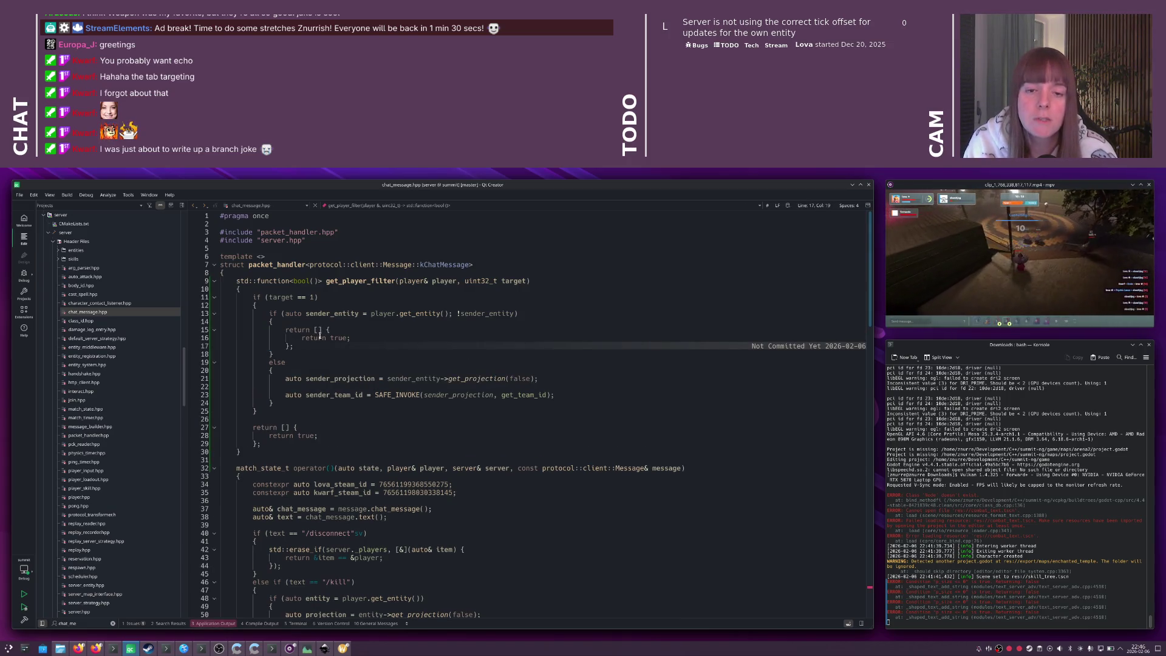
pyautogui.click(334, 378)
pyautogui.click(555, 394)
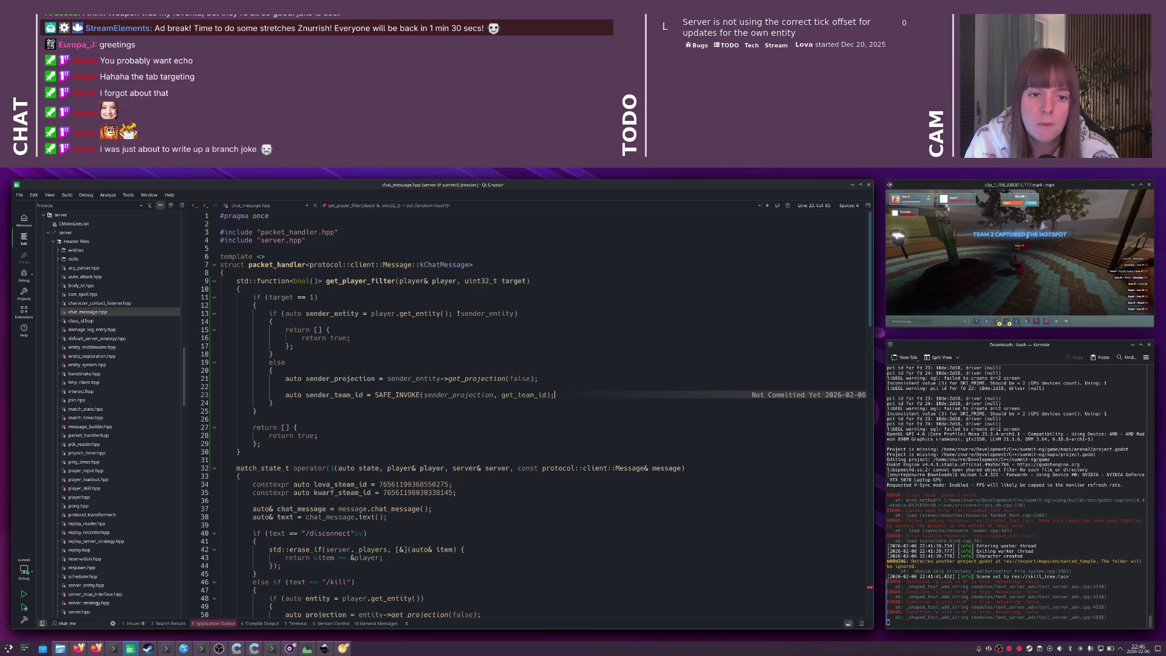
# - Start a returned team lambda and move the sender team id declaration into its capture list
pyautogui.press('Return')
pyautogui.press('Return')
pyautogui.write('return [')
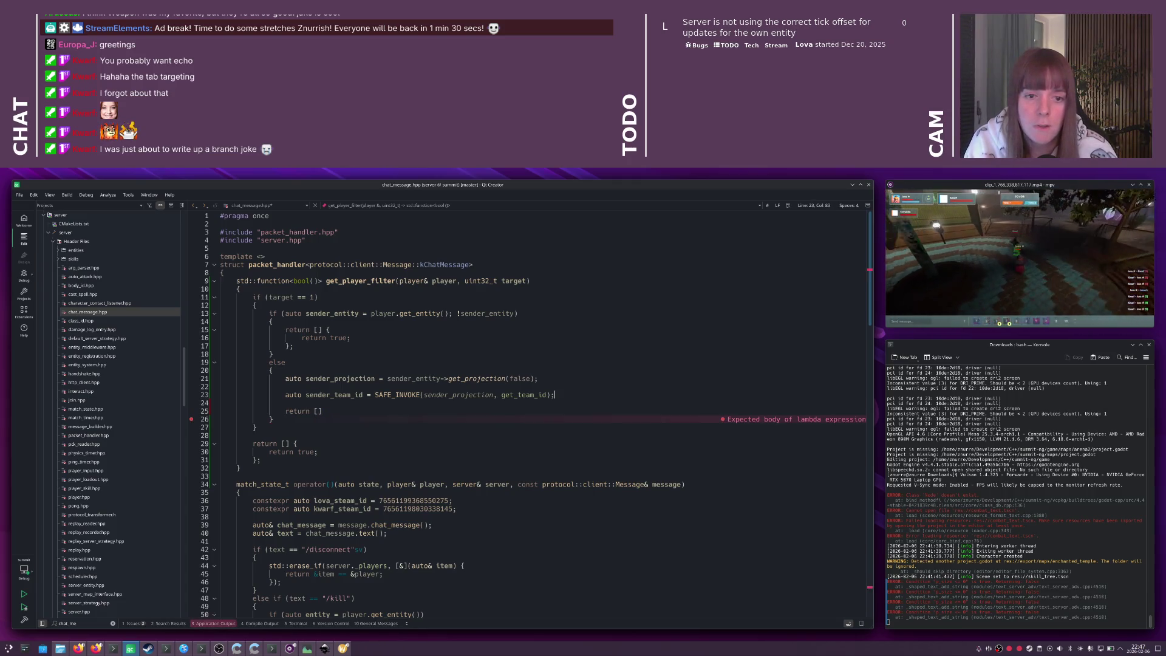
pyautogui.press('Up')
pyautogui.press('Up')
pyautogui.press('End')
pyautogui.press('Left')
pyautogui.hotkey('shift', 'Home')
pyautogui.hotkey('ctrl', 'x')
pyautogui.press('Down')
pyautogui.press('Down')
pyautogui.press('End')
pyautogui.hotkey('ctrl', 'v')
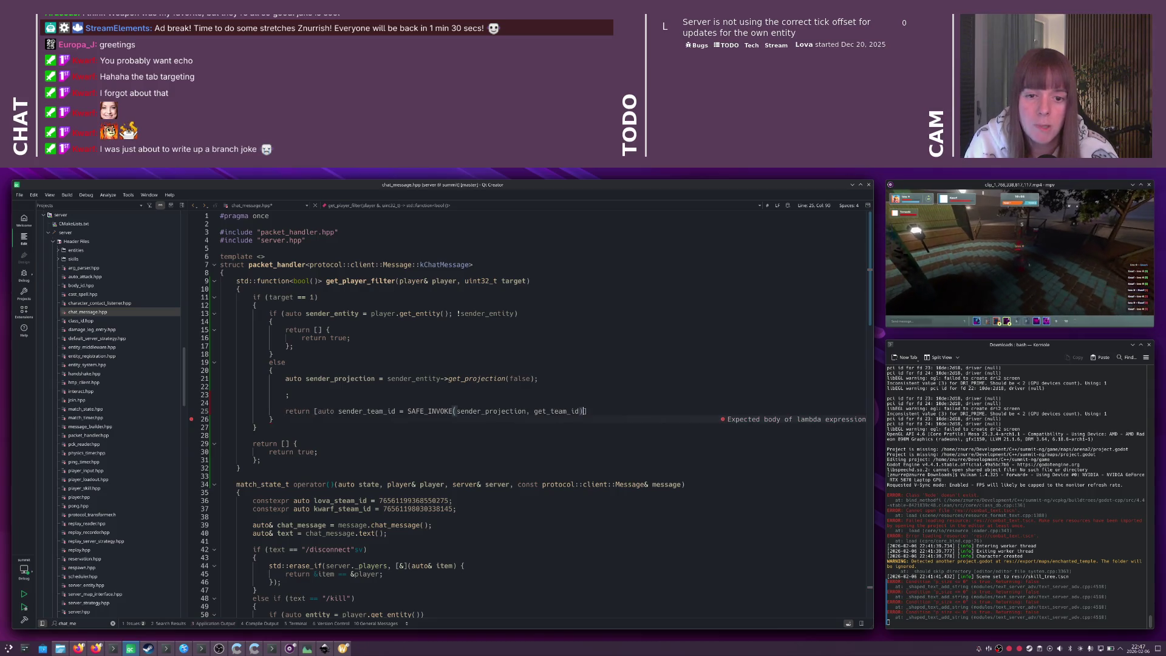
# - Remove the leftover lines, drop auto from the capture, and open the team lambda's body
pyautogui.press('Up')
pyautogui.press('Up')
pyautogui.hotkey('shift', 'Delete')
pyautogui.hotkey('shift', 'Delete')
pyautogui.hotkey('ctrl', 'Delete')
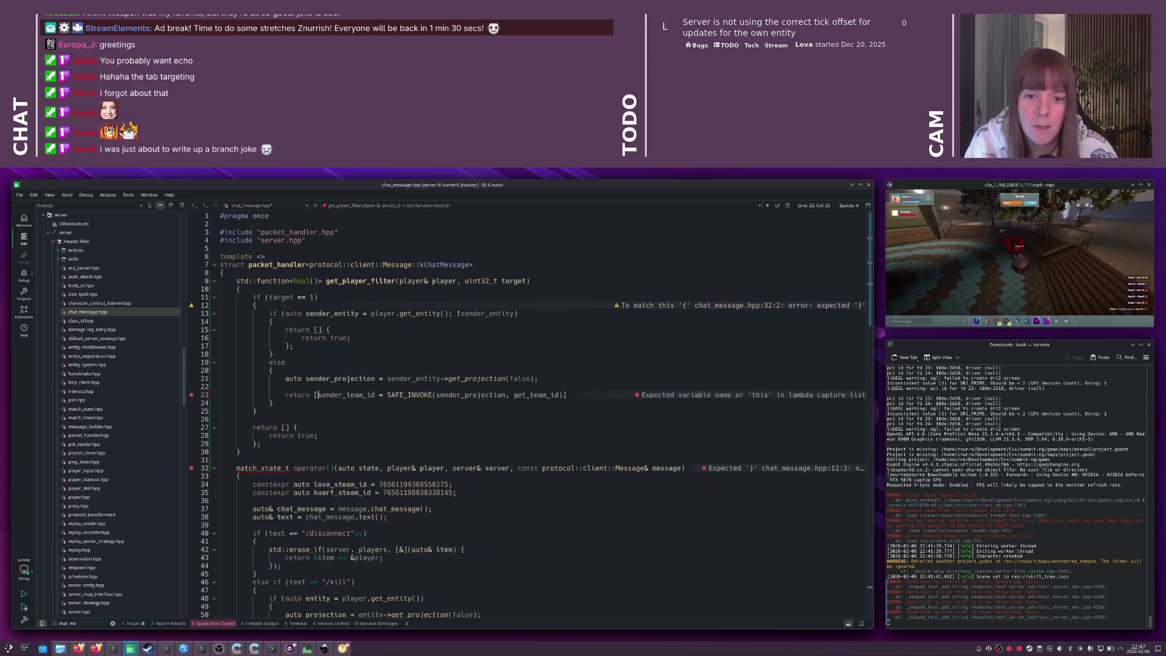
pyautogui.write('{')
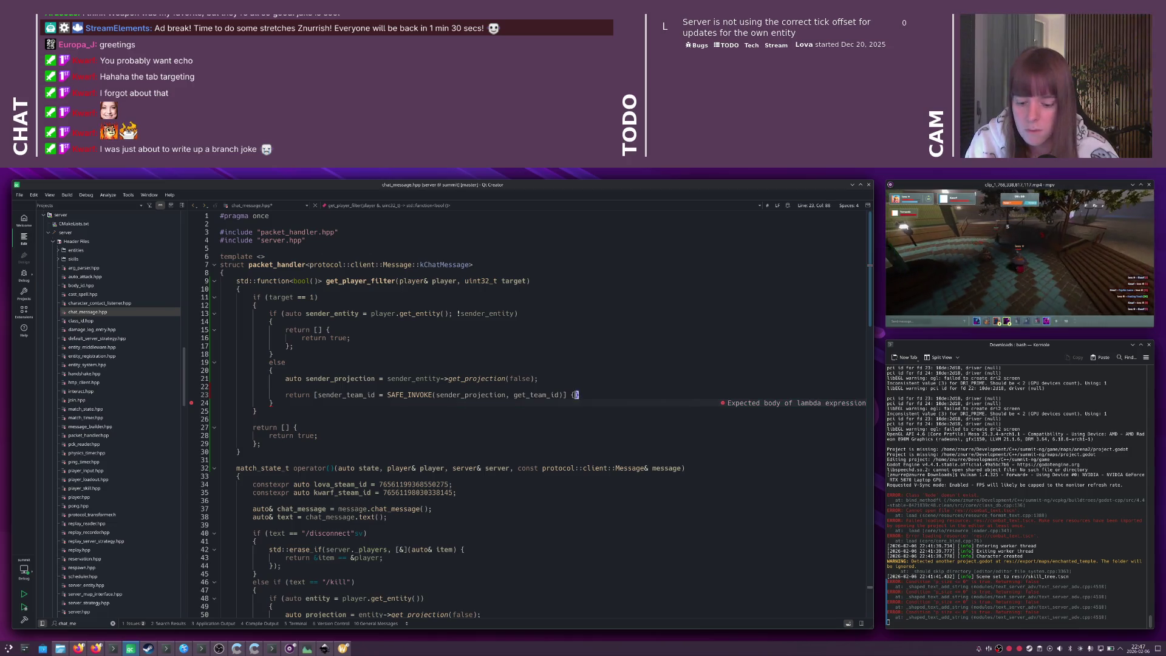
pyautogui.press('Return')
# - Change the filter's std::function parameter type to const entity_projection&
pyautogui.click(292, 395)
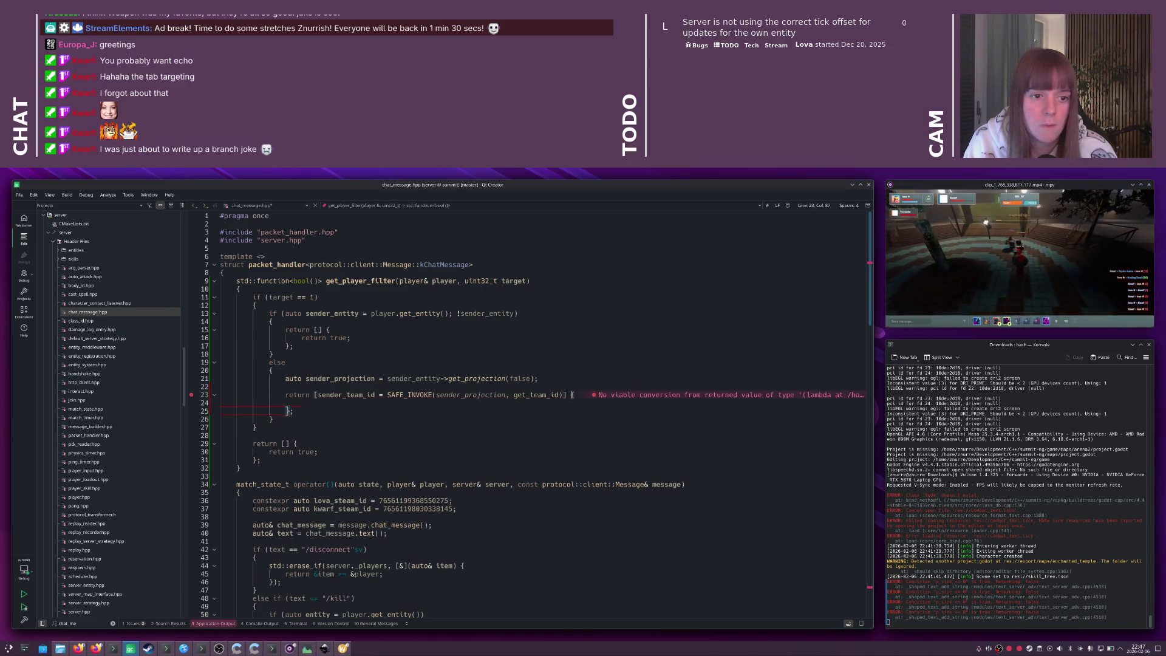
pyautogui.click(572, 395)
pyautogui.write('(')
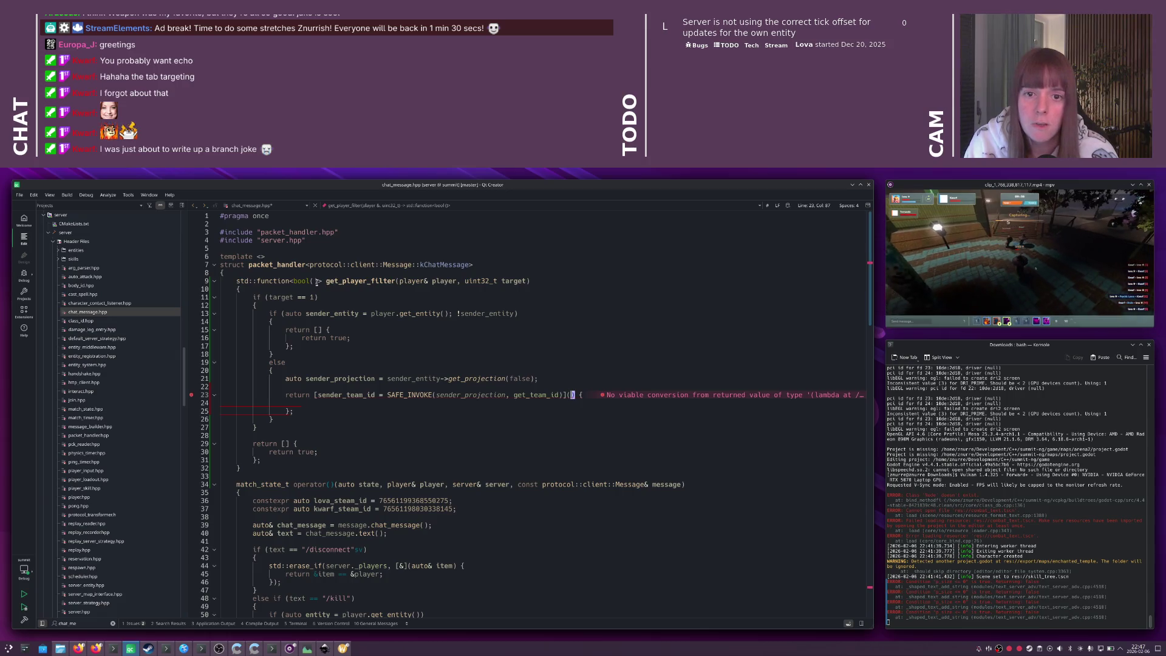
pyautogui.click(315, 280)
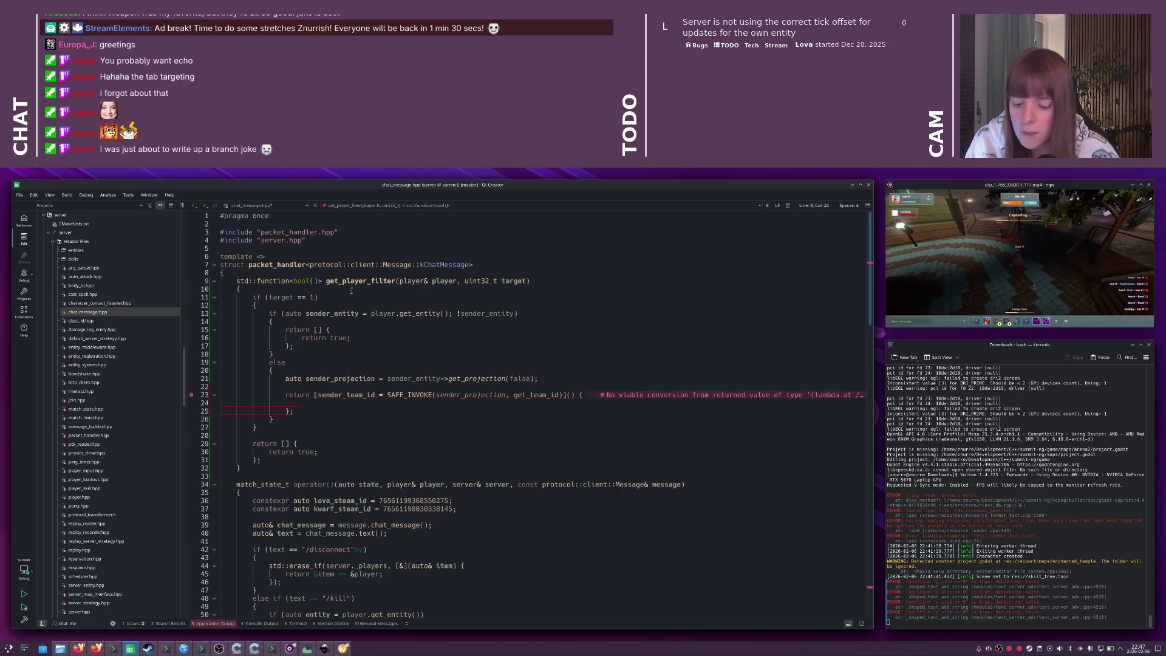
pyautogui.write('consten')
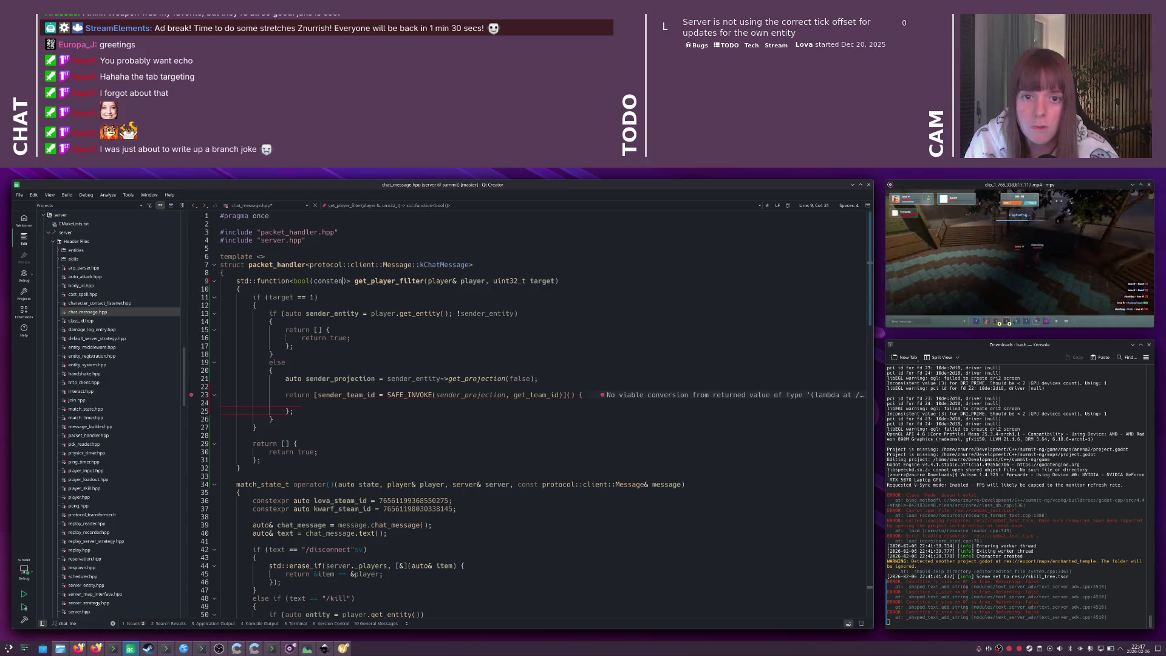
pyautogui.press('BackSpace')
pyautogui.write('entity_project')
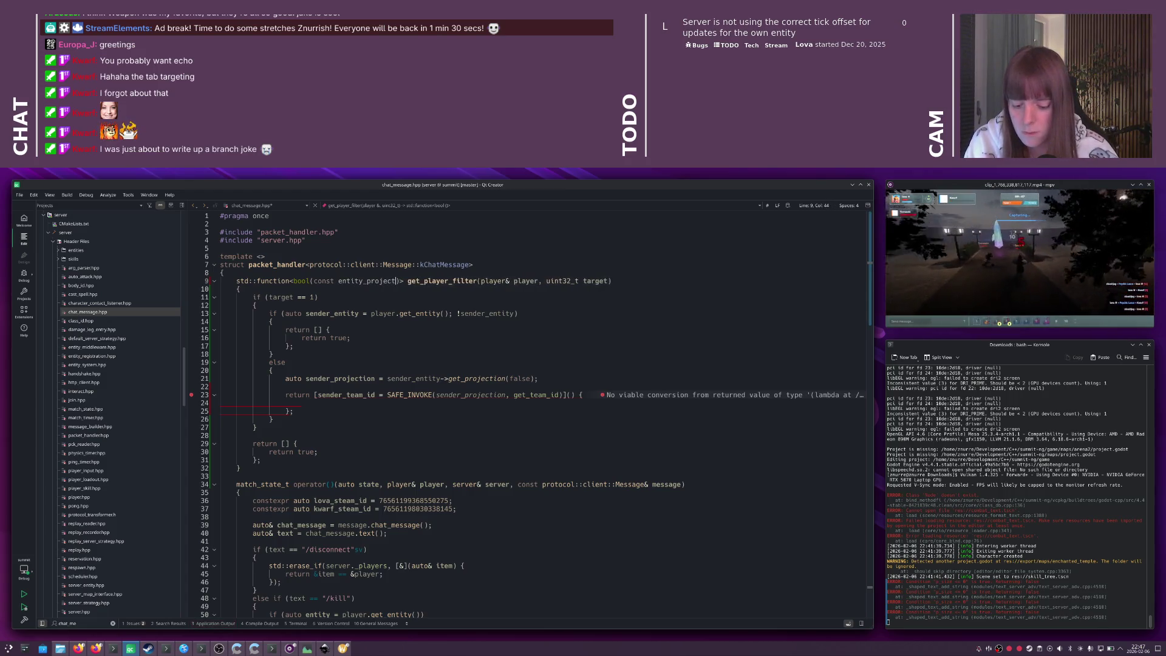
pyautogui.write('ion&')
# - Give the lambdas an (auto& other) parameter and compare get_team_id with sender_team_id
pyautogui.click(322, 330)
pyautogui.write('(auto& other)')
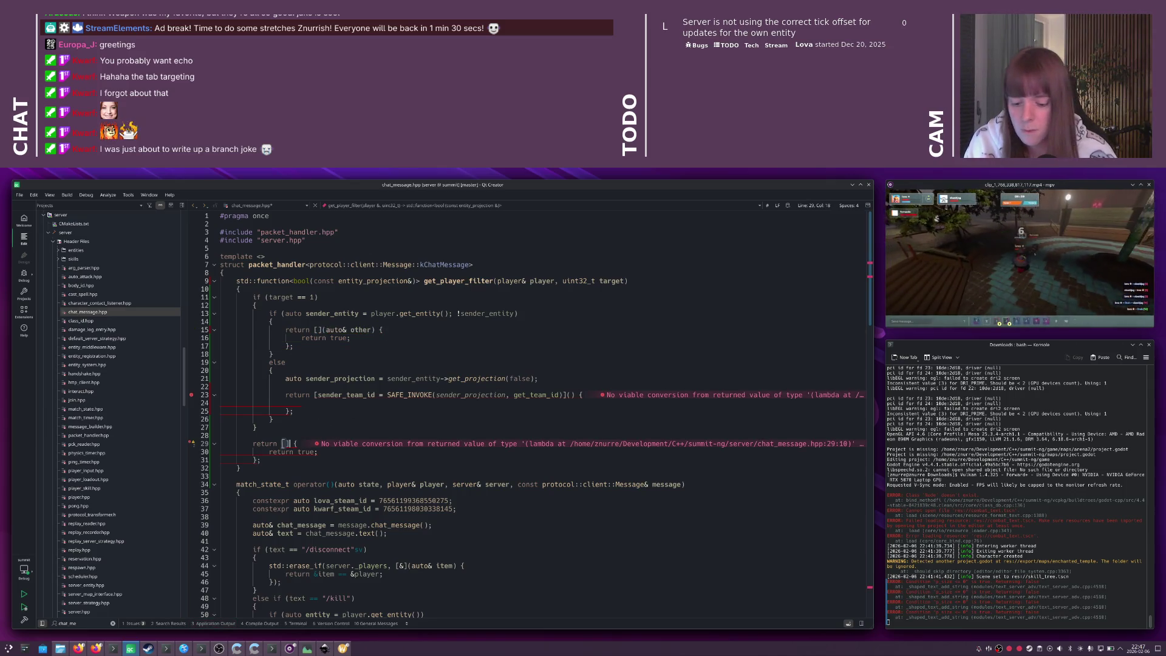
pyautogui.write('auto& other')
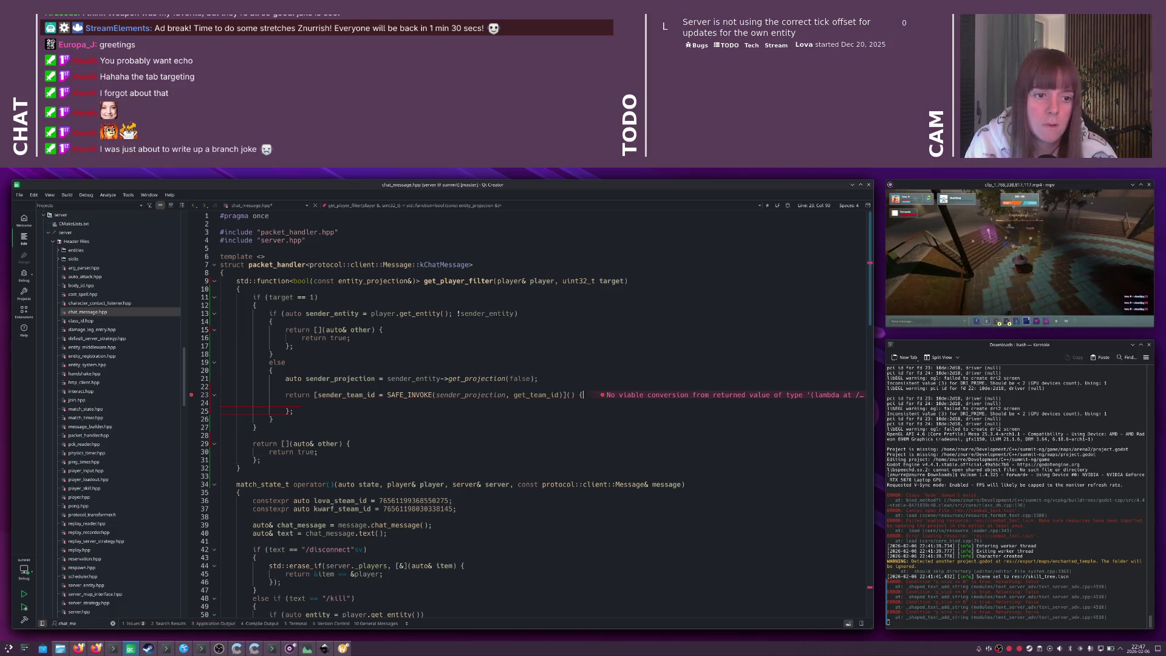
pyautogui.click(572, 395)
pyautogui.write('auto& other')
pyautogui.press('Down')
pyautogui.write('return SAFE_INVOK')
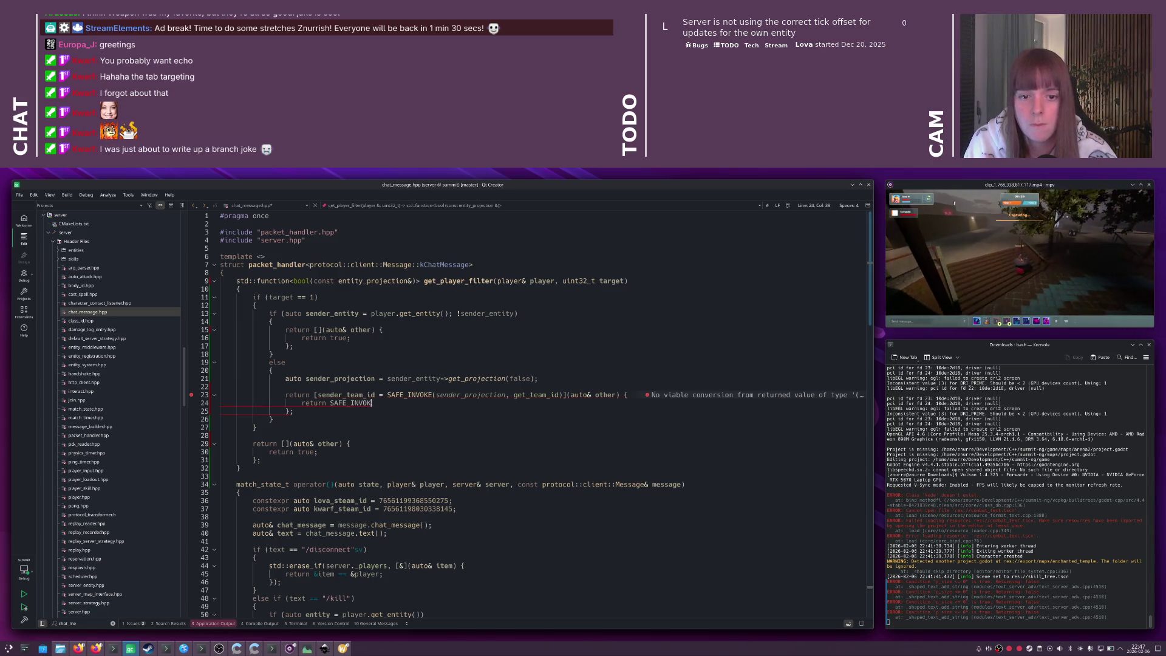
pyautogui.write('E(other')
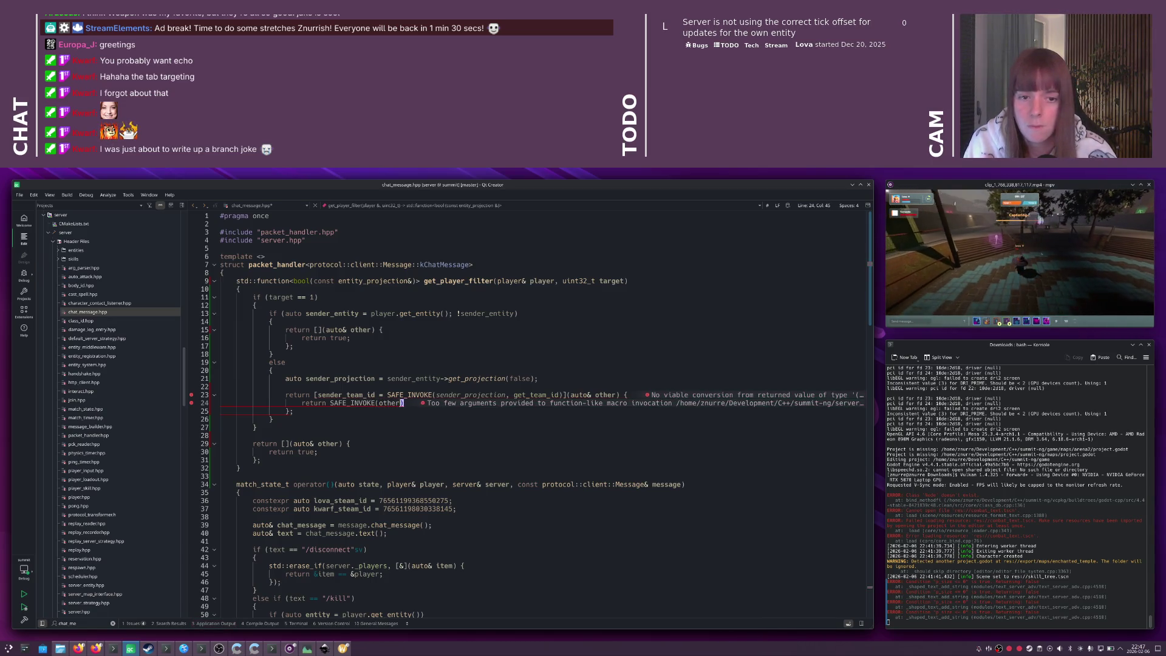
pyautogui.write(', get_team_')
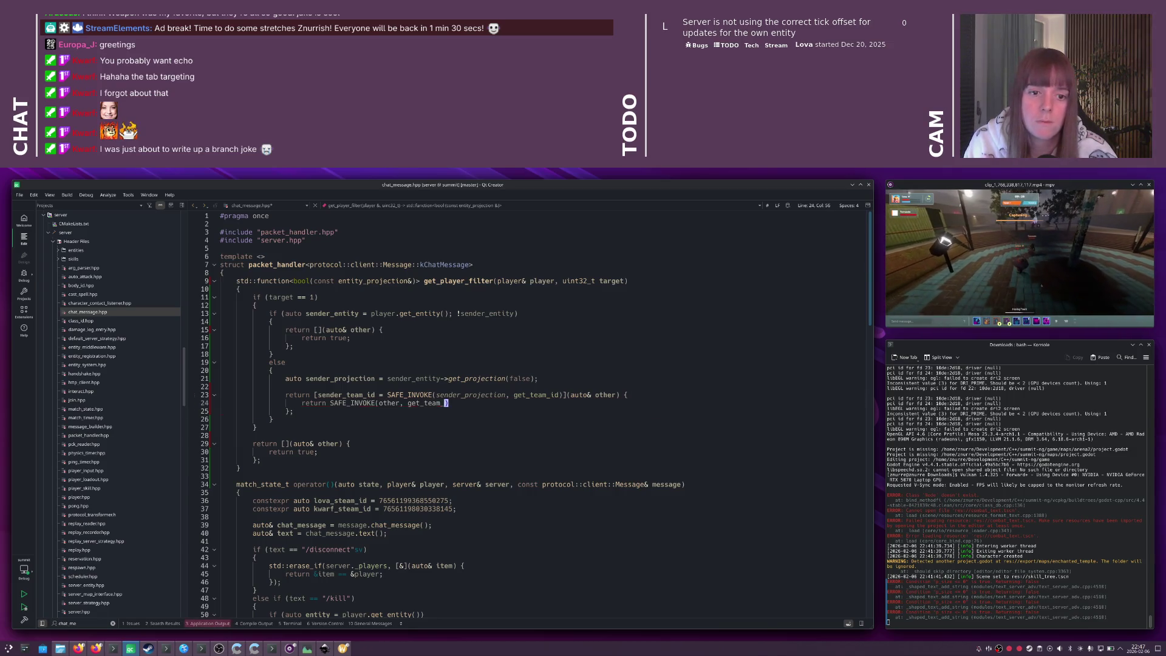
pyautogui.write('id) == sender_')
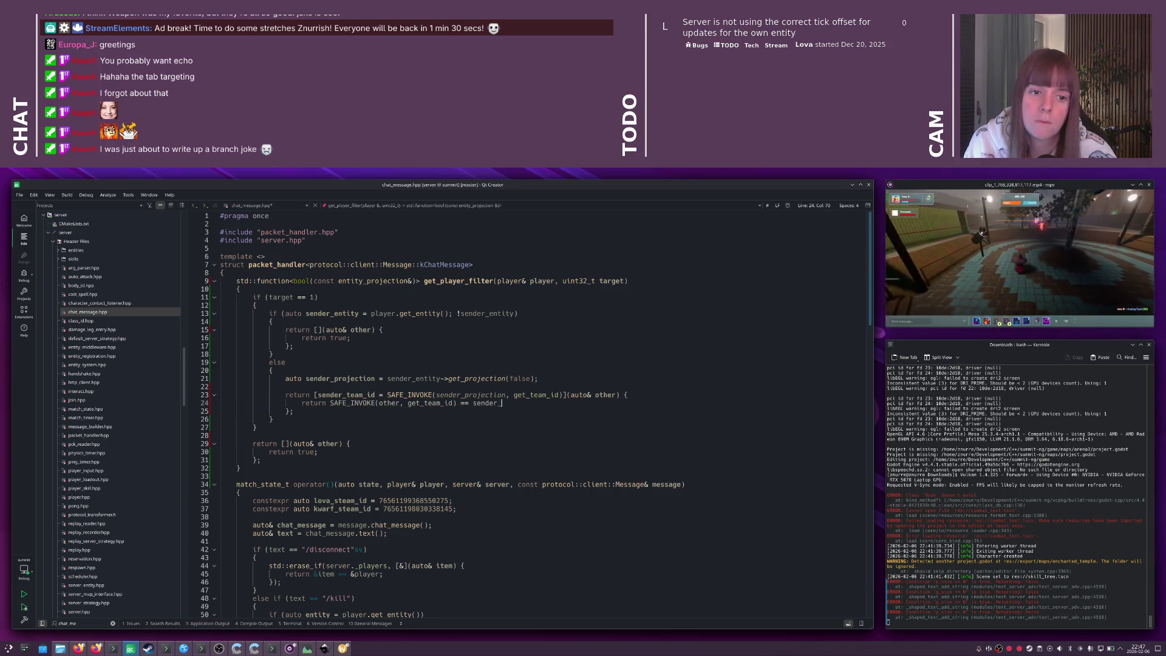
pyautogui.write('team_id;')
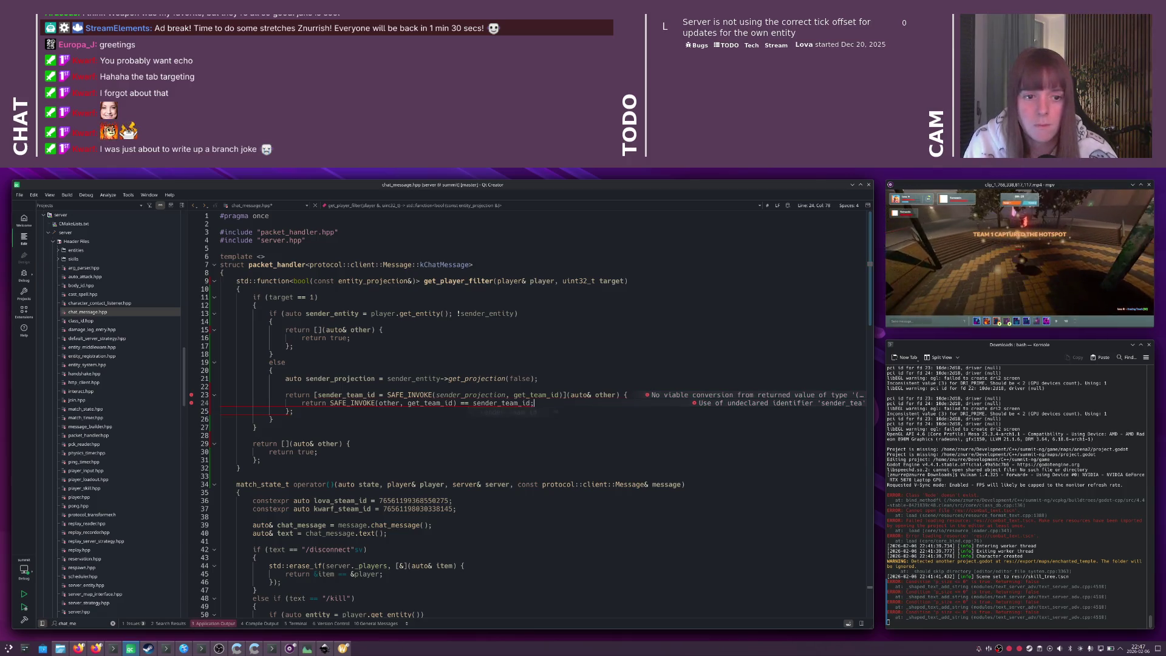
# - Add 'auto filter = get_player_filter(player, chat_message.target());' below the chat text line
pyautogui.press('Up')
pyautogui.press('Up')
pyautogui.press('Up')
pyautogui.click(453, 279)
pyautogui.scroll(-7, 425, 316)
pyautogui.click(399, 355)
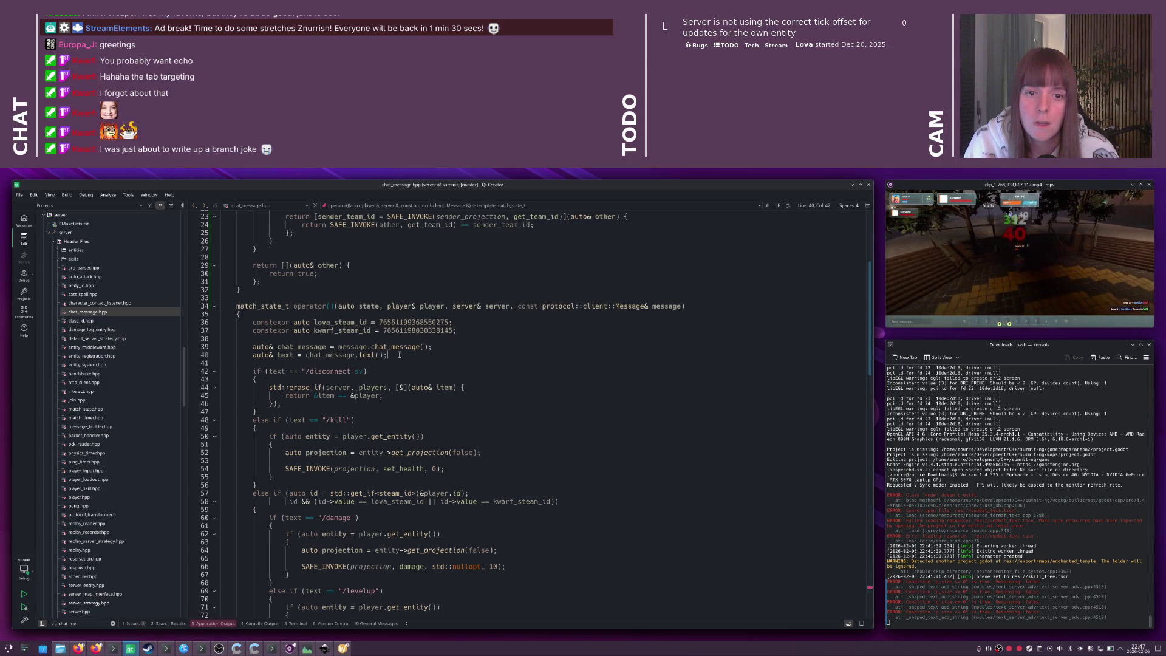
pyautogui.press('Return')
pyautogui.press('Return')
pyautogui.write('auto filter = ')
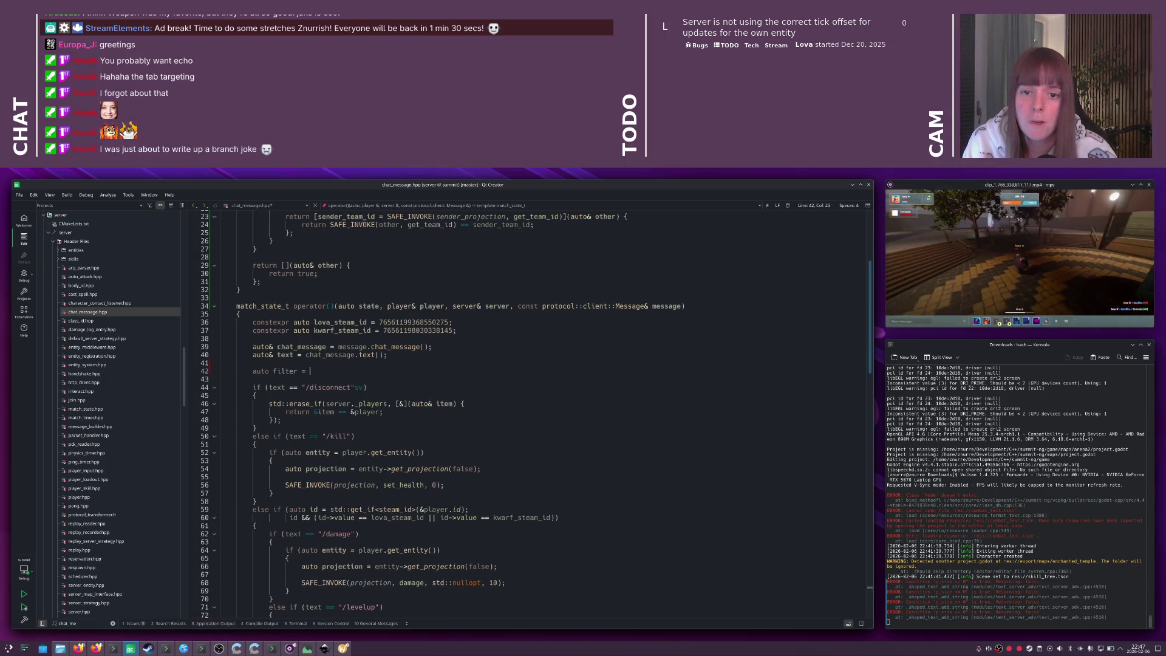
pyautogui.write('get_player_filter(')
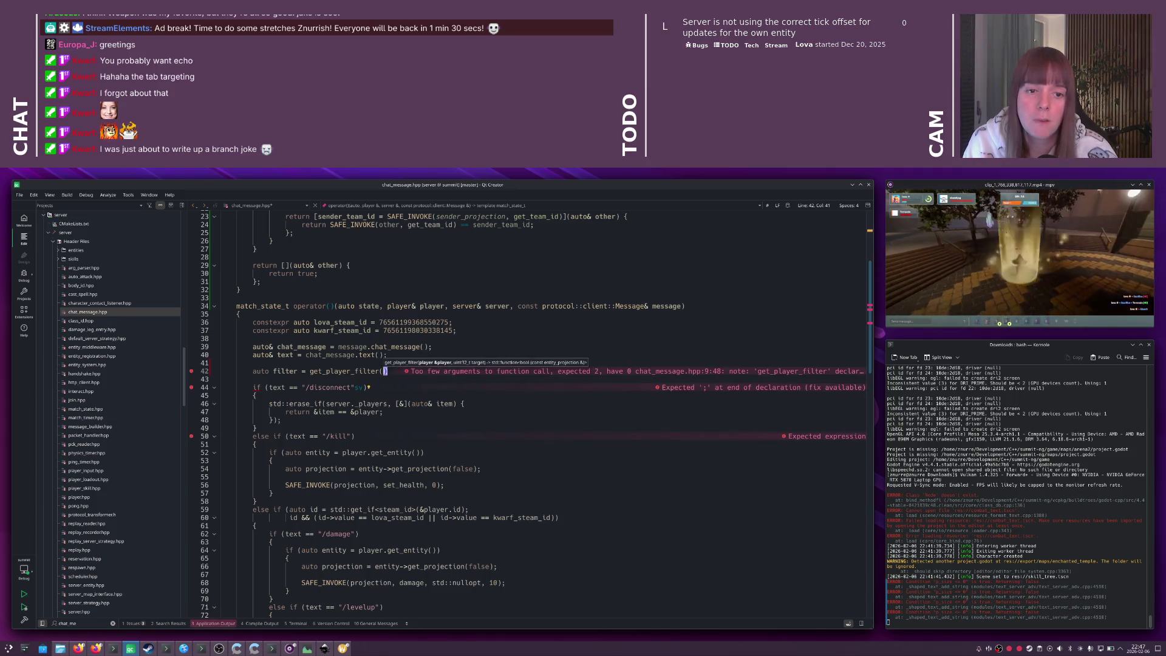
pyautogui.write('player, me')
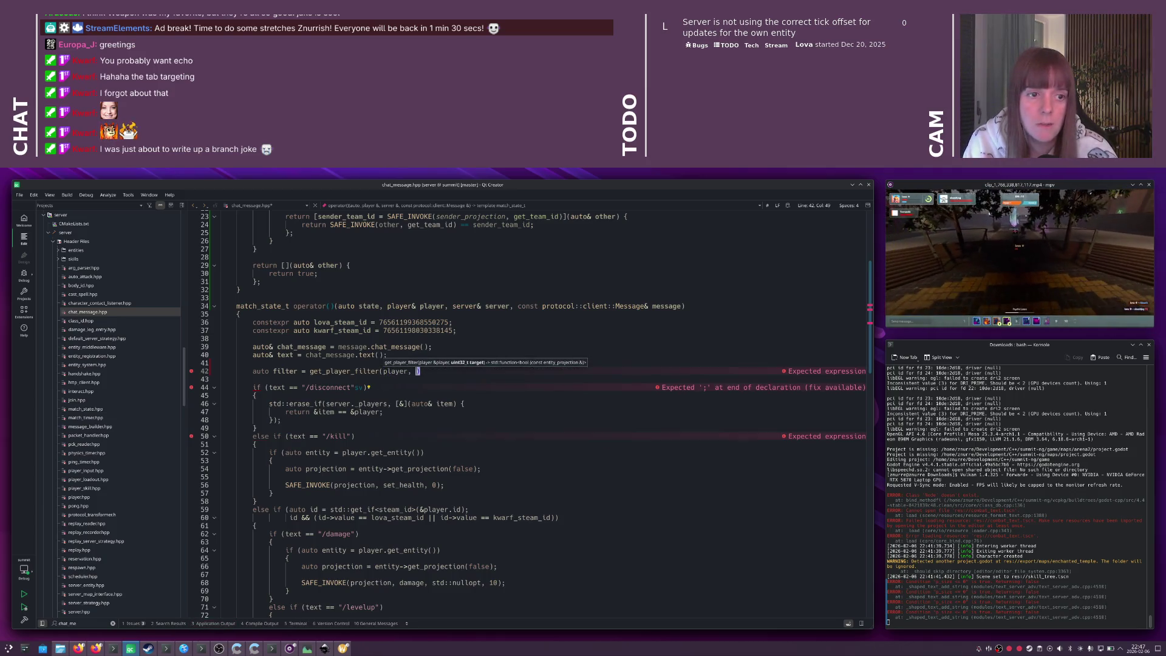
pyautogui.write('ssage.t')
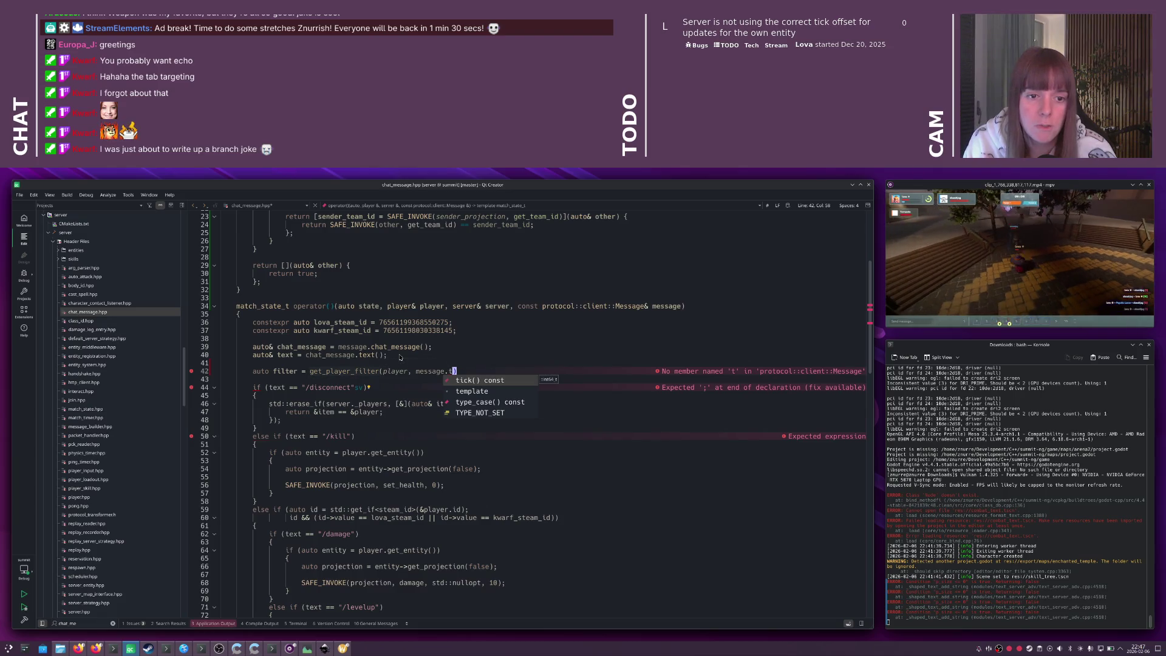
pyautogui.press('BackSpace')
pyautogui.press('BackSpace')
pyautogui.press('BackSpace')
pyautogui.write('chat_message.target());')
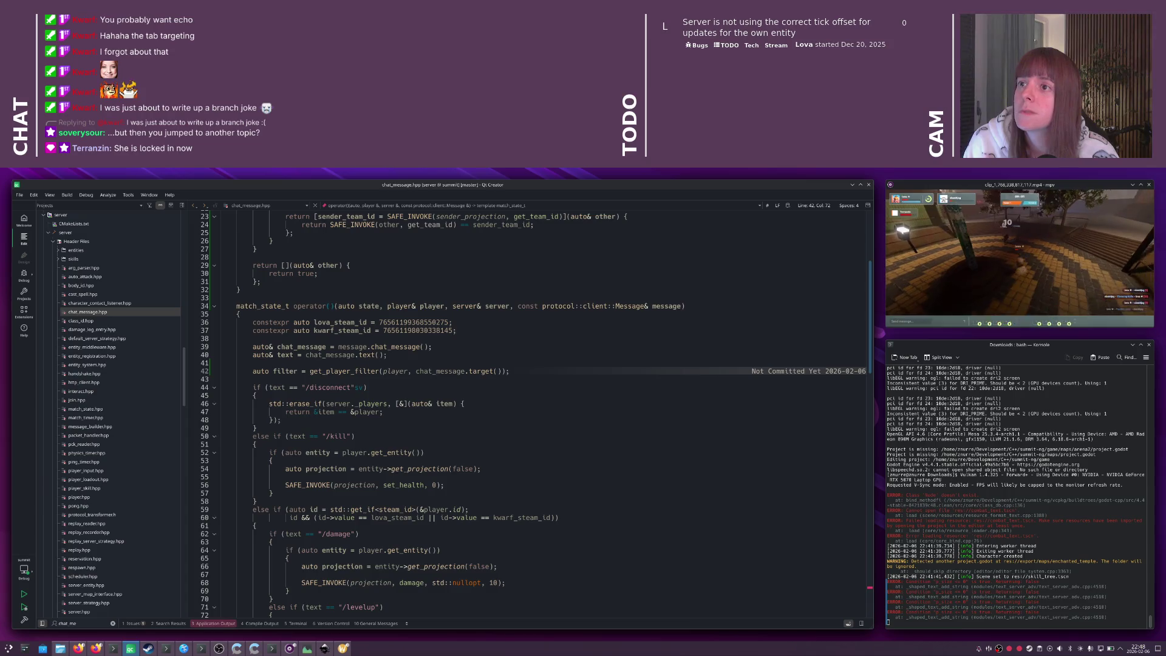
pyautogui.doubleClick(286, 371)
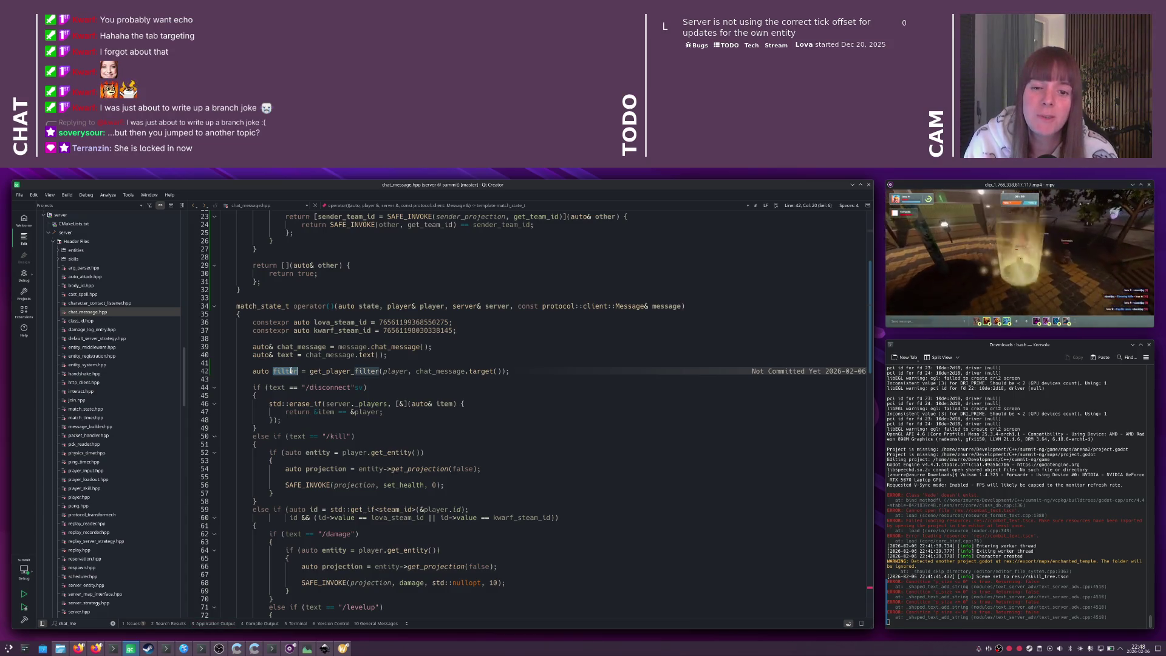
# - Change the team loop check to 'if (auto entity = connection.get_entity(); !entity)' with continue;
pyautogui.scroll(-20, 385, 373)
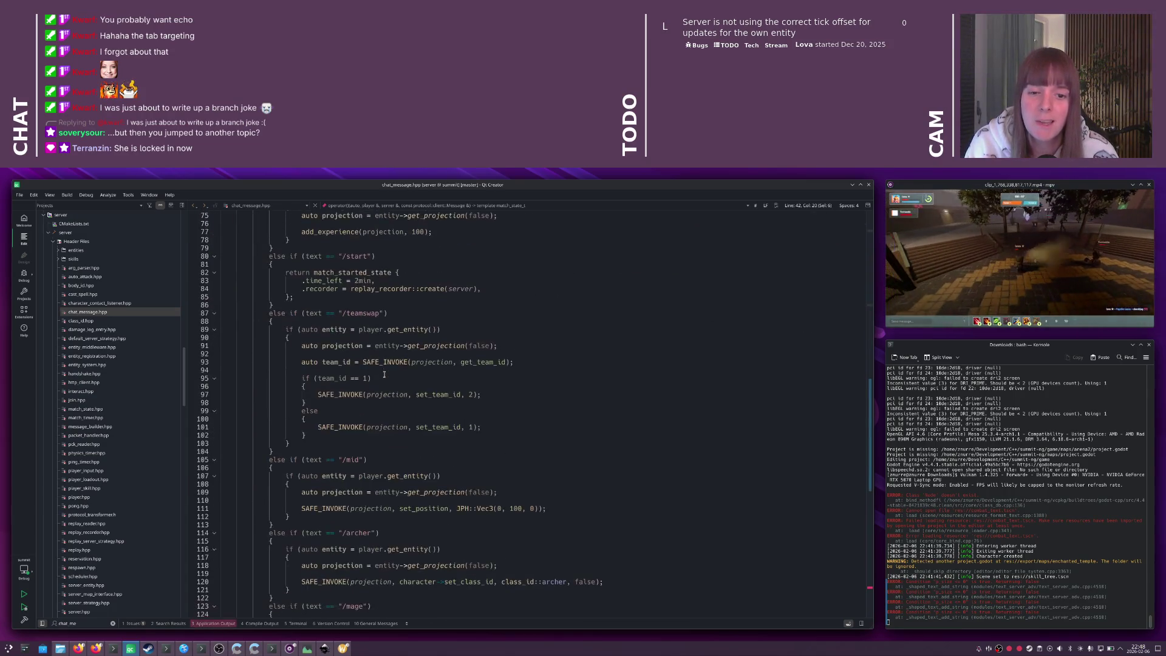
pyautogui.scroll(-2, 384, 374)
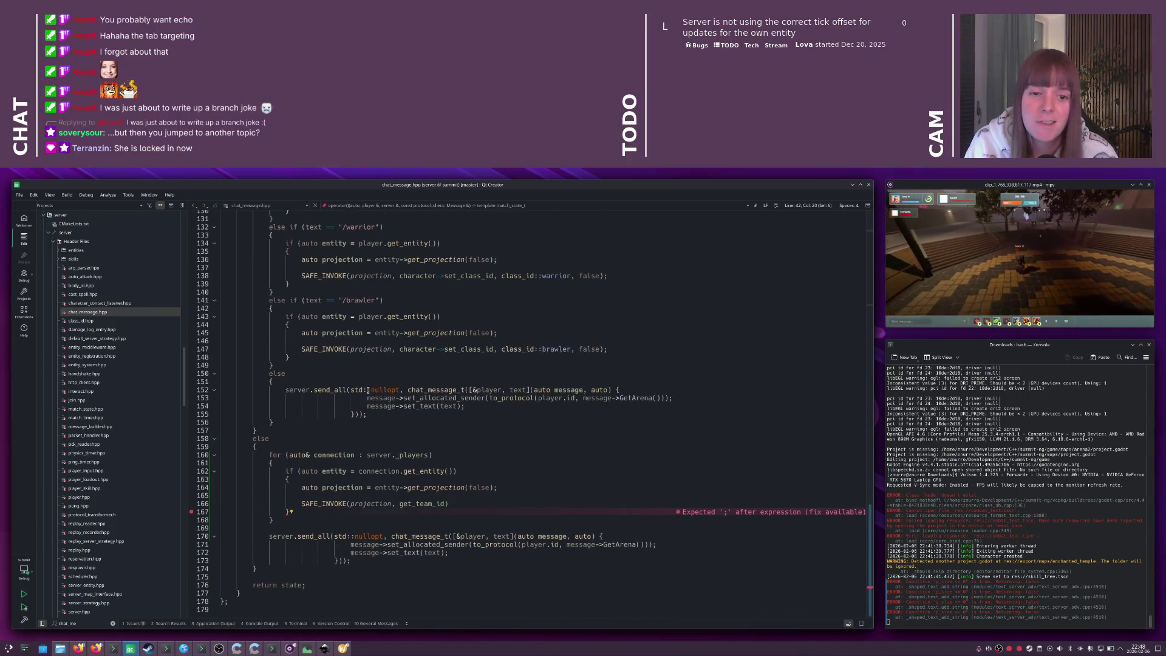
pyautogui.click(352, 381)
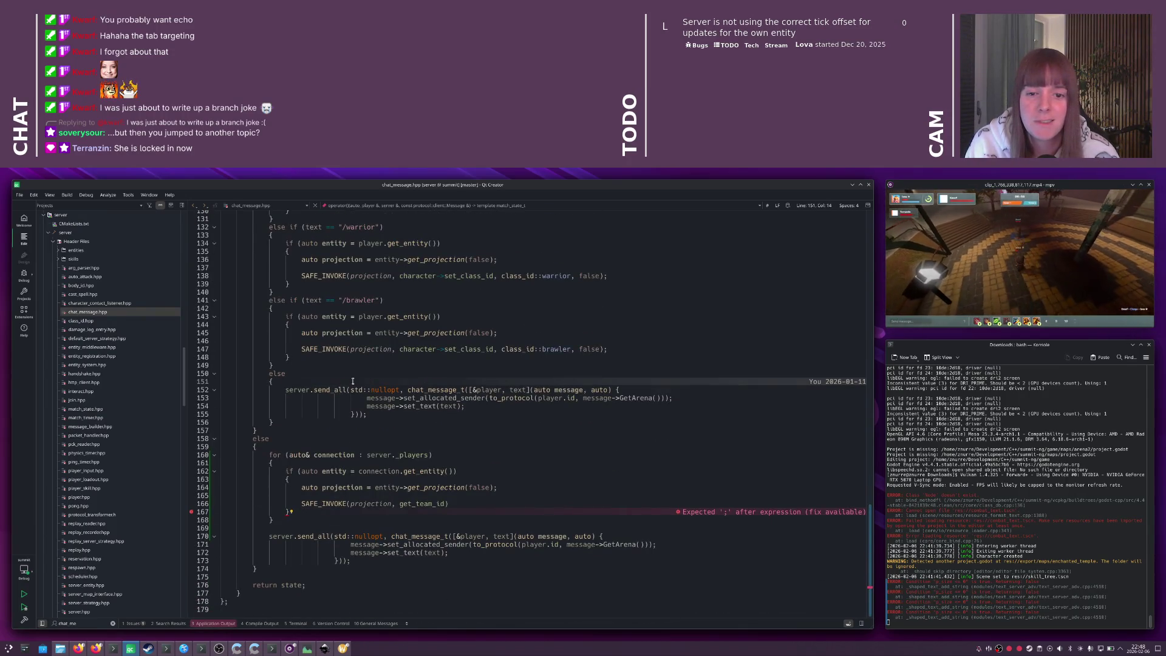
pyautogui.click(445, 461)
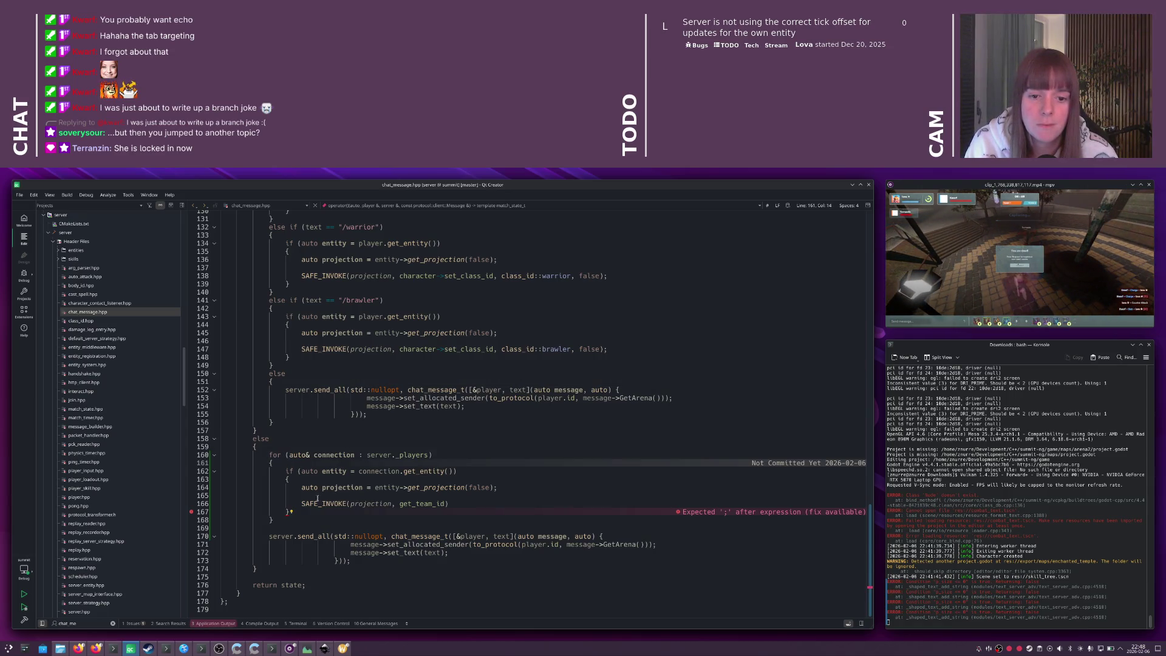
pyautogui.press('Up')
pyautogui.press('End')
pyautogui.press('Left')
pyautogui.write('; !entity')
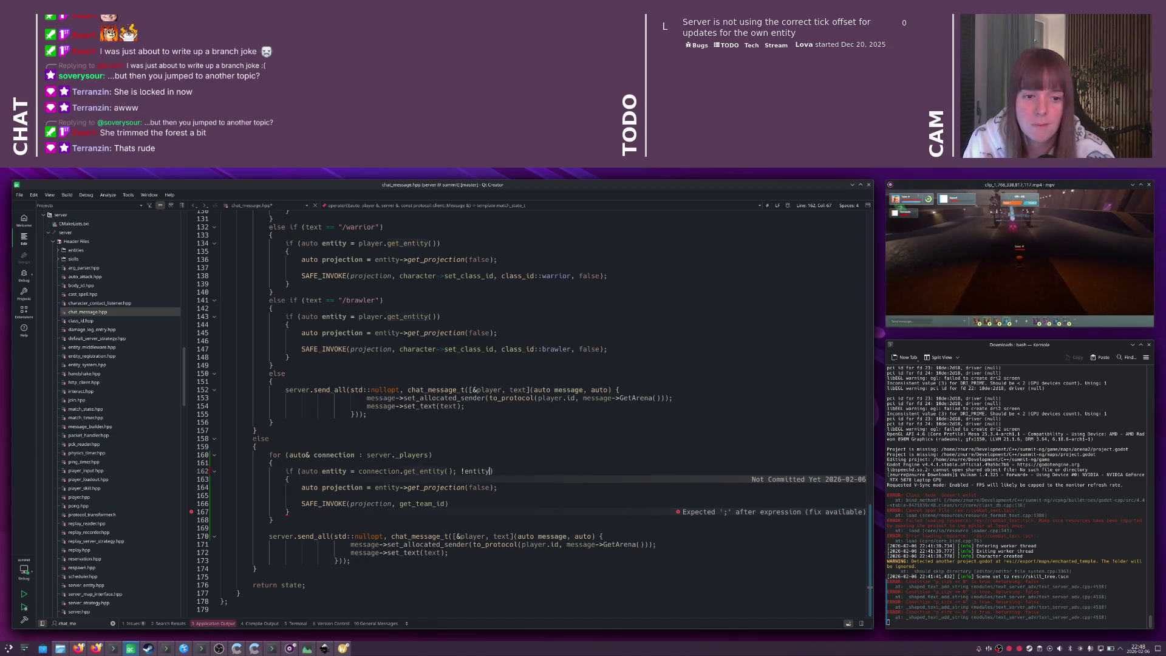
pyautogui.press('Down')
pyautogui.press('Return')
pyautogui.write('contion')
pyautogui.press('BackSpace')
pyautogui.press('BackSpace')
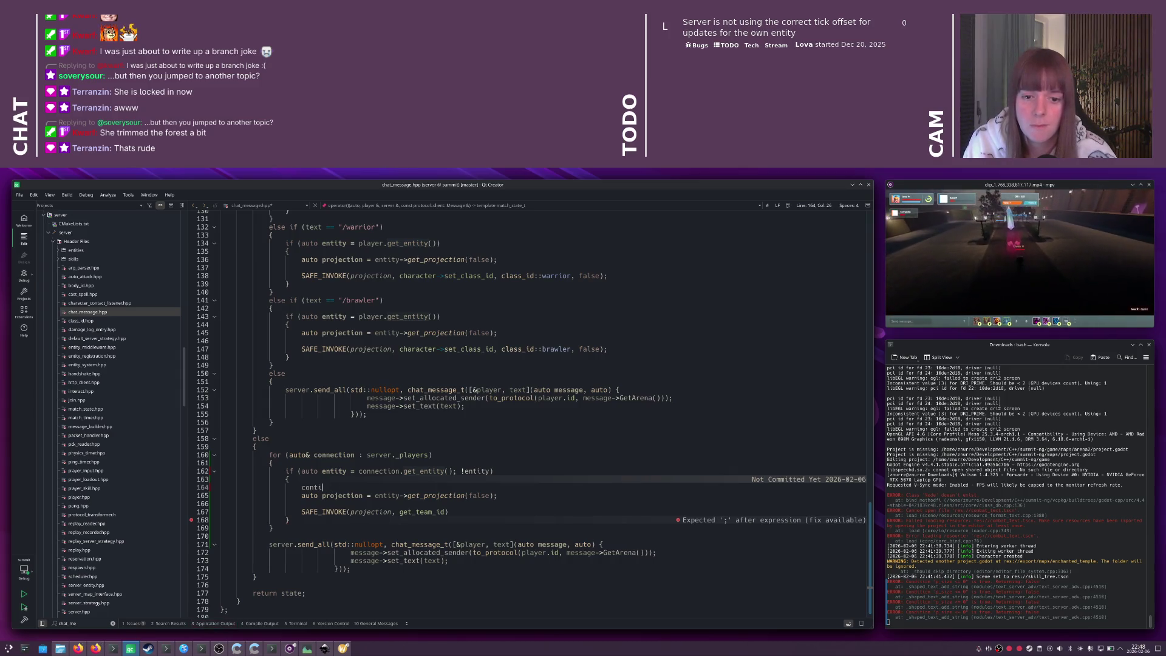
pyautogui.write('nue;')
# - Add an else block after the entity check and move the projection lines into it
pyautogui.press('Down')
pyautogui.press('Down')
pyautogui.press('Down')
pyautogui.press('Down')
pyautogui.press('End')
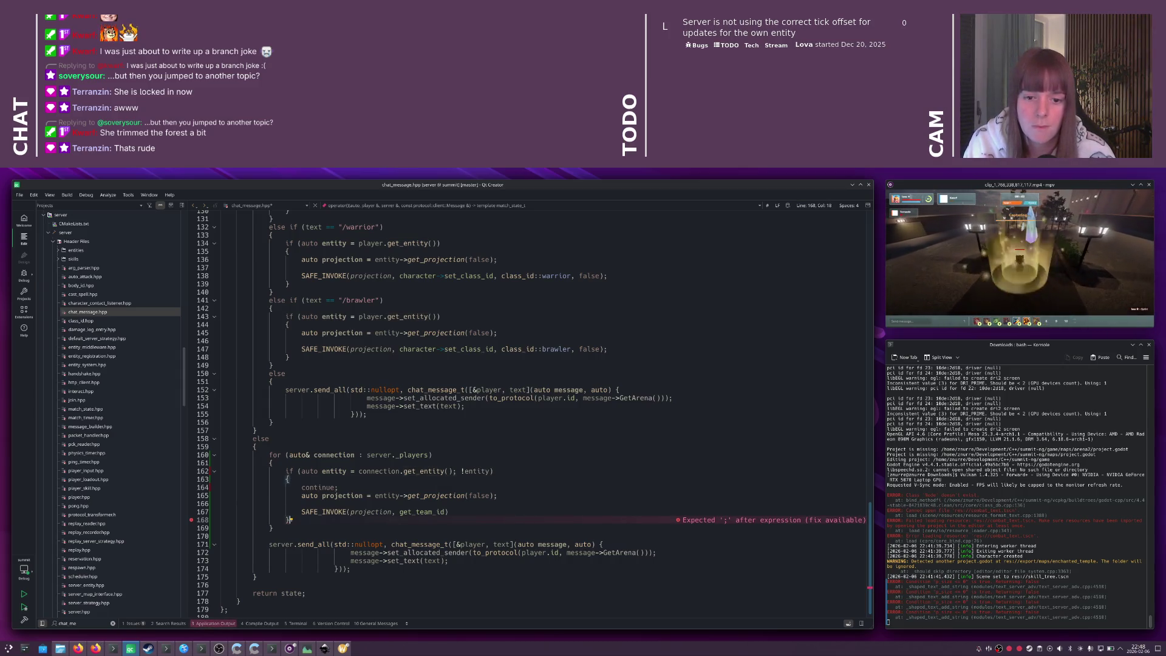
pyautogui.press('Return')
pyautogui.write('else')
pyautogui.press('Return')
pyautogui.write('{')
pyautogui.press('Return')
pyautogui.write('filter')
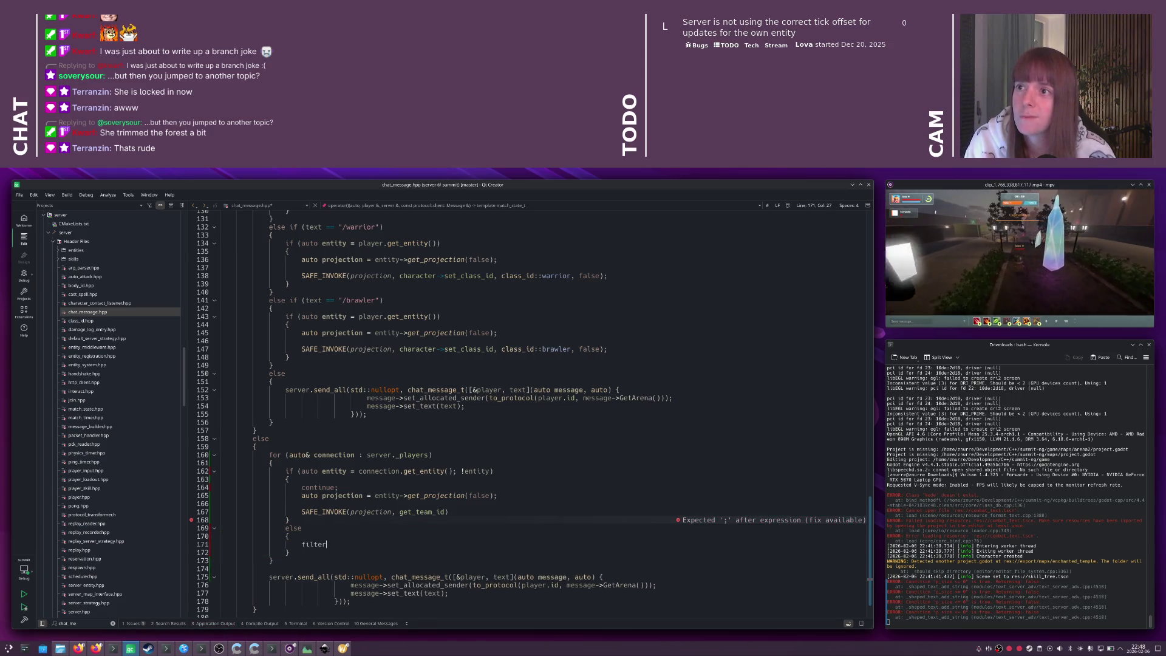
pyautogui.press('Up')
pyautogui.press('Up')
pyautogui.press('Up')
pyautogui.press('End')
pyautogui.hotkey('shift', 'Up')
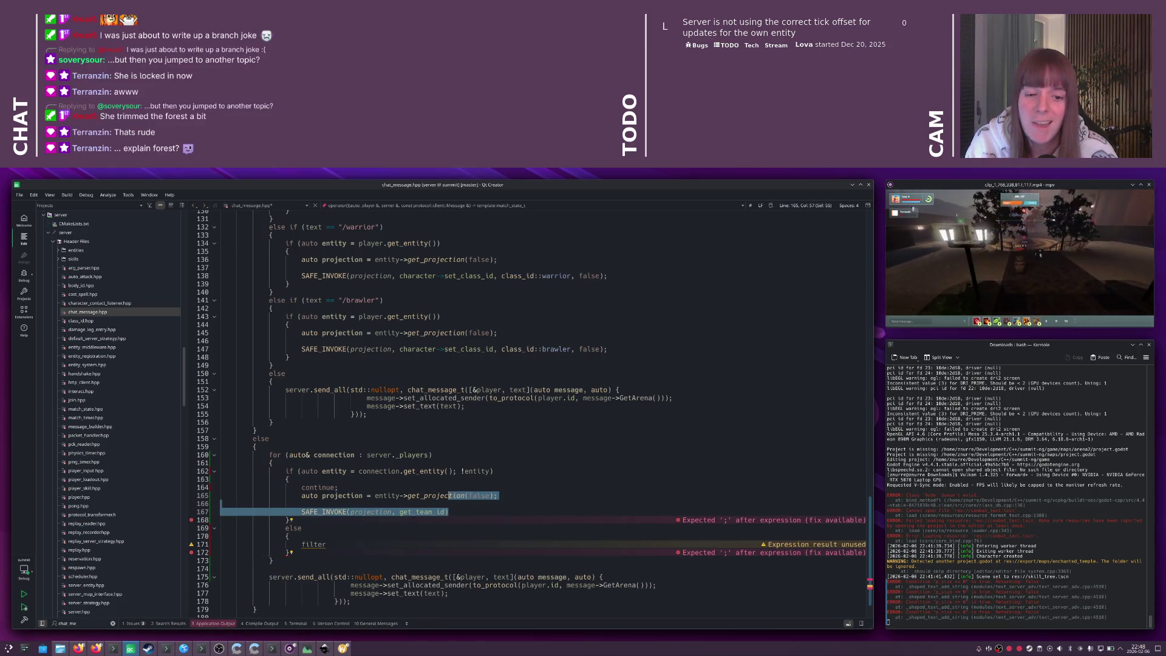
pyautogui.hotkey('shift', 'Up')
pyautogui.hotkey('shift', 'Up')
pyautogui.press('BackSpace')
pyautogui.press('Down')
pyautogui.press('Down')
pyautogui.press('Down')
pyautogui.press('End')
pyautogui.hotkey('ctrl', 'v')
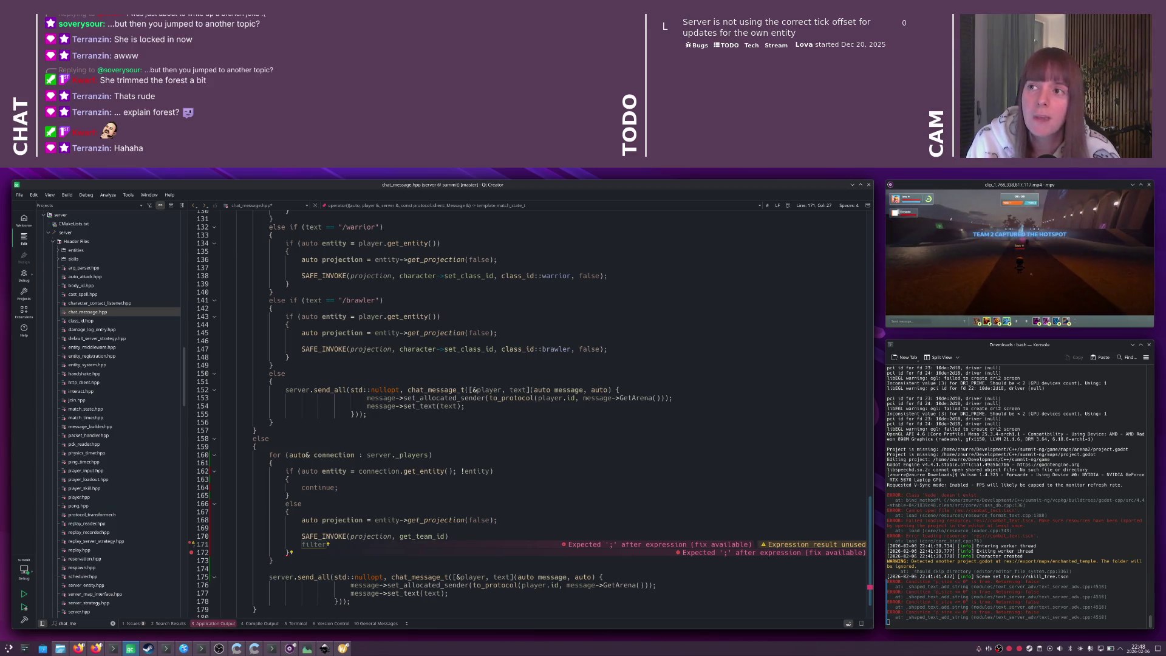
# - Add 'if (!filter(projection)) { continue; }' and delete the leftover SAFE_INVOKE team id line
pyautogui.click(449, 537)
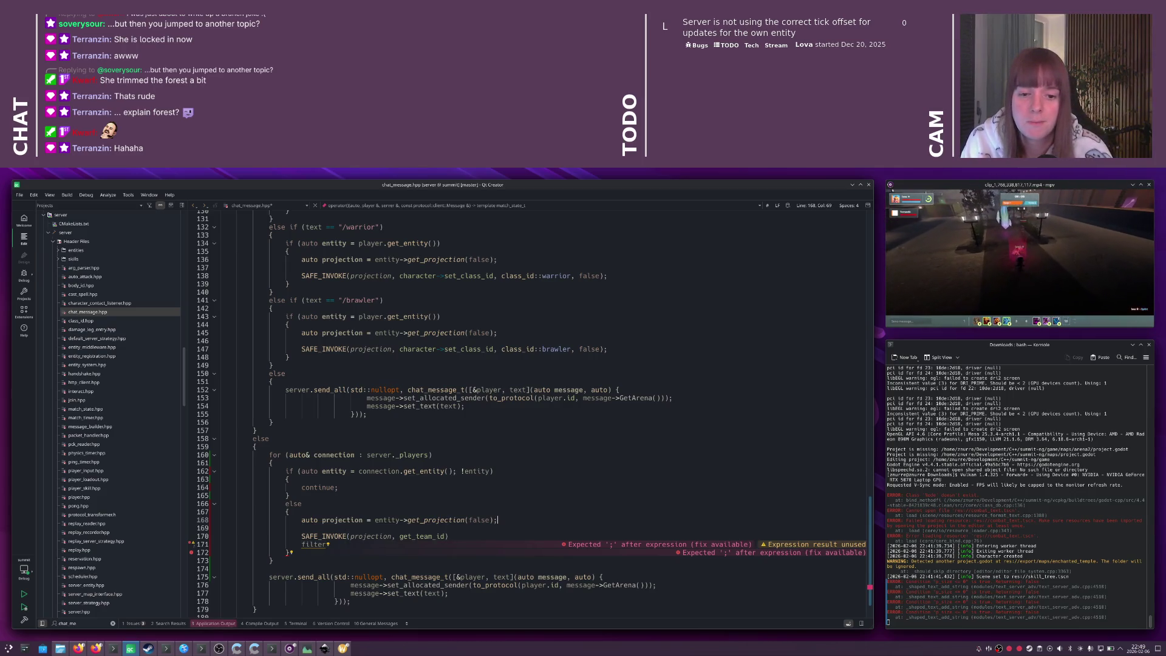
pyautogui.press('Return')
pyautogui.press('Return')
pyautogui.write('filter')
pyautogui.write('(')
pyautogui.write('projection')
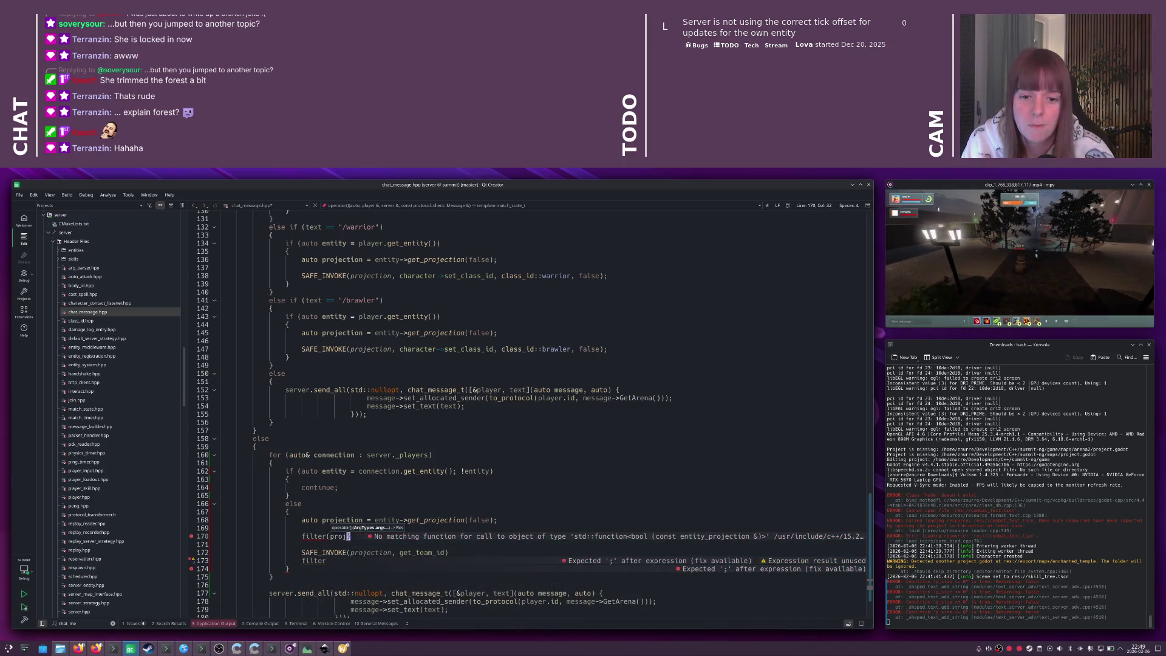
pyautogui.press('Home')
pyautogui.write('if (')
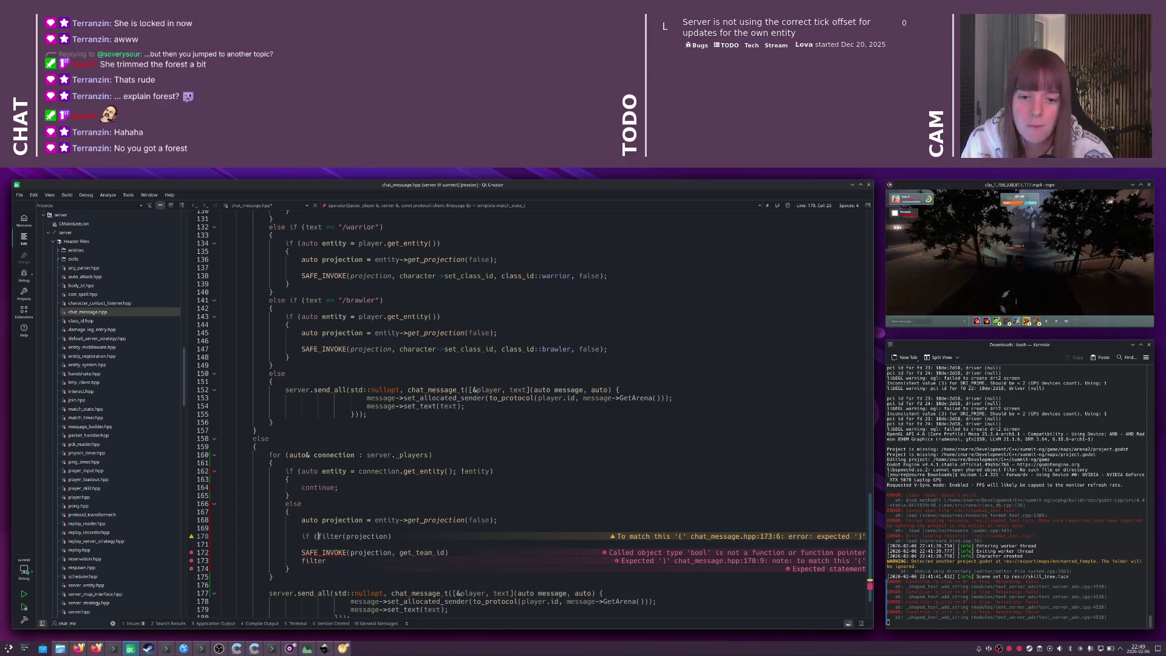
pyautogui.write('!')
pyautogui.press('End')
pyautogui.write(')')
pyautogui.press('Return')
pyautogui.write('{')
pyautogui.press('Return')
pyautogui.write('continue;')
pyautogui.press('Down')
pyautogui.press('Down')
pyautogui.hotkey('shift', 'Delete')
pyautogui.hotkey('shift', 'Delete')
pyautogui.hotkey('shift', 'Delete')
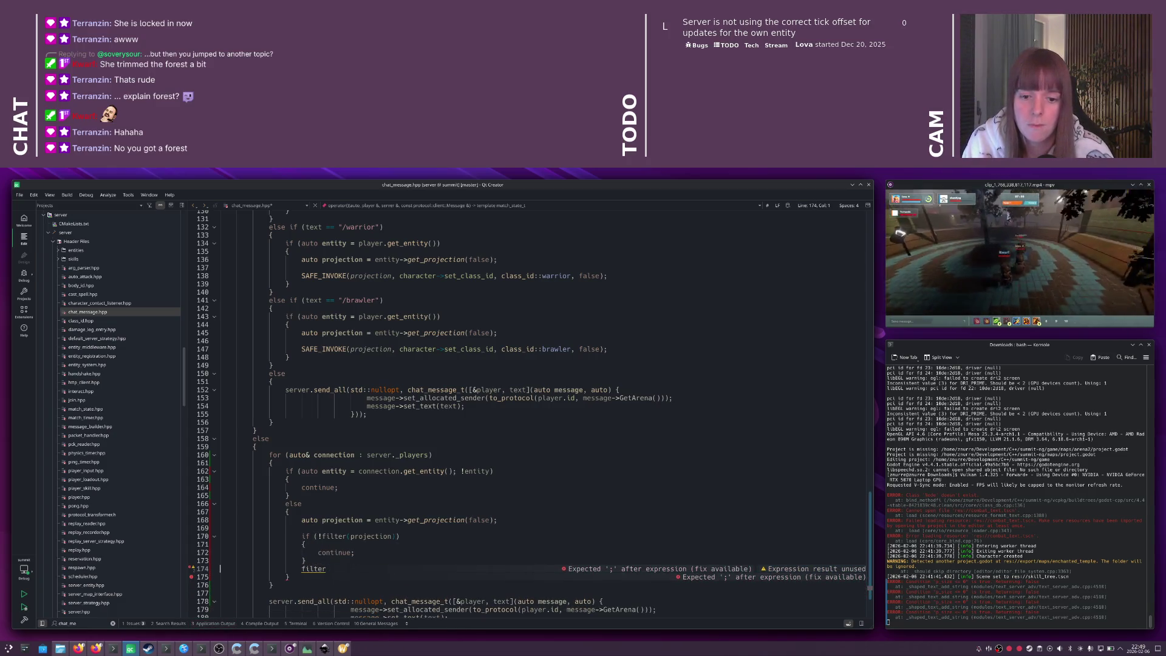
pyautogui.scroll(-2, 410, 475)
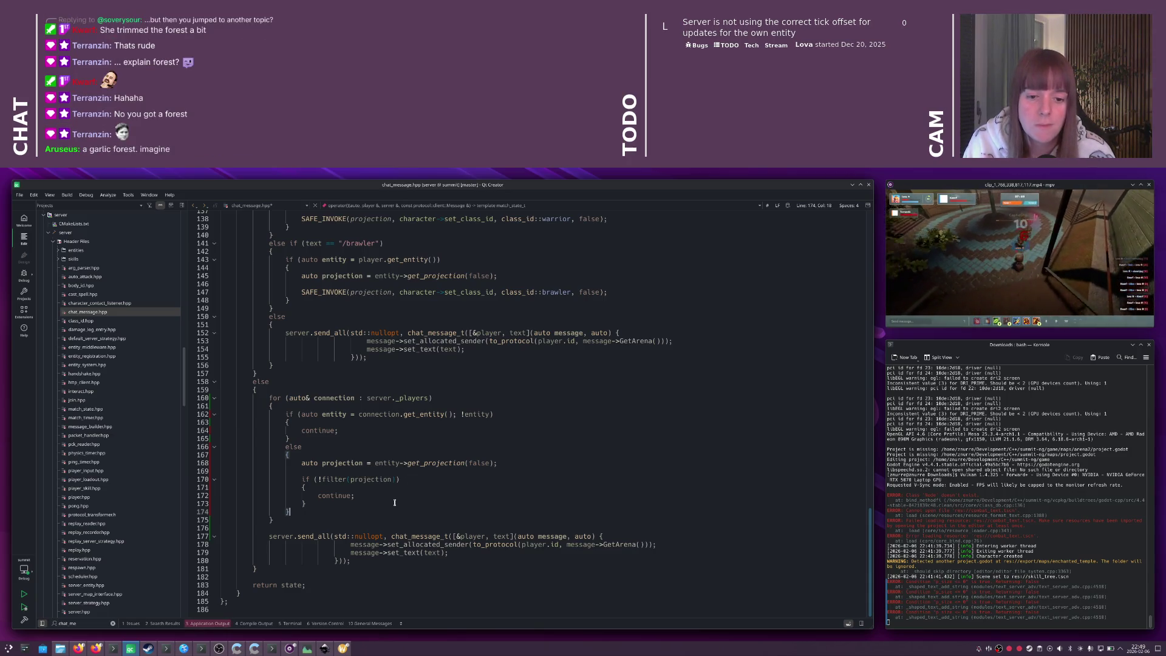
# - Add a server.send(connection, ...) call using a copy of the chat message builder lambda
pyautogui.press('Return')
pyautogui.press('Return')
pyautogui.write('se')
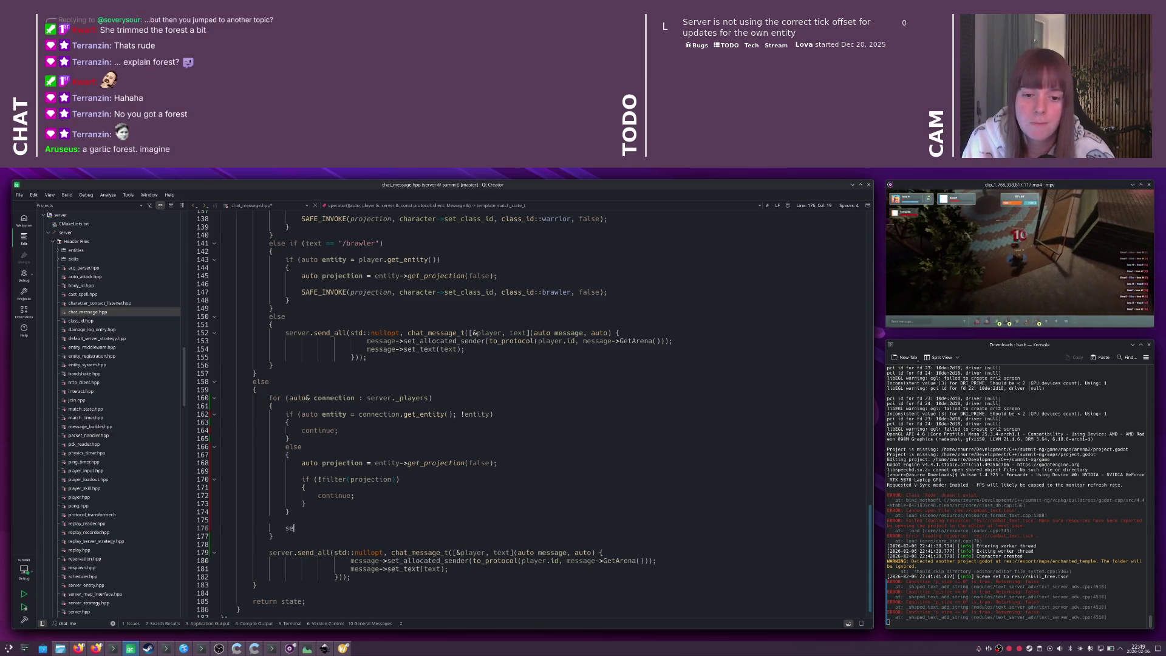
pyautogui.write('rver.send')
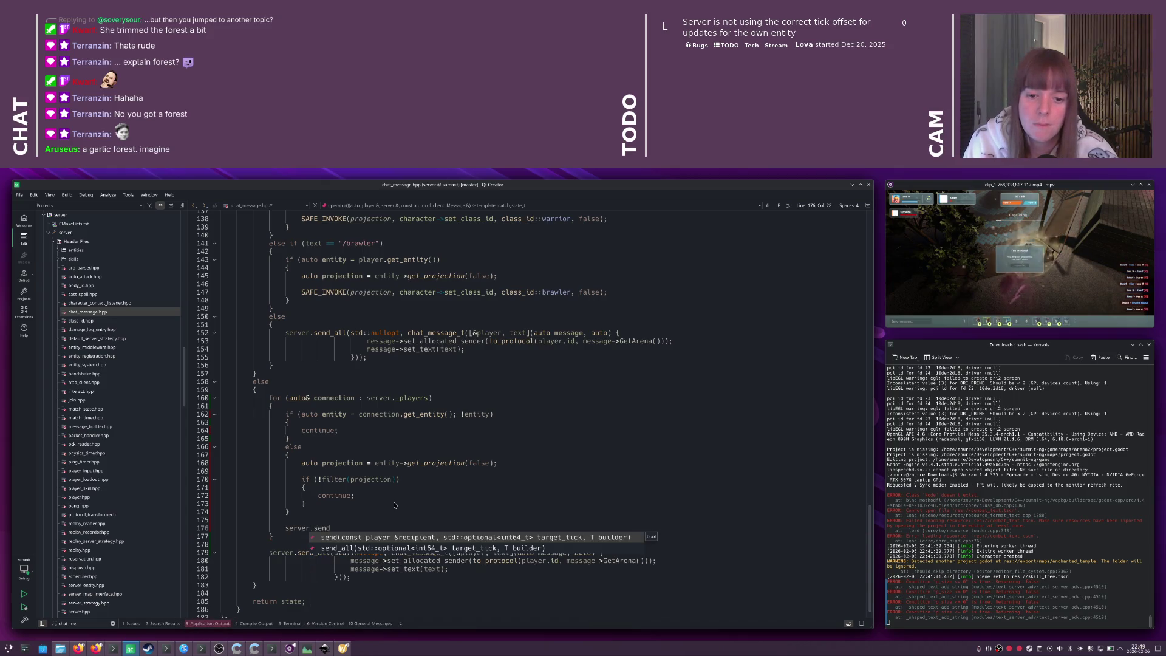
pyautogui.press('Return')
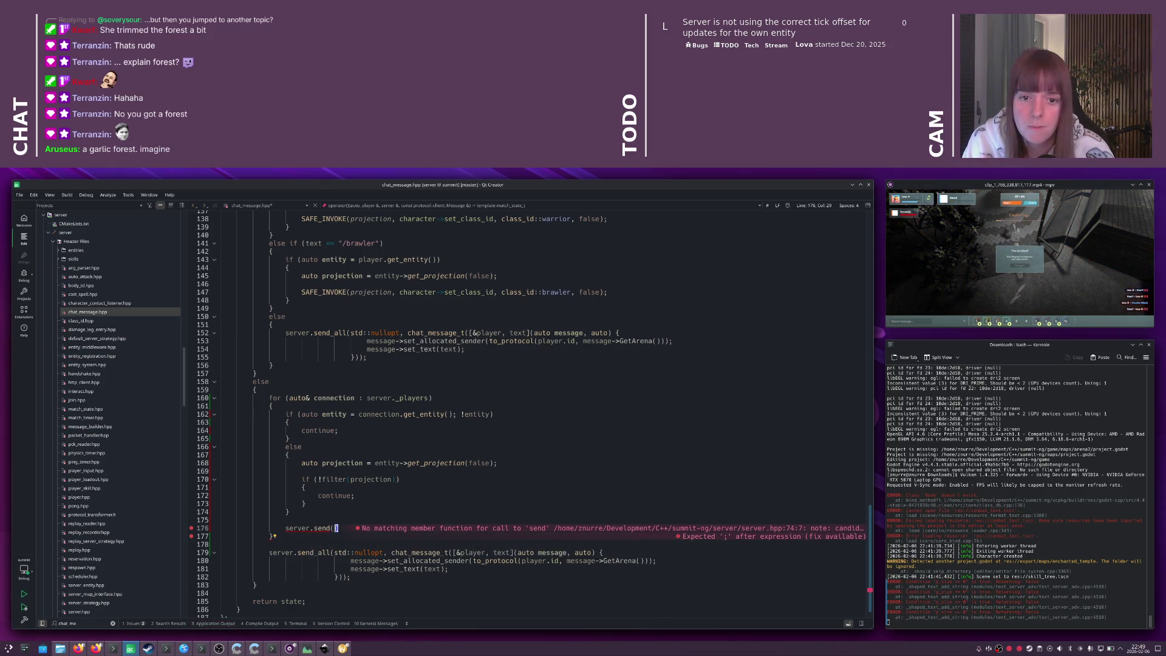
pyautogui.write('connection,')
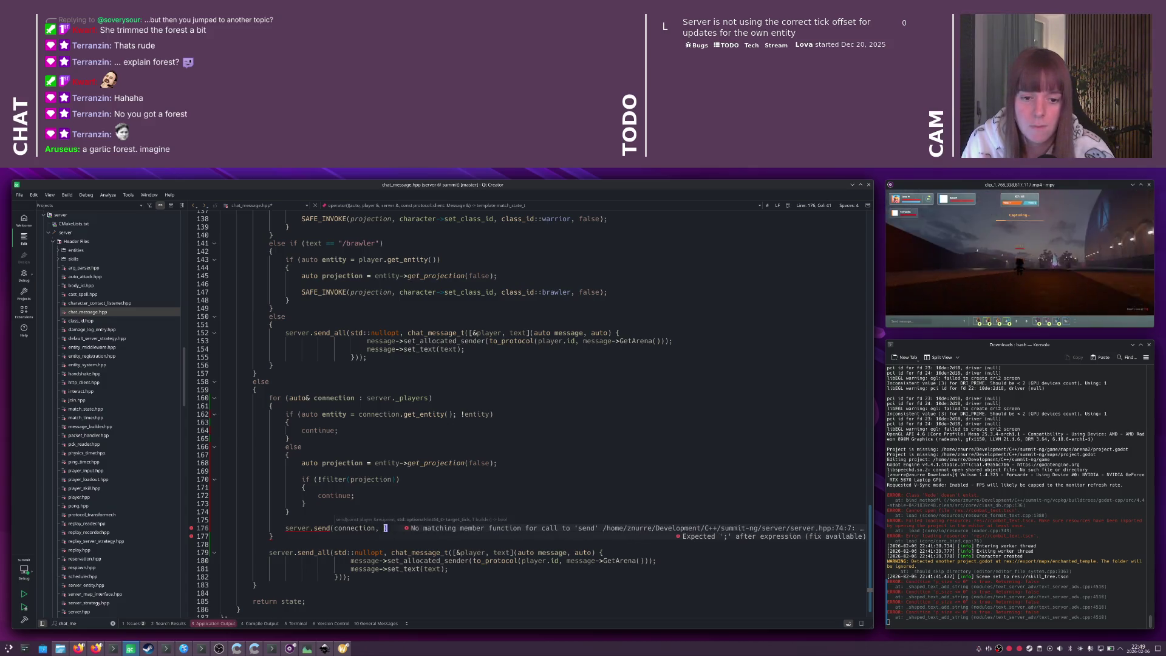
pyautogui.moveTo(391, 552); pyautogui.dragTo(338, 577)
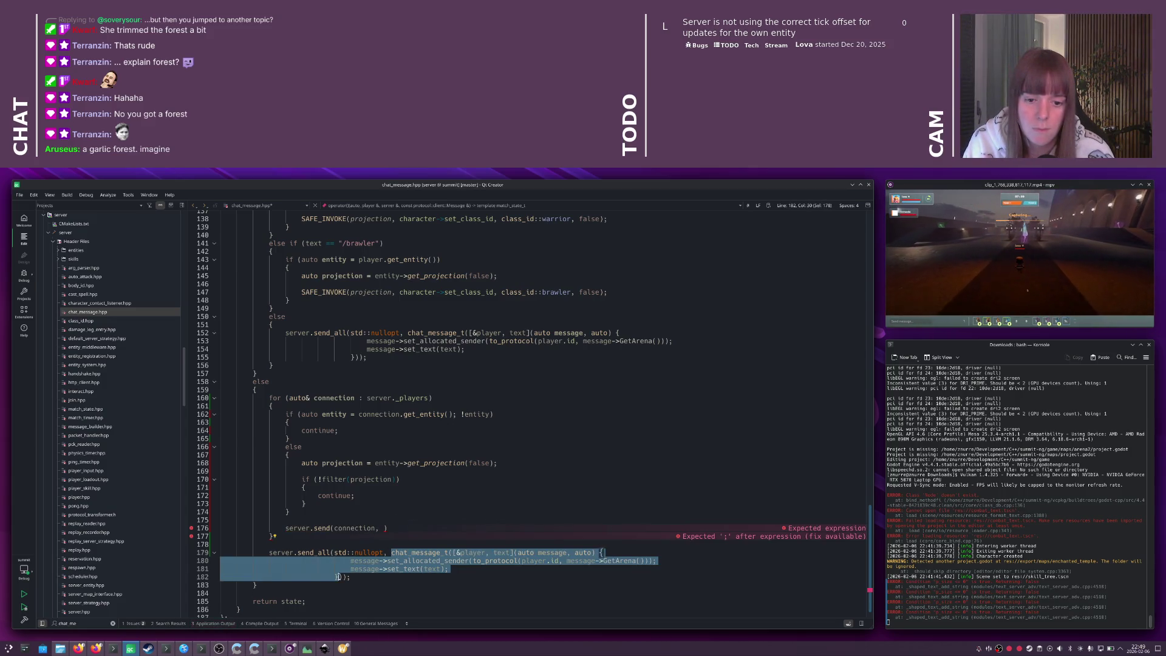
pyautogui.hotkey('ctrl', 'c')
pyautogui.click(381, 528)
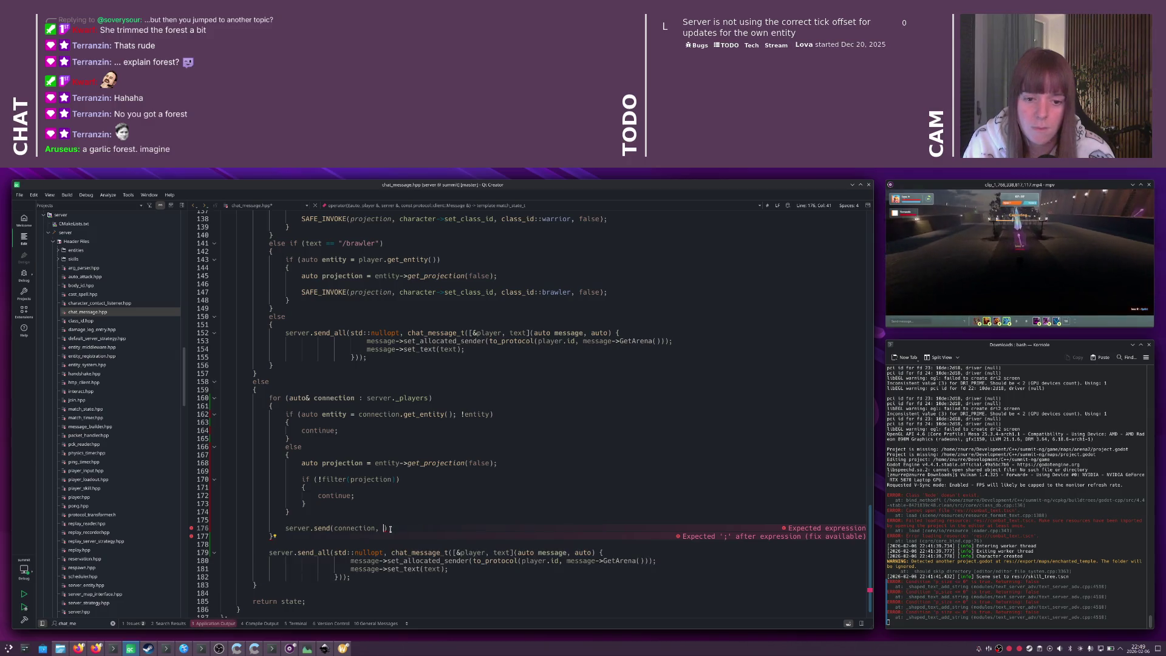
pyautogui.hotkey('ctrl', 'v')
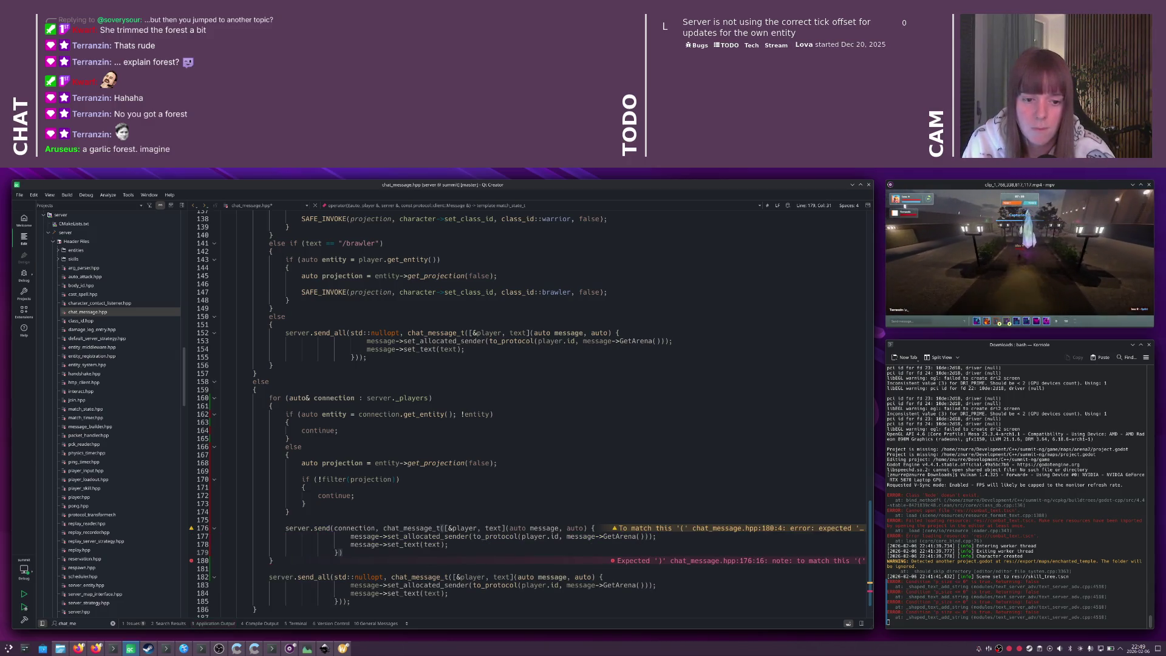
pyautogui.write(');')
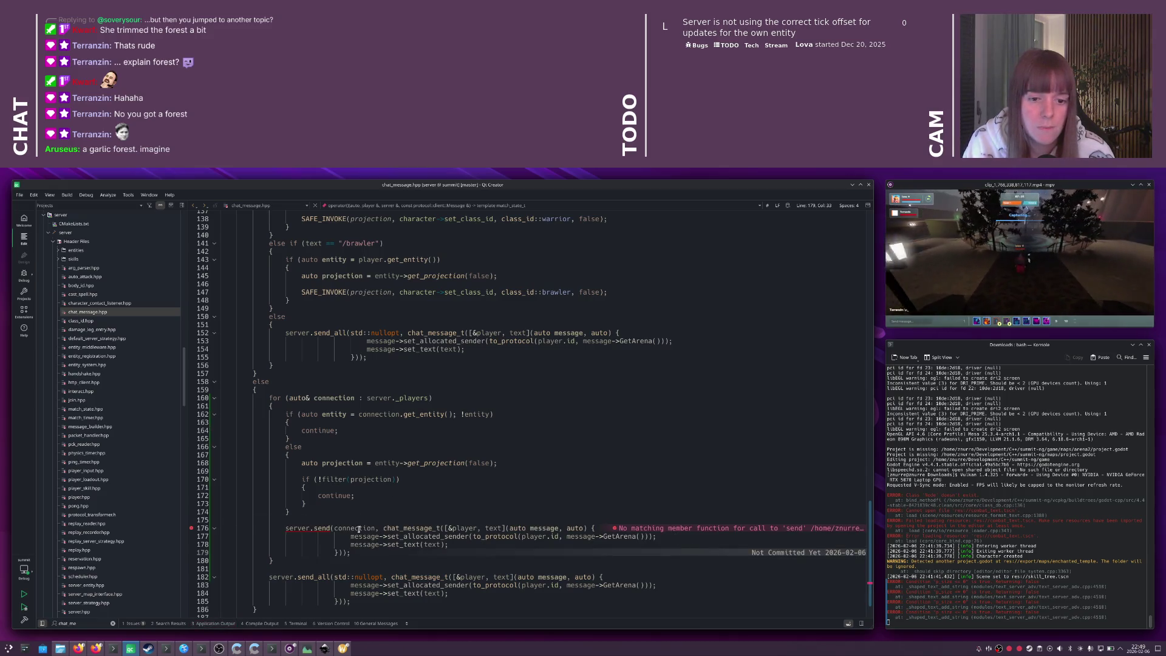
# - Fix the send arguments, making the builder lambda's second parameter auto
pyautogui.click(336, 528)
pyautogui.write('&')
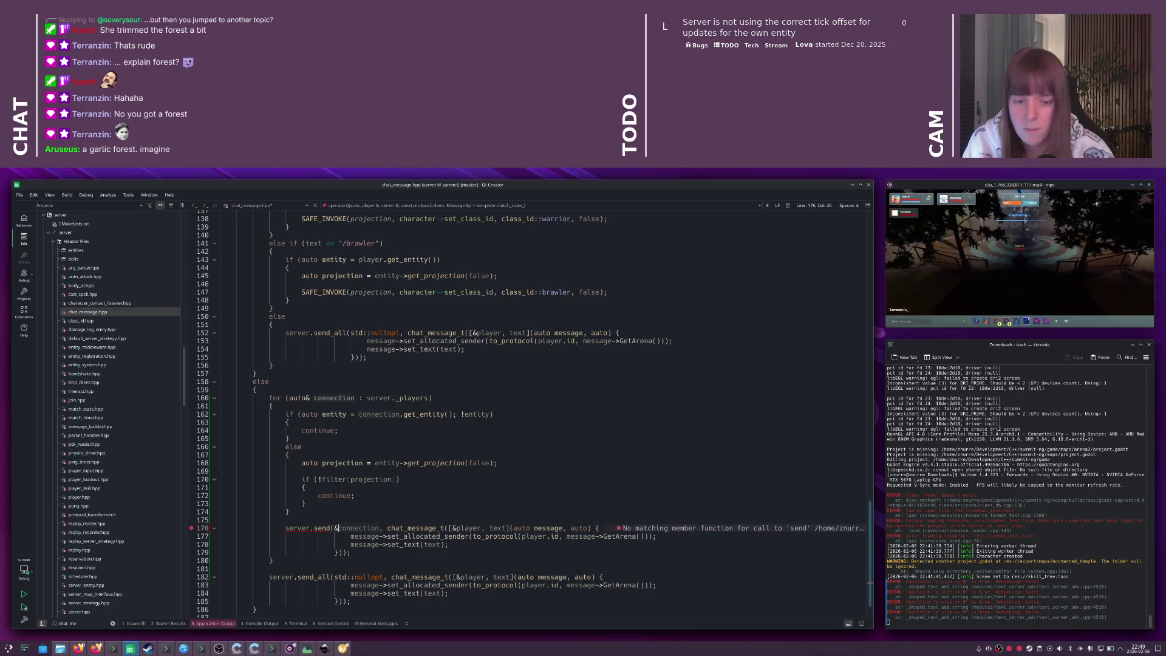
pyautogui.press('BackSpace')
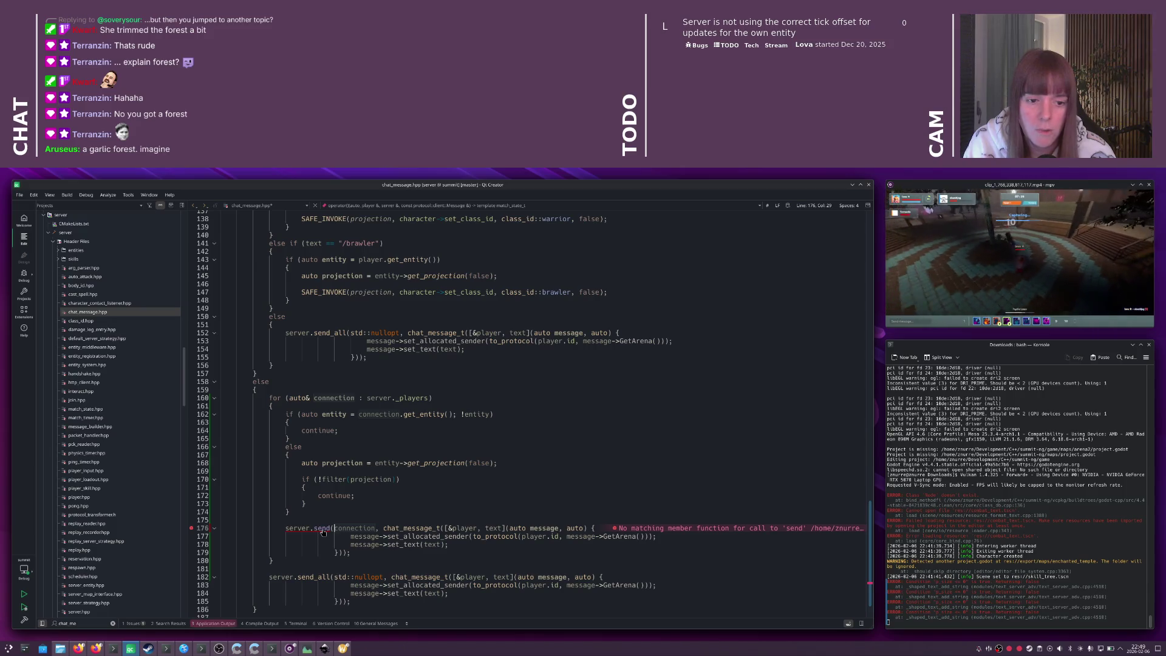
pyautogui.click(584, 528)
pyautogui.press('BackSpace')
pyautogui.press('BackSpace')
pyautogui.press('BackSpace')
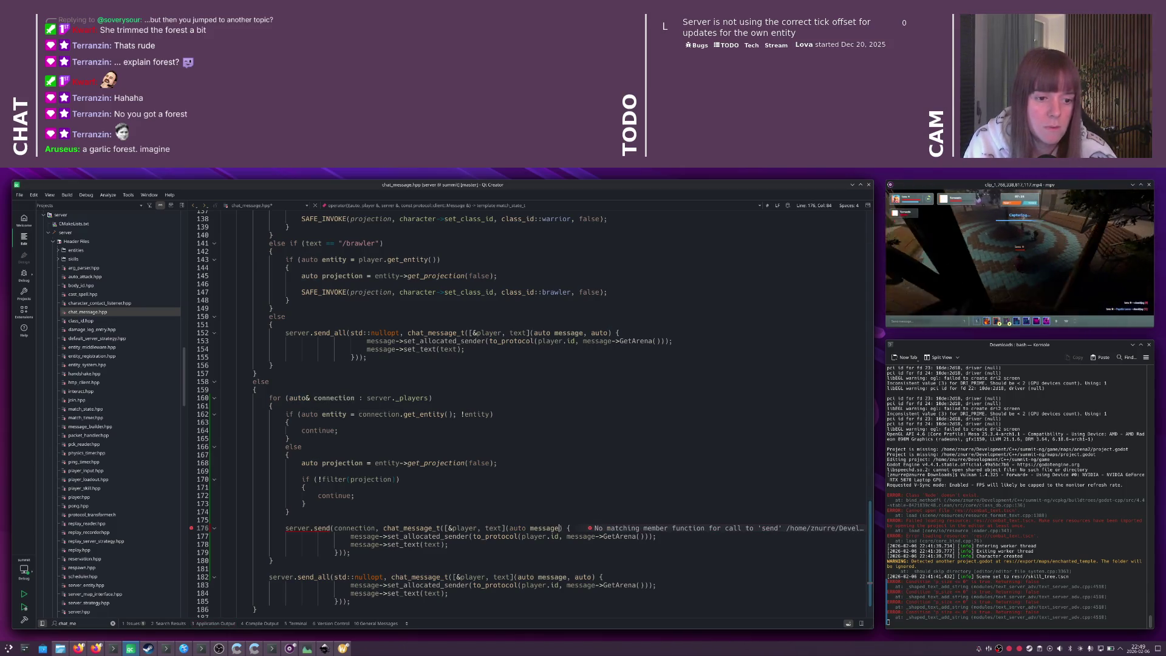
pyautogui.write(', auto')
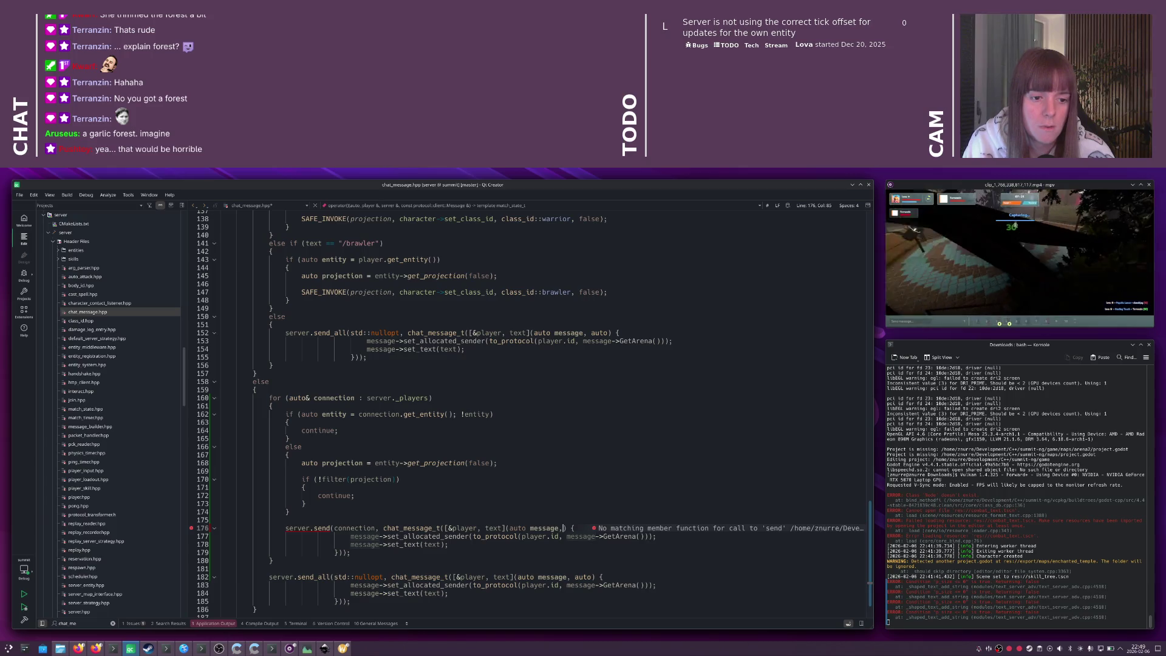
# - Check send's recipient parameter, then pass std::nullopt before the message builder
pyautogui.keyDown('ctrl'); pyautogui.click(315, 529); pyautogui.keyUp('ctrl')
pyautogui.doubleClick(357, 410)
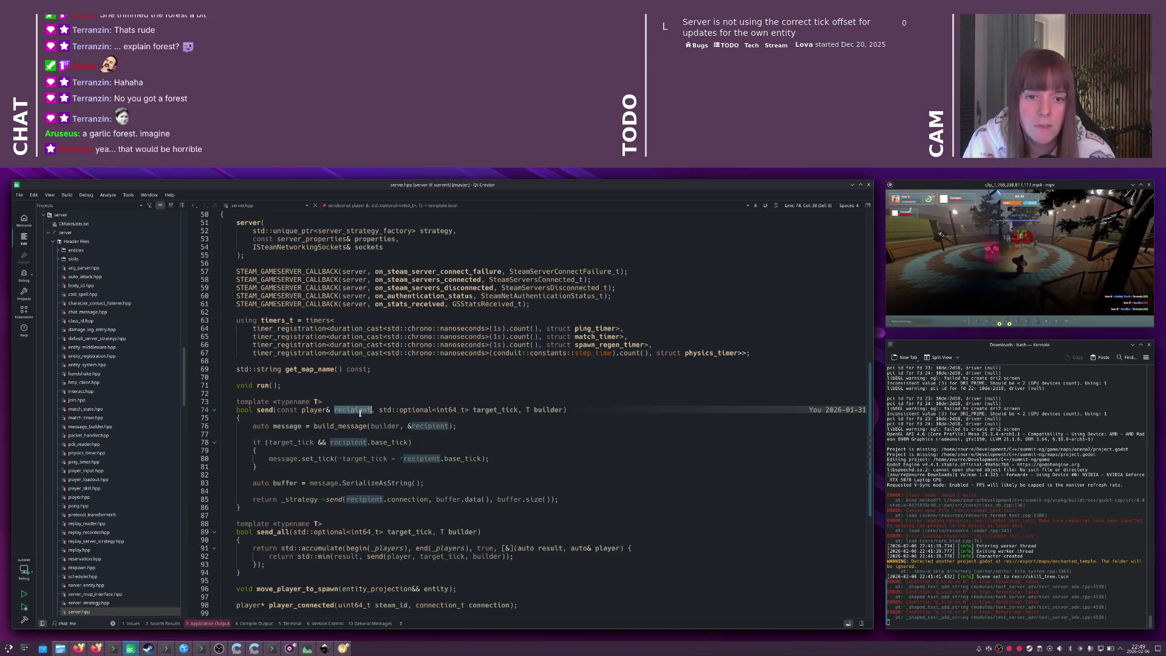
pyautogui.click(511, 410)
pyautogui.hotkey('ctrl', 'Left')
pyautogui.hotkey('ctrl', 'Left')
pyautogui.hotkey('ctrl', 'Left')
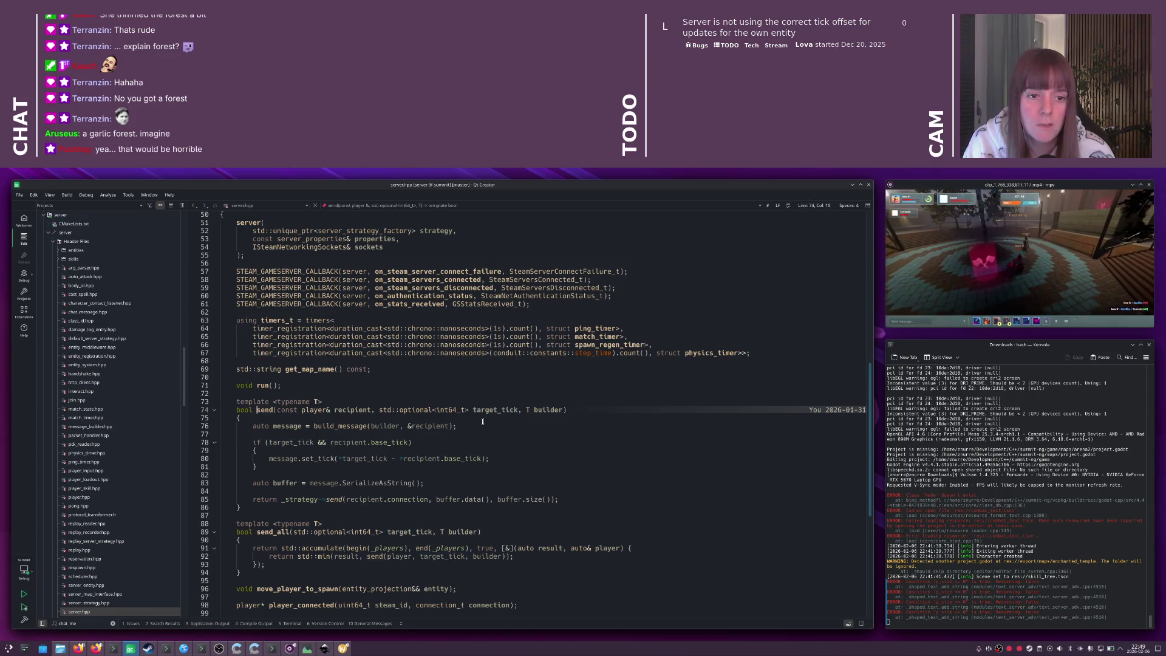
pyautogui.hotkey('alt', 'Left')
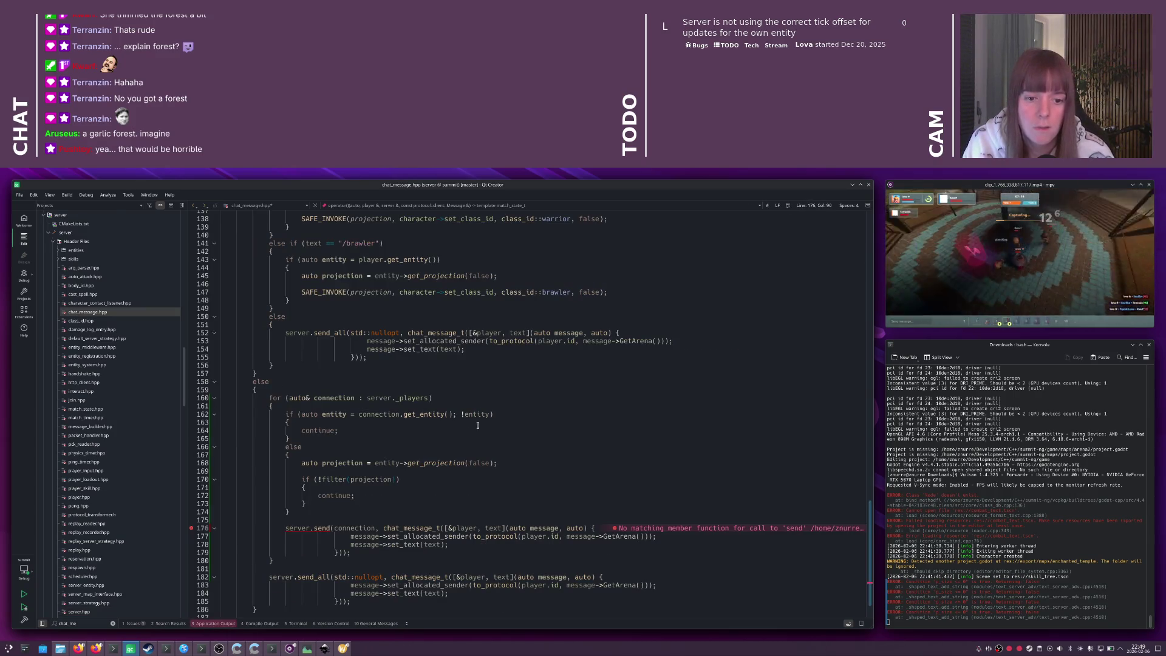
pyautogui.click(382, 532)
pyautogui.write('std::nullo')
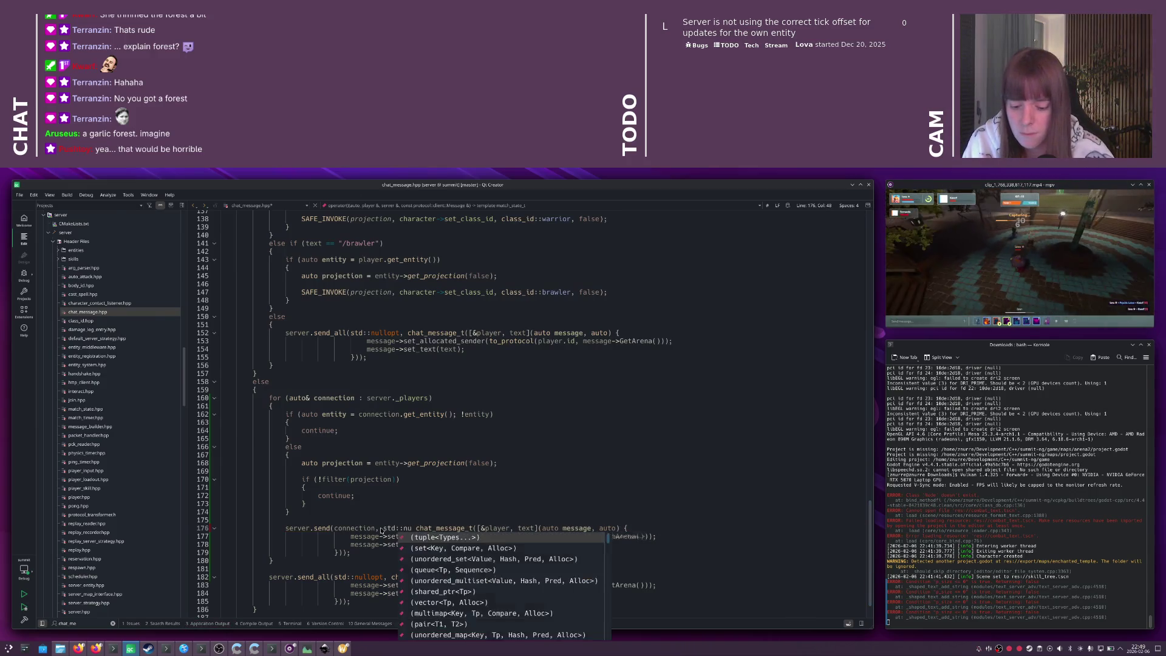
pyautogui.write('pt,')
pyautogui.scroll(-2, 382, 532)
# - Delete the old send_all broadcast and inline the get_projection expression into the filter call
pyautogui.click(281, 530)
pyautogui.moveTo(280, 532); pyautogui.dragTo(351, 561)
pyautogui.press('BackSpace')
pyautogui.press('BackSpace')
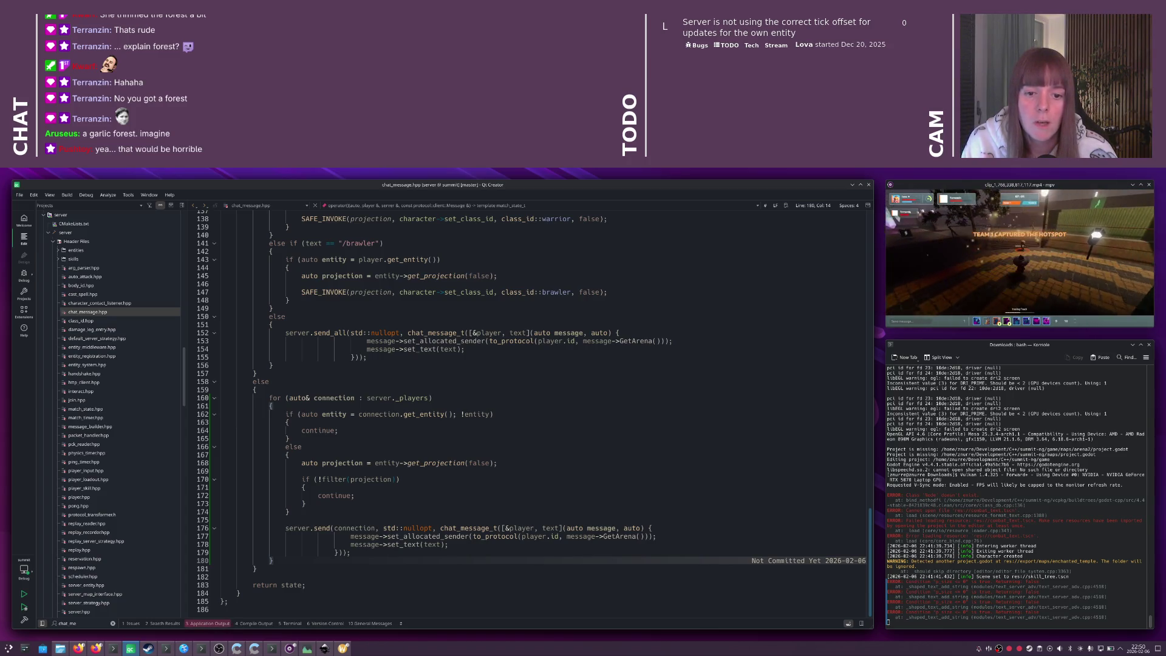
pyautogui.moveTo(374, 463); pyautogui.dragTo(498, 464)
pyautogui.press('Delete')
pyautogui.doubleClick(361, 480)
pyautogui.hotkey('ctrl', 'v')
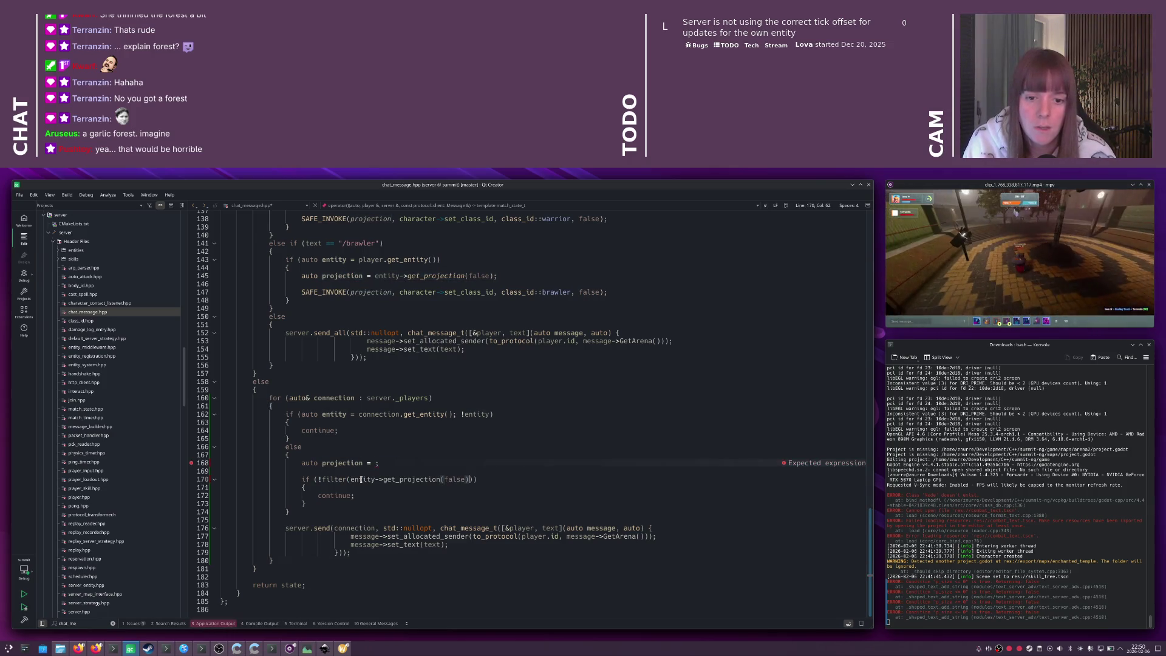
# - Make the filter check an else-if after the entity check, removing leftover lines
pyautogui.hotkey('shift', 'Home')
pyautogui.hotkey('ctrl', 'x')
pyautogui.press('Up')
pyautogui.press('Up')
pyautogui.press('Up')
pyautogui.press('End')
pyautogui.hotkey('ctrl', 'v')
pyautogui.press('Down')
pyautogui.press('Down')
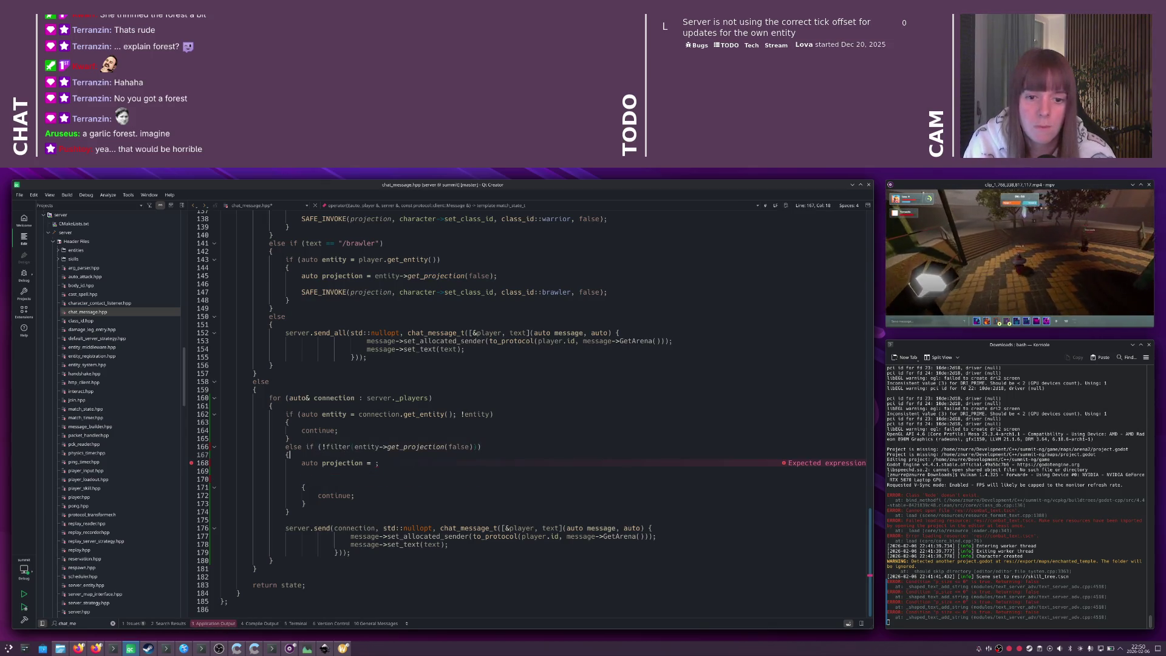
pyautogui.hotkey('shift', 'Delete')
pyautogui.hotkey('shift', 'Delete')
pyautogui.hotkey('shift', 'Delete')
pyautogui.hotkey('shift', 'Delete')
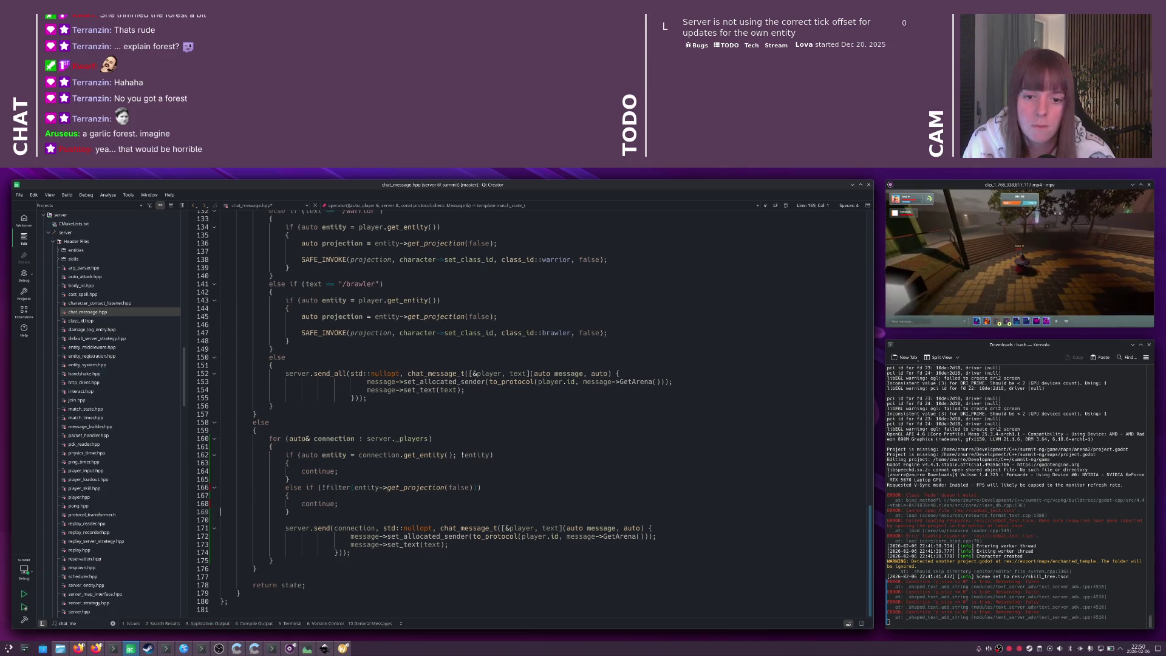
# - Wrap the server.send call in an else block and save chat_message.hpp
pyautogui.press('Down')
pyautogui.press('End')
pyautogui.press('Return')
pyautogui.write('else')
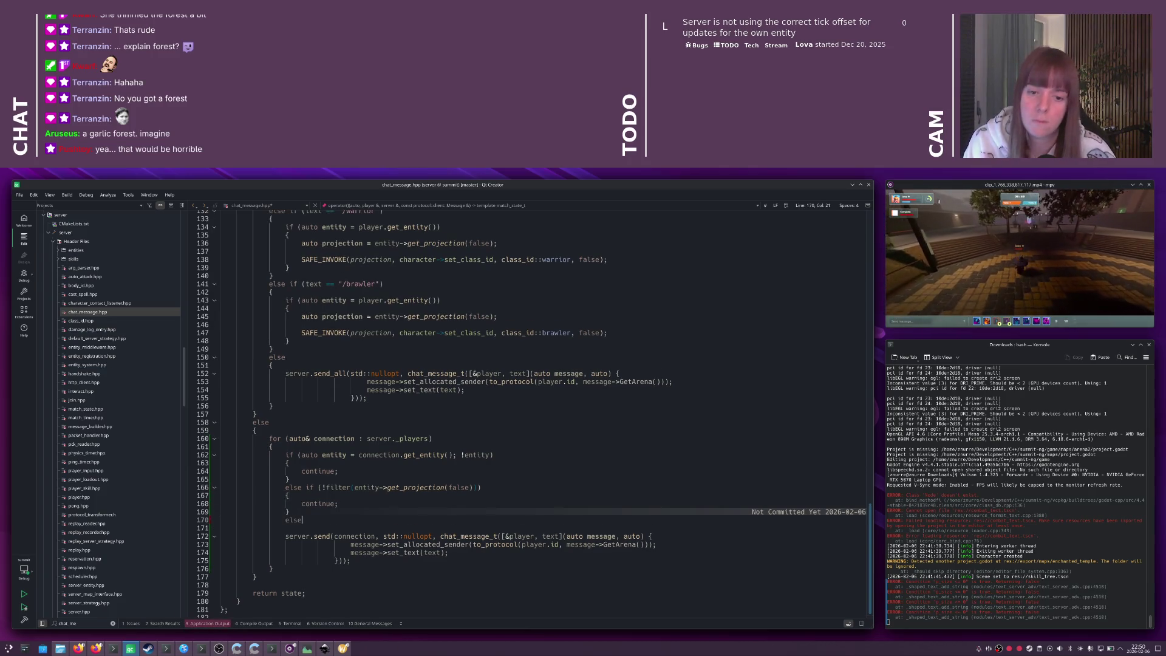
pyautogui.press('Down')
pyautogui.write('{')
pyautogui.press('Down')
pyautogui.press('Home')
pyautogui.press('Down')
pyautogui.press('Down')
pyautogui.press('Down')
pyautogui.press('End')
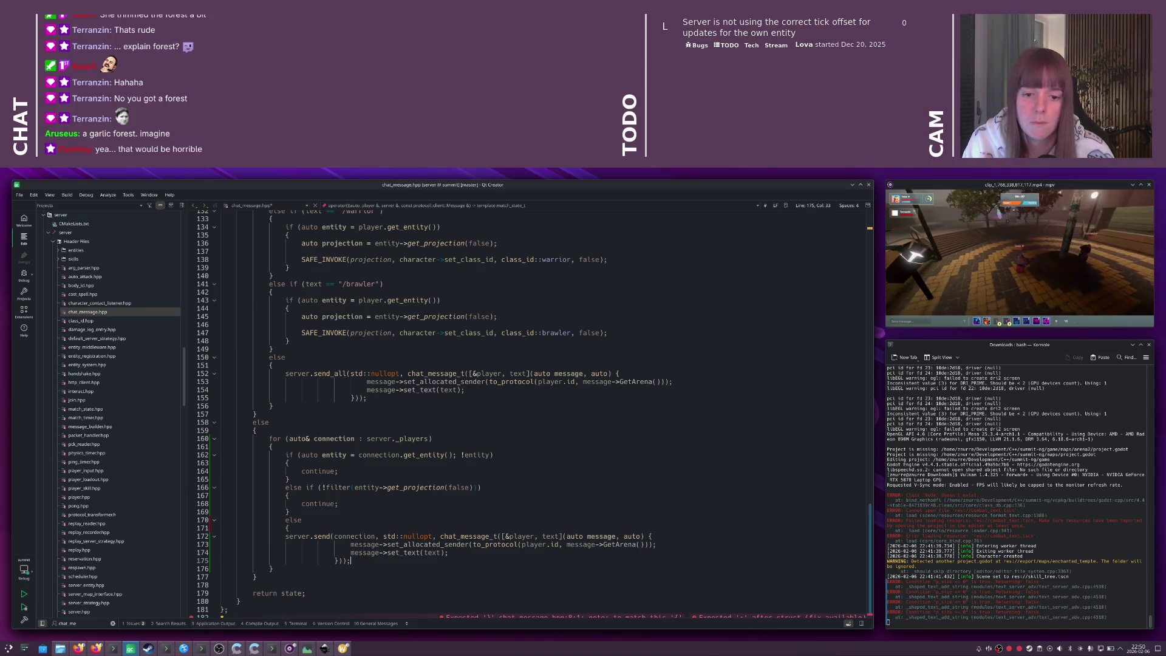
pyautogui.press('Return')
pyautogui.write('}')
pyautogui.hotkey('ctrl', 's')
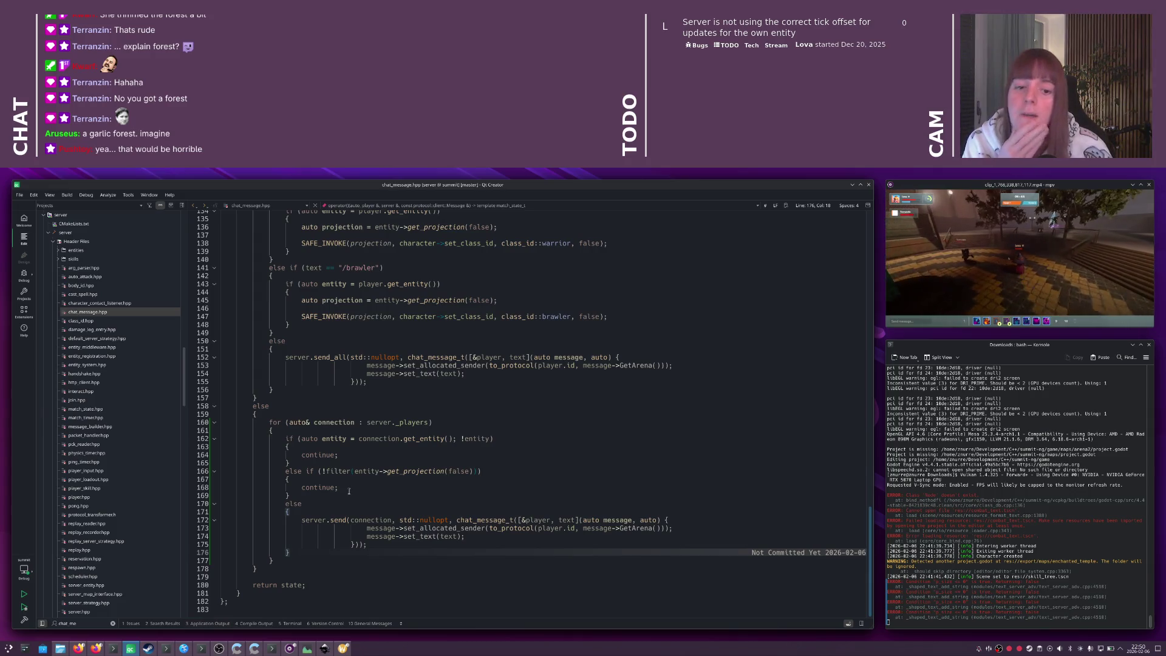
# - Select the whole per-player send loop and scroll up to review it
pyautogui.moveTo(279, 564); pyautogui.dragTo(200, 422)
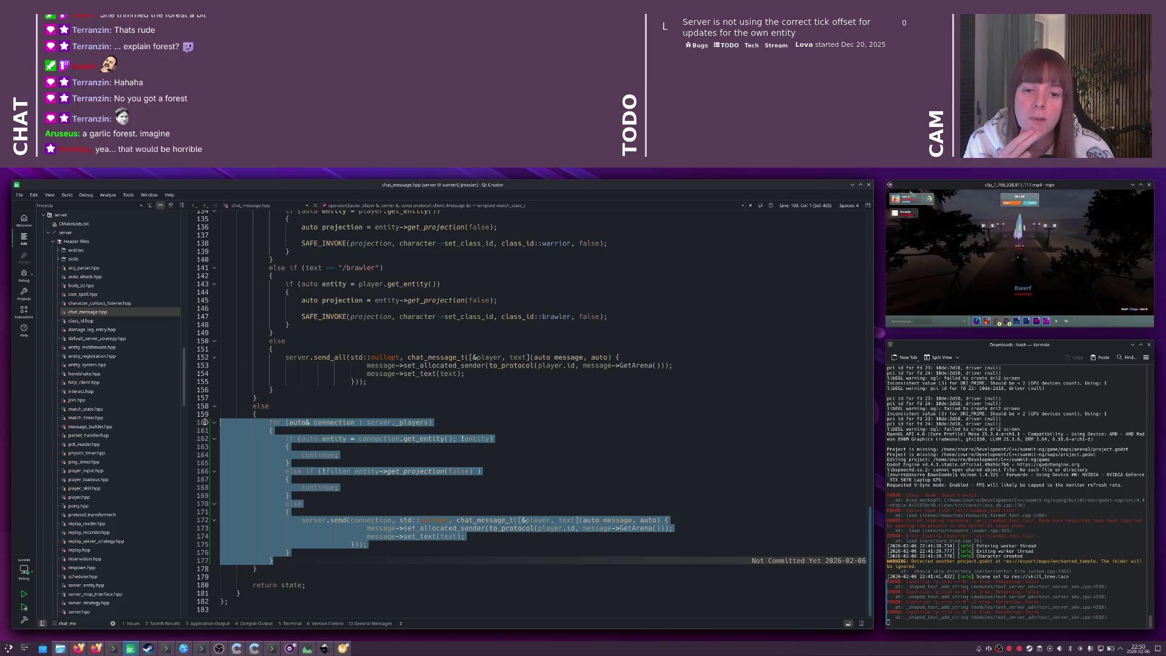
pyautogui.scroll(2, 334, 461)
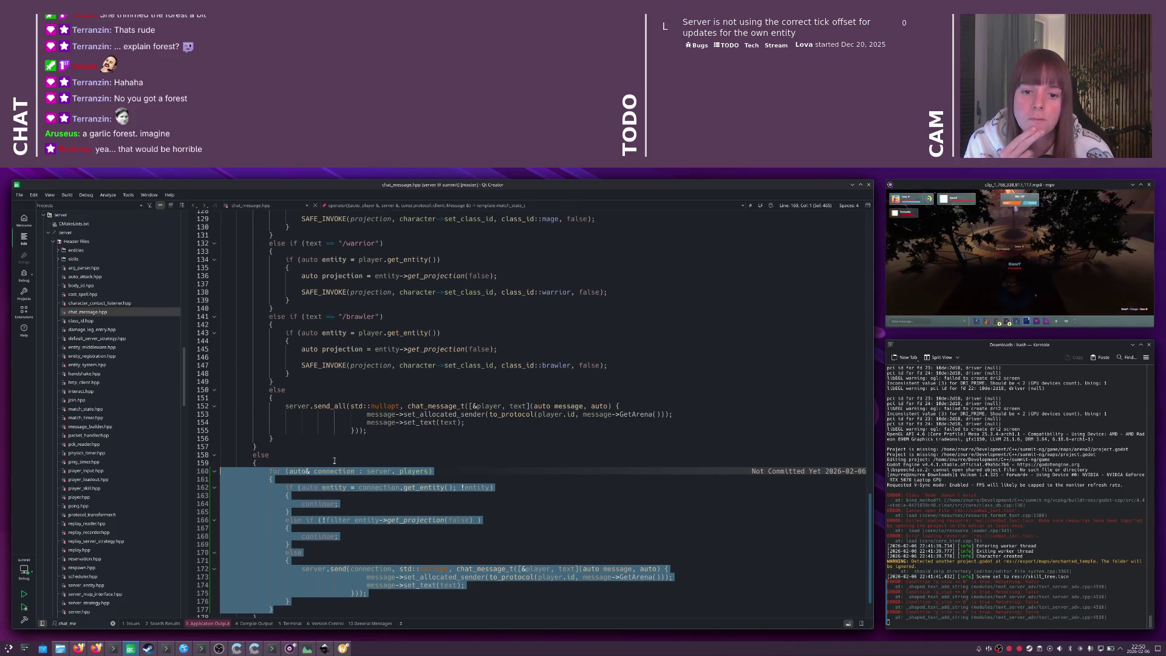
pyautogui.scroll(20, 334, 461)
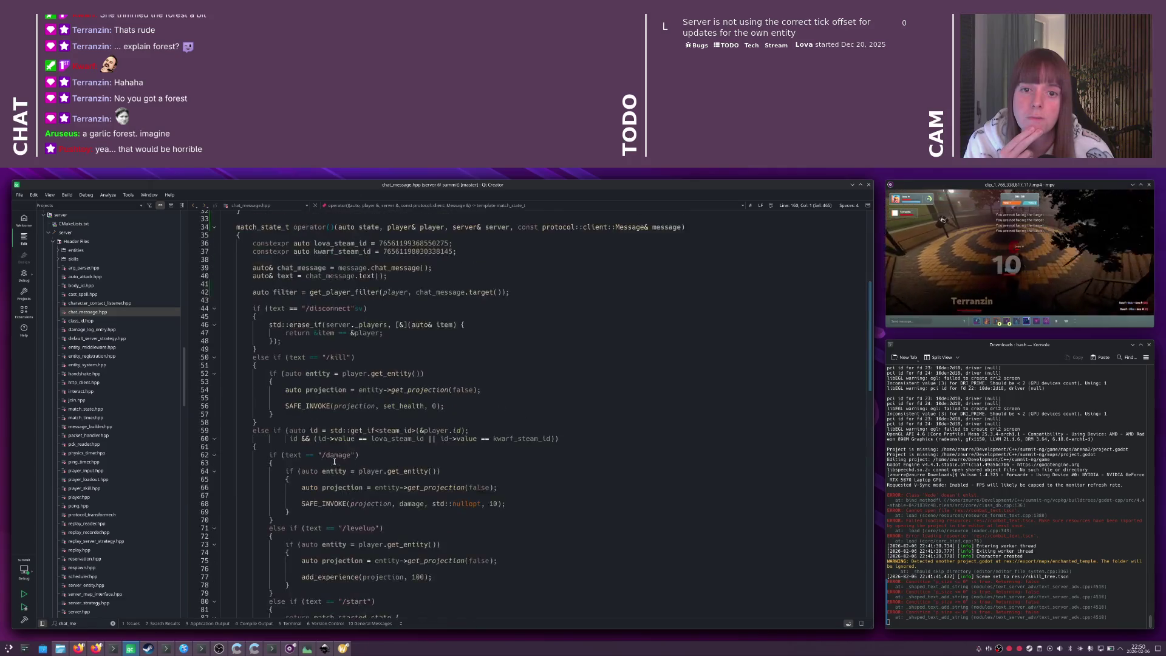
pyautogui.scroll(10, 334, 461)
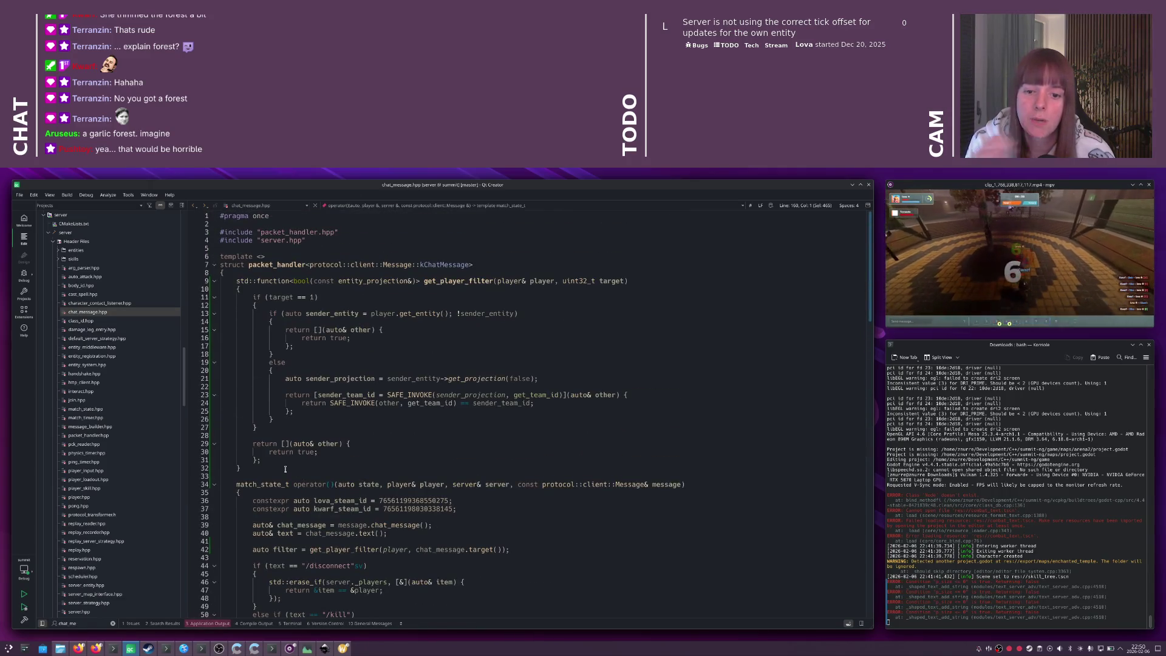
# - Add an empty void send_message() function with braces below the player filter function
pyautogui.click(286, 467)
pyautogui.scroll(-2, 285, 467)
pyautogui.press('Return')
pyautogui.press('Return')
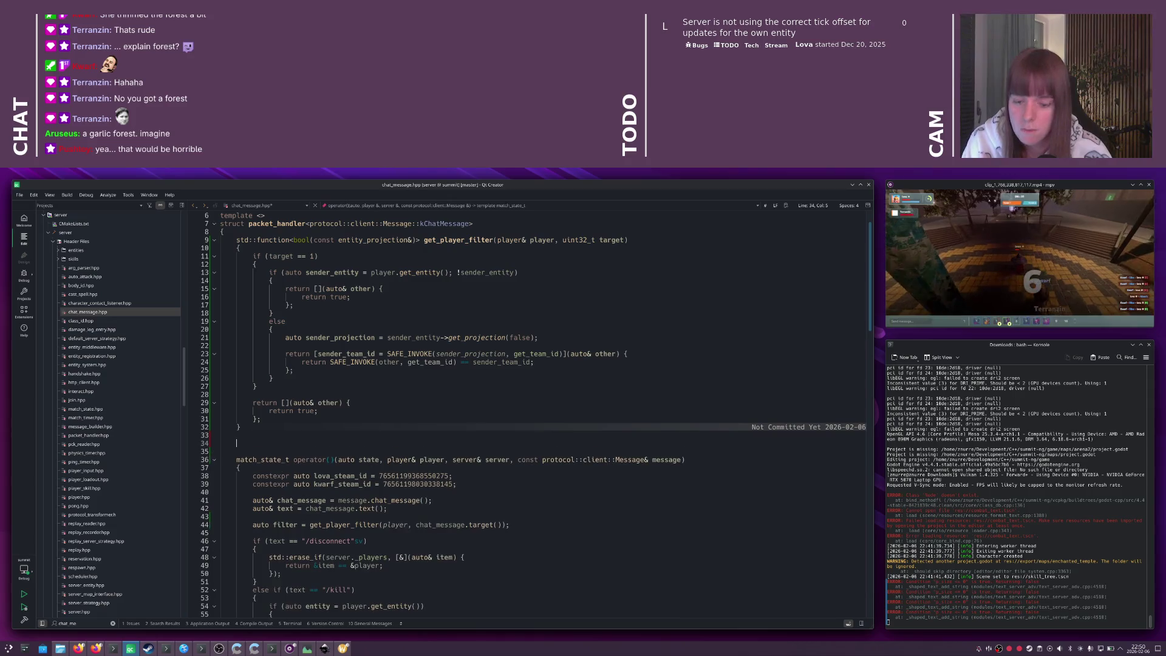
pyautogui.press('BackSpace')
pyautogui.scroll(-3, 291, 468)
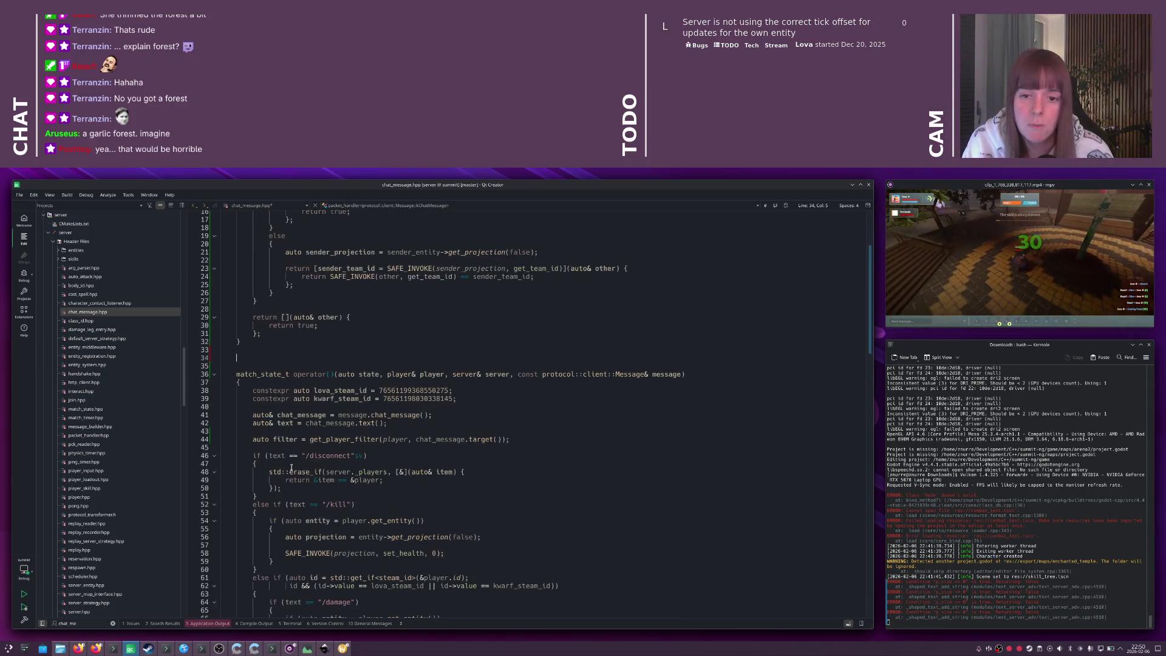
pyautogui.write('vo')
pyautogui.press('BackSpace')
pyautogui.write('oi')
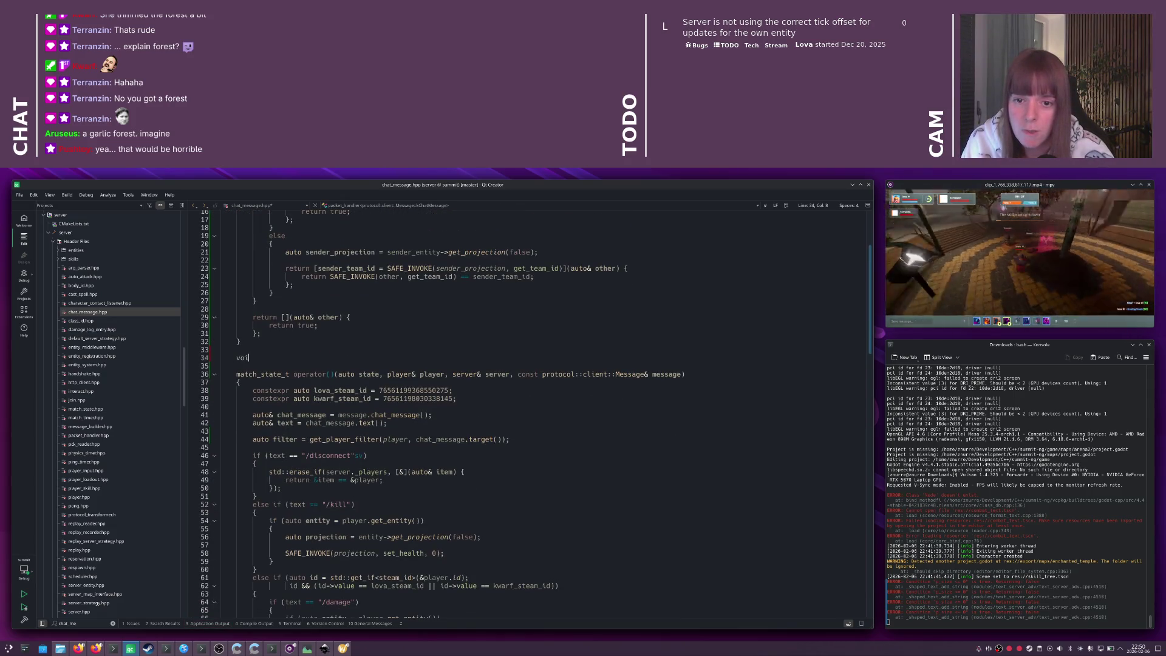
pyautogui.write('d send_message')
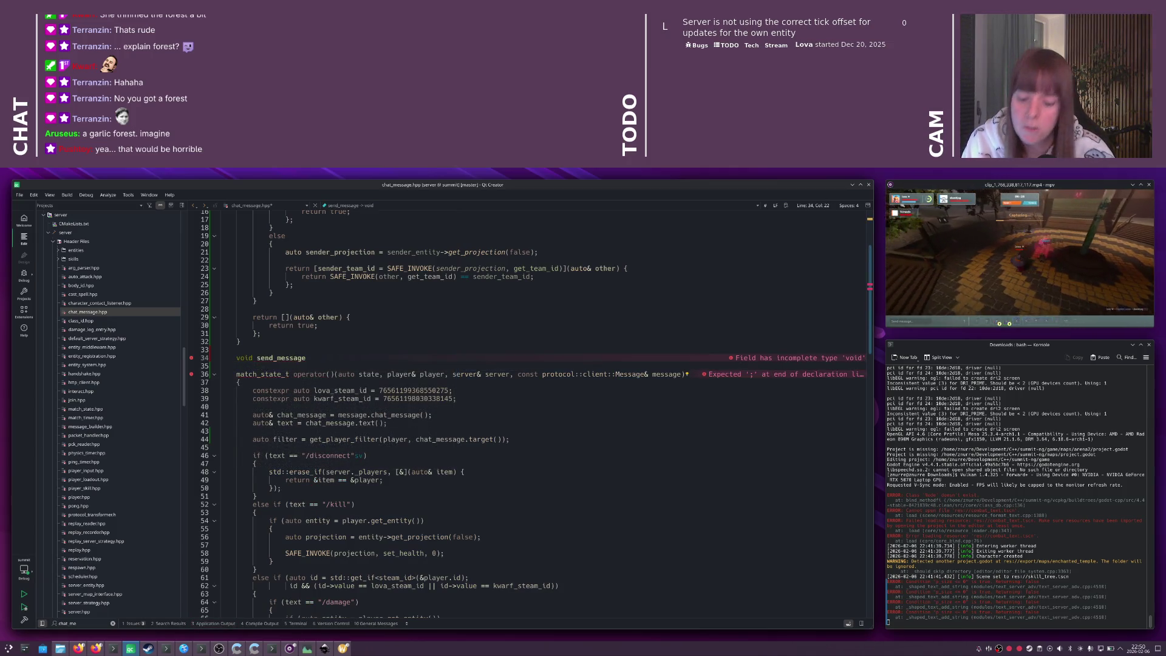
pyautogui.write('(')
pyautogui.press('Return')
pyautogui.write('{')
pyautogui.press('Return')
# - Move the per-player send loop into send_message and give it (player& sender, server& server) parameters
pyautogui.scroll(-7, 311, 456)
pyautogui.scroll(-20, 311, 455)
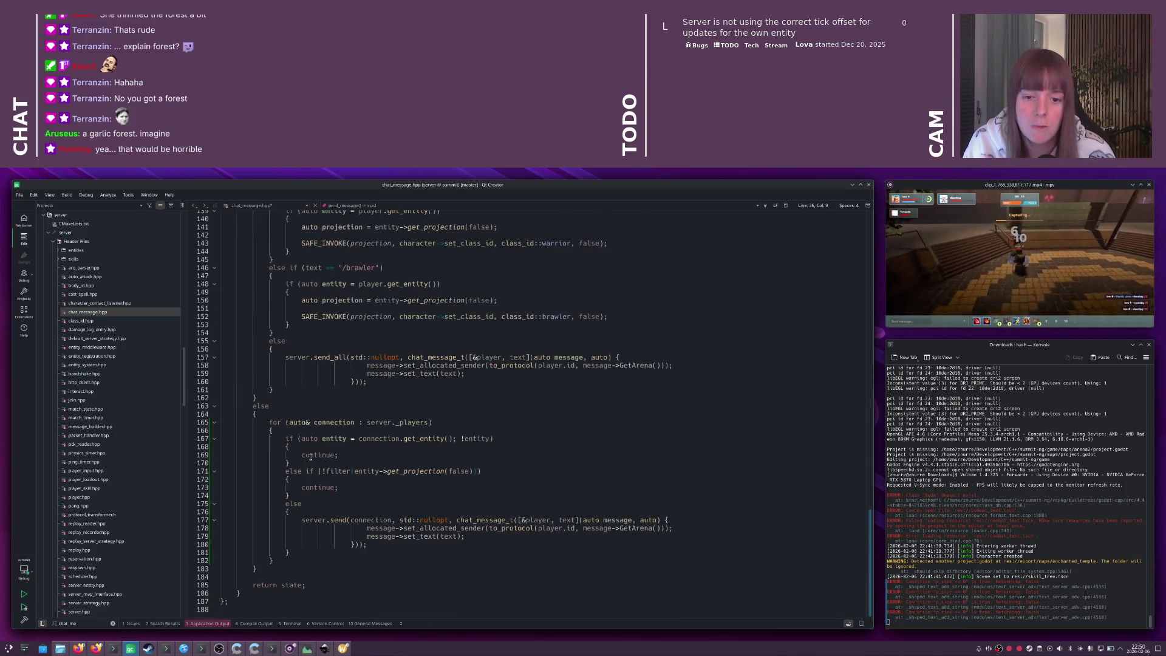
pyautogui.moveTo(282, 558); pyautogui.dragTo(212, 427)
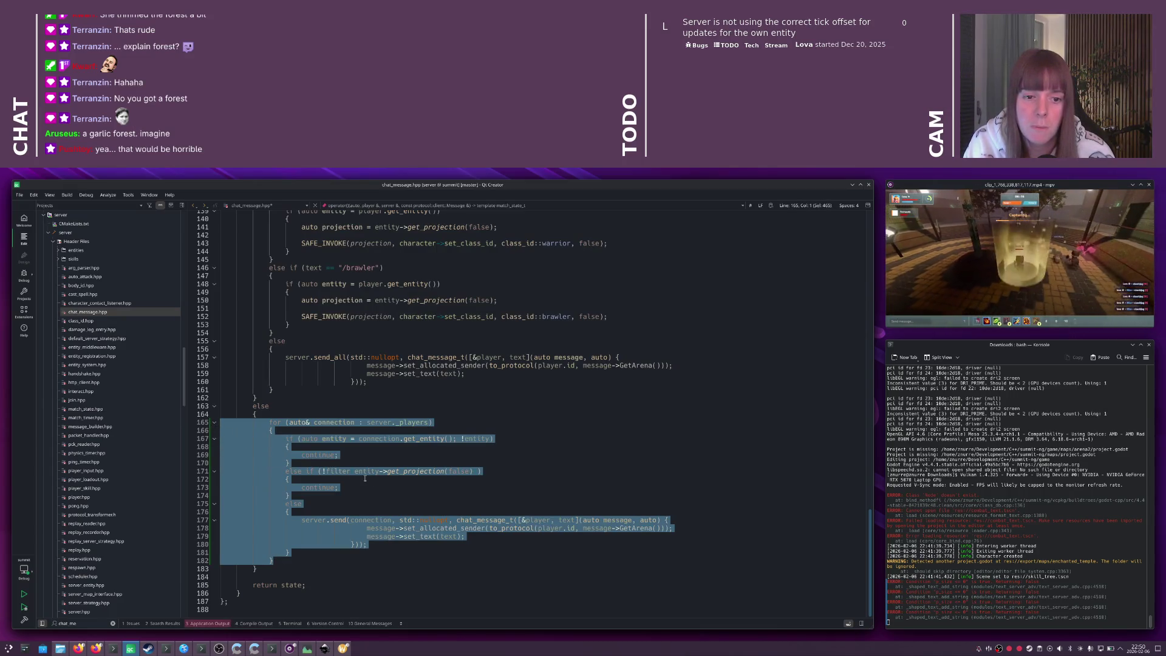
pyautogui.hotkey('ctrl', 'x')
pyautogui.scroll(20, 365, 478)
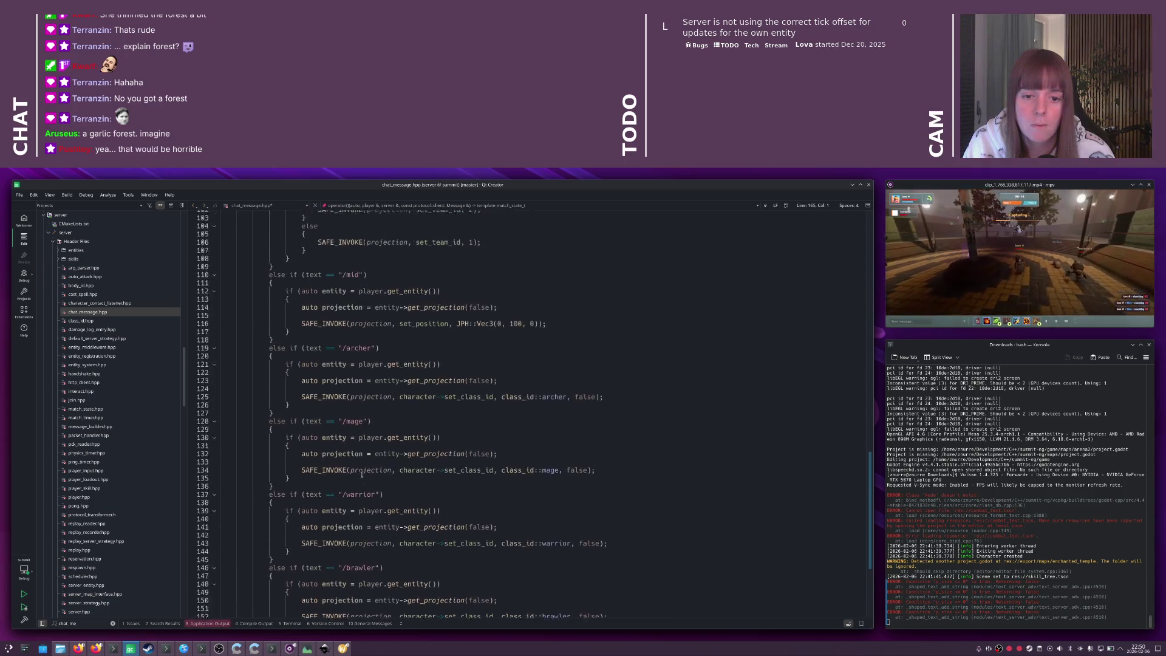
pyautogui.scroll(19, 362, 475)
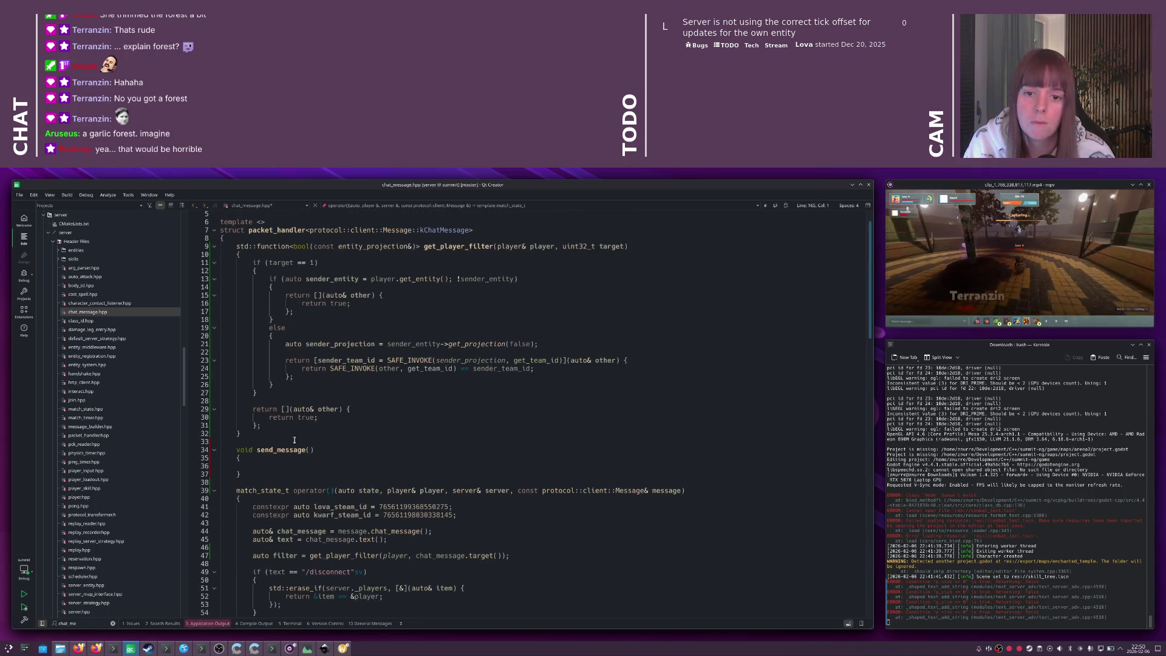
pyautogui.click(290, 459)
pyautogui.press('Down')
pyautogui.hotkey('ctrl', 'v')
pyautogui.click(309, 450)
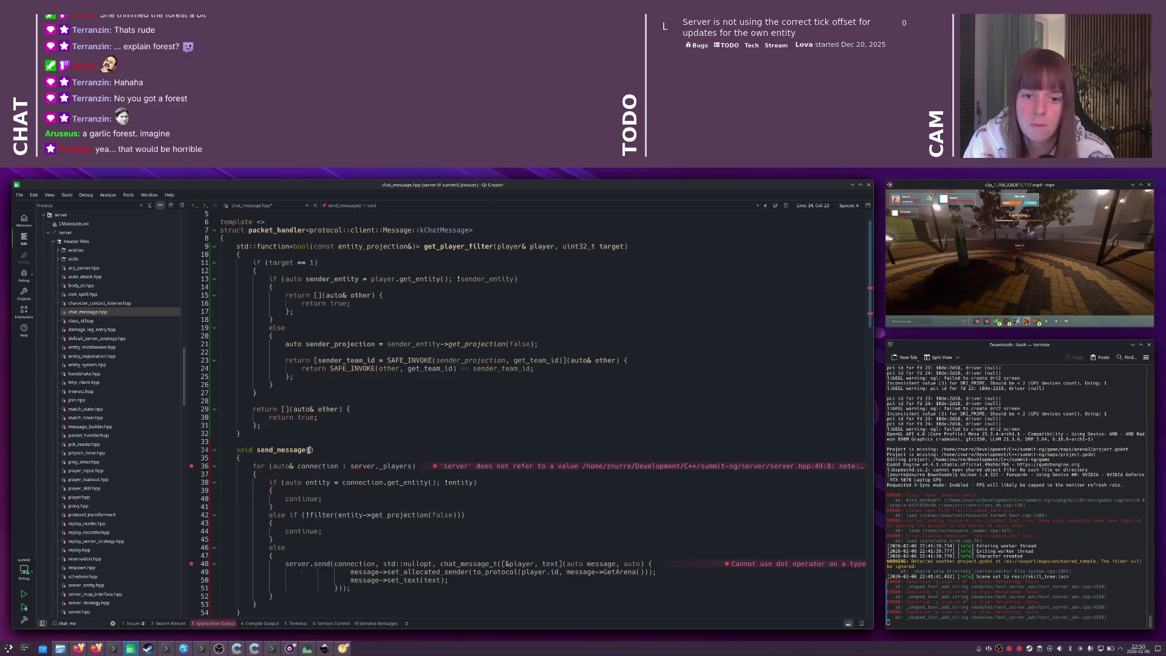
pyautogui.write('playe')
pyautogui.write('r& sender, serv')
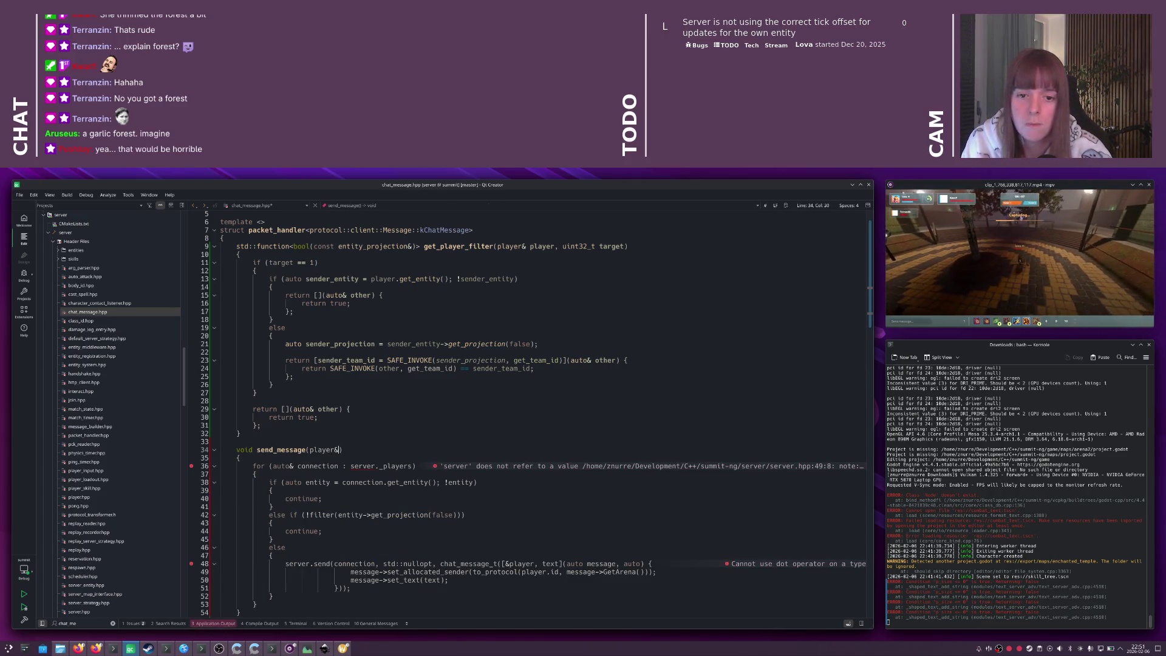
pyautogui.write('er& server& s')
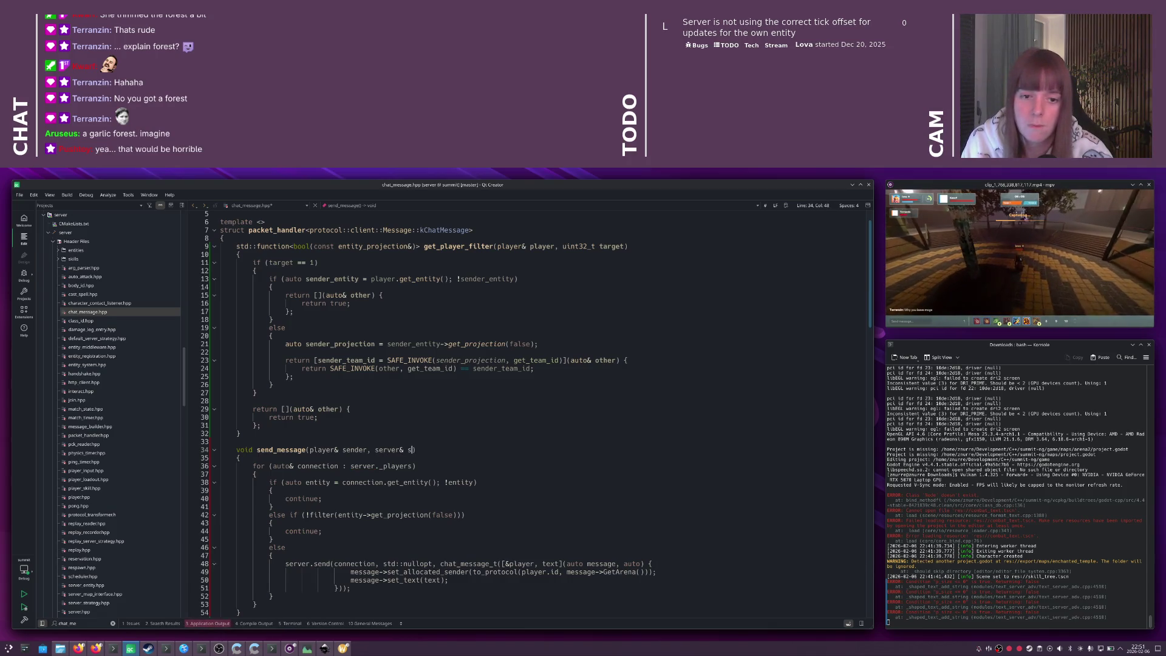
pyautogui.scroll(-3, 330, 449)
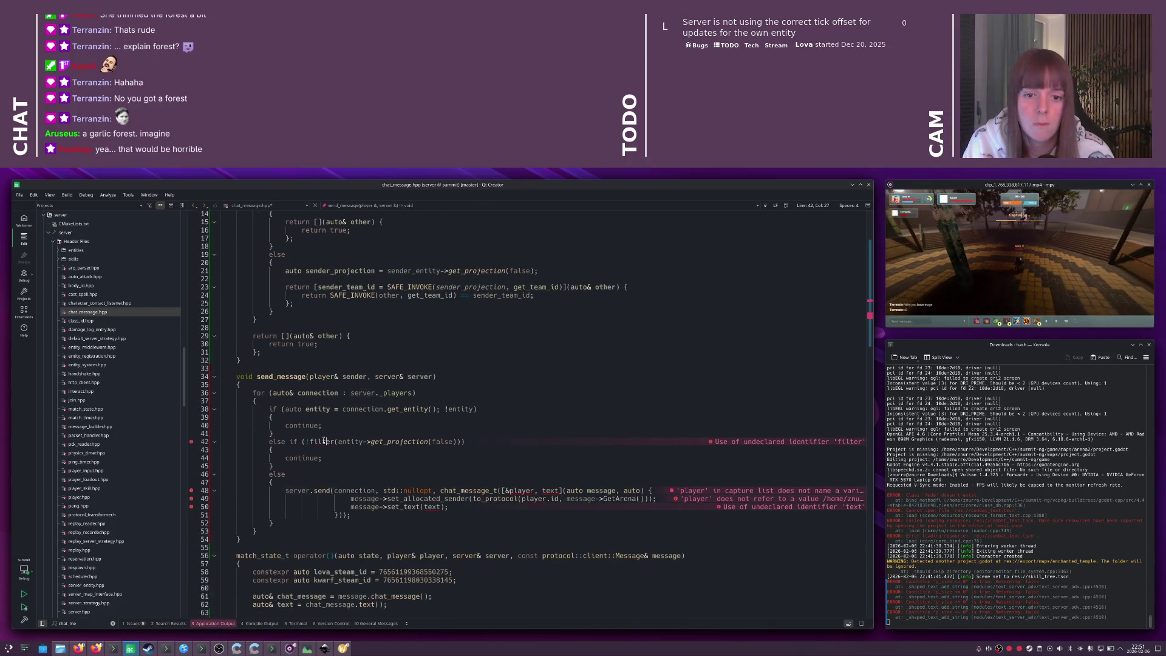
# - Move the filter declaration line from the handler to the top of send_message's body
pyautogui.scroll(-5, 330, 449)
pyautogui.click(332, 496)
pyautogui.hotkey('shift', 'Home')
pyautogui.hotkey('ctrl', 'x')
pyautogui.scroll(1, 288, 291)
pyautogui.click(287, 290)
pyautogui.press('Return')
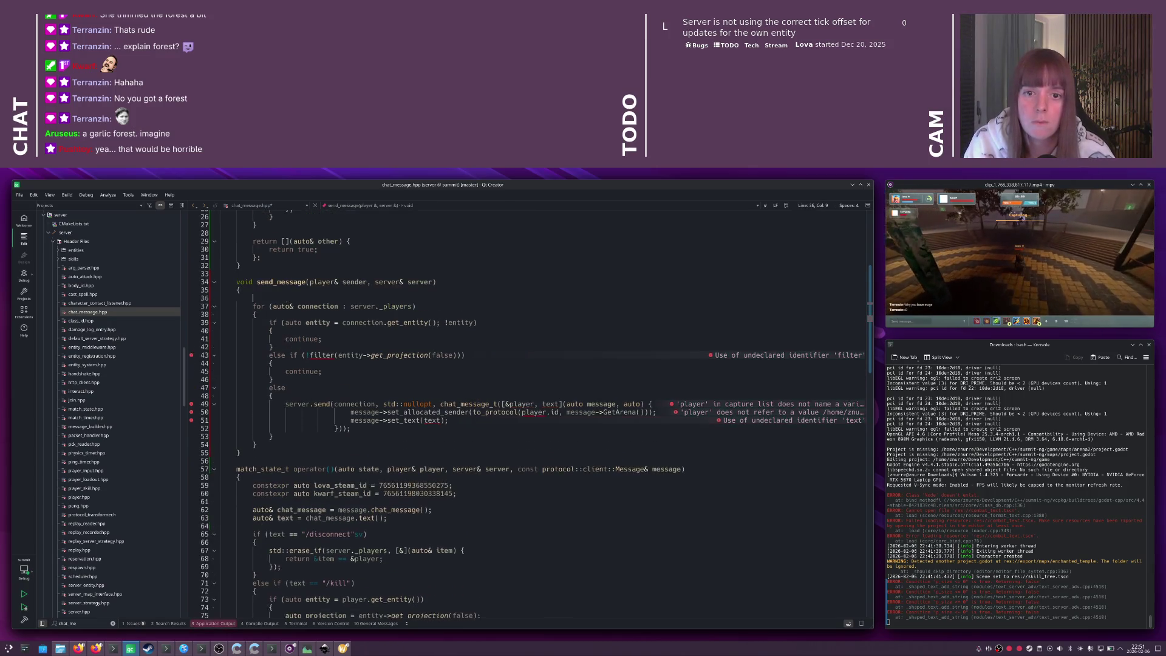
pyautogui.hotkey('ctrl', 'v')
# - Add a uint32_t target parameter and build the filter from target and sender
pyautogui.click(458, 282)
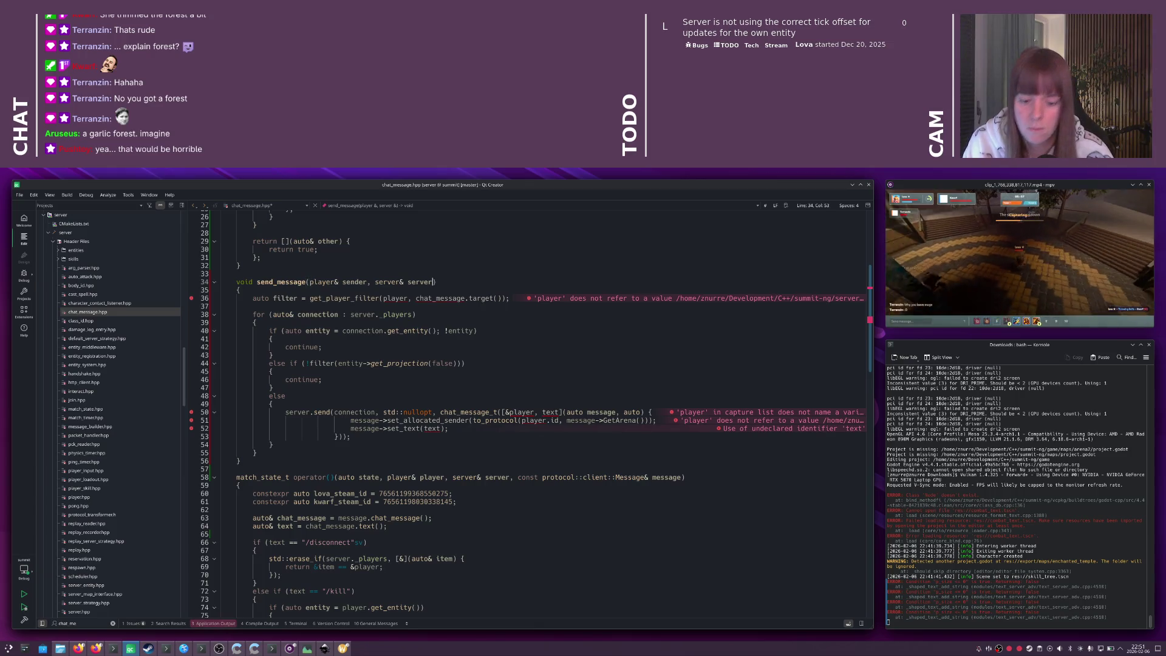
pyautogui.write(', uint32_t target')
pyautogui.moveTo(415, 298); pyautogui.dragTo(511, 298)
pyautogui.hotkey('shift', 'Left')
pyautogui.hotkey('shift', 'Left')
pyautogui.write('target')
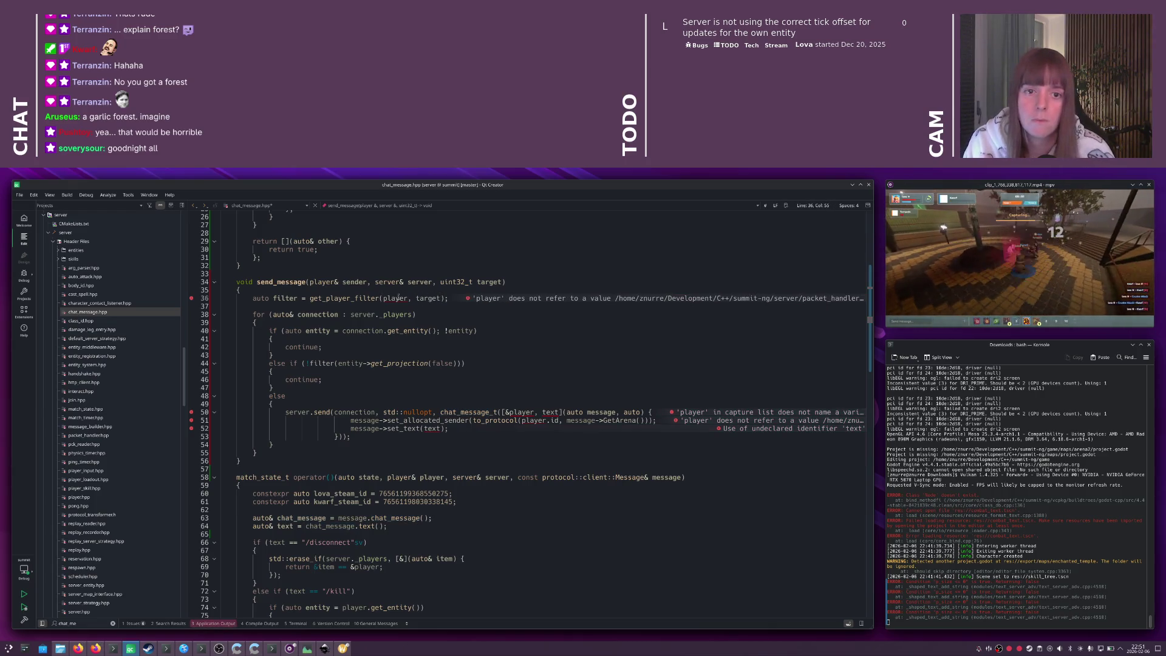
pyautogui.doubleClick(399, 298)
pyautogui.write('sender')
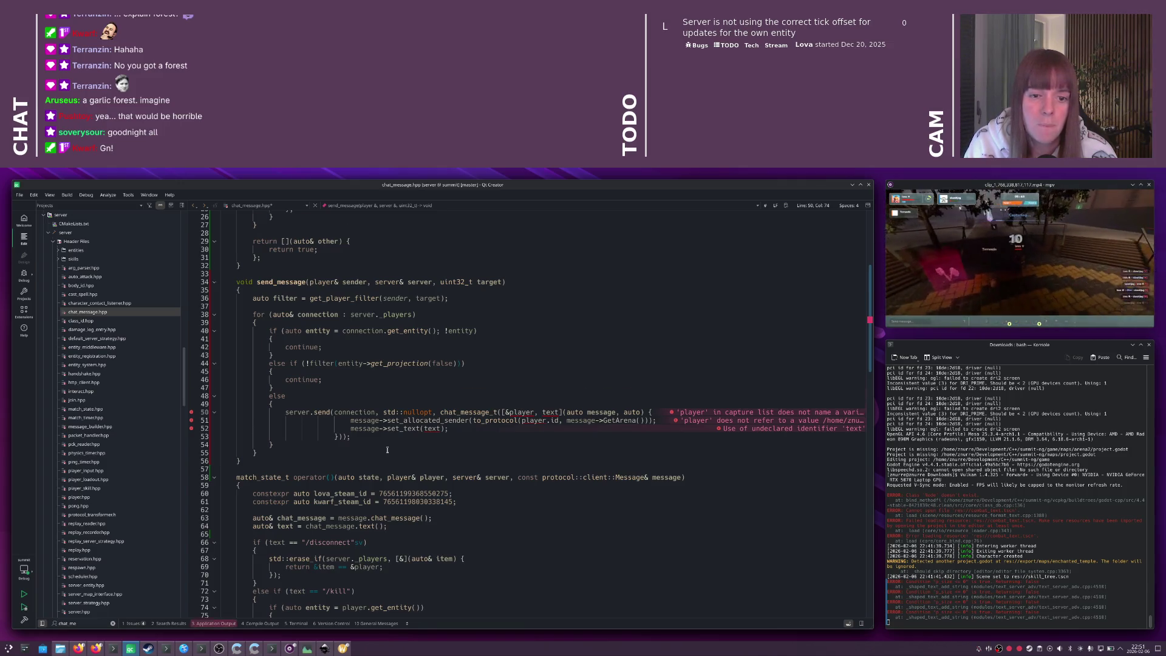
# - After checking the ChatMessage definition, replace the target parameter with a chat_message parameter
pyautogui.scroll(-2, 387, 450)
pyautogui.click(297, 471)
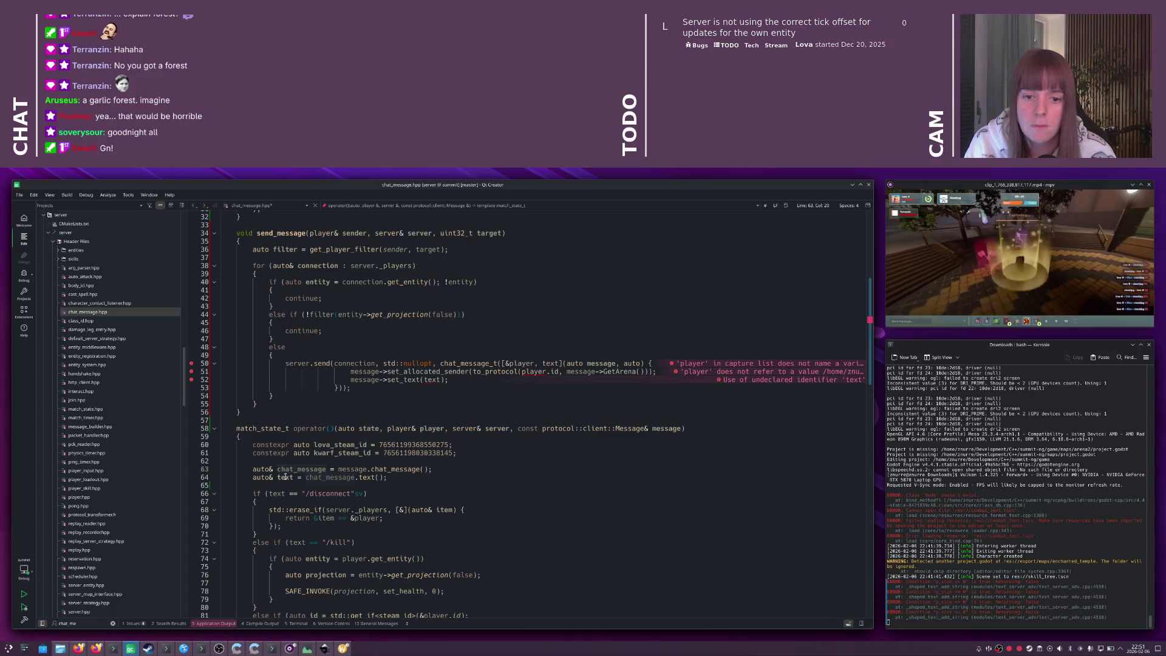
pyautogui.keyDown('ctrl'); pyautogui.click(371, 470); pyautogui.keyUp('ctrl')
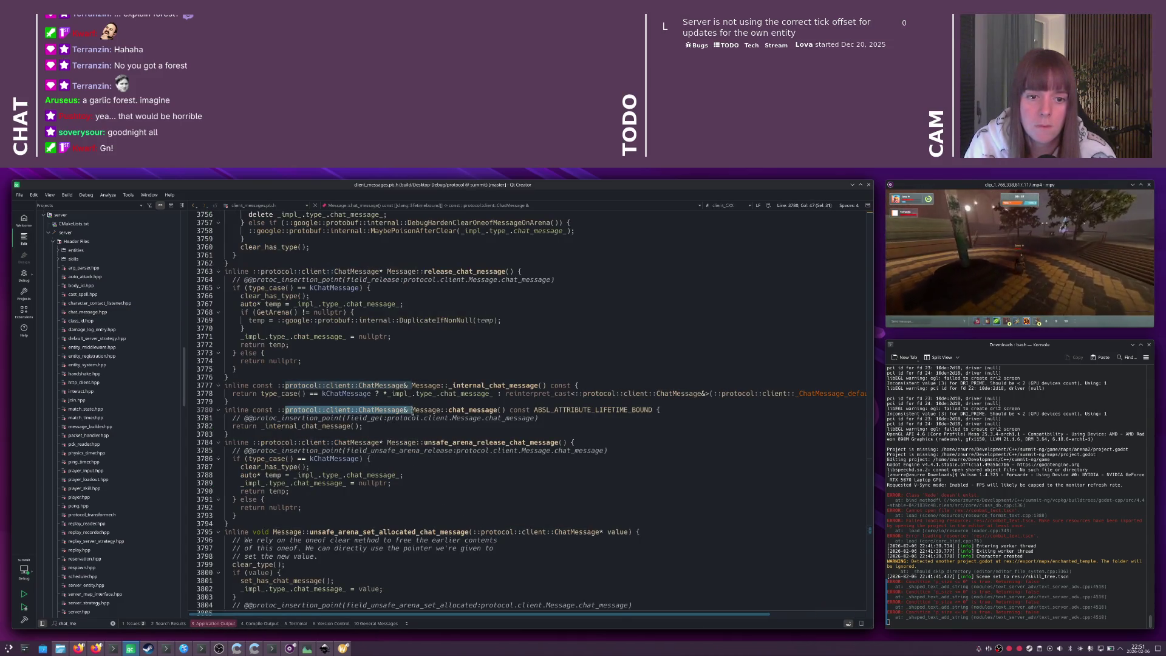
pyautogui.hotkey('alt', 'Left')
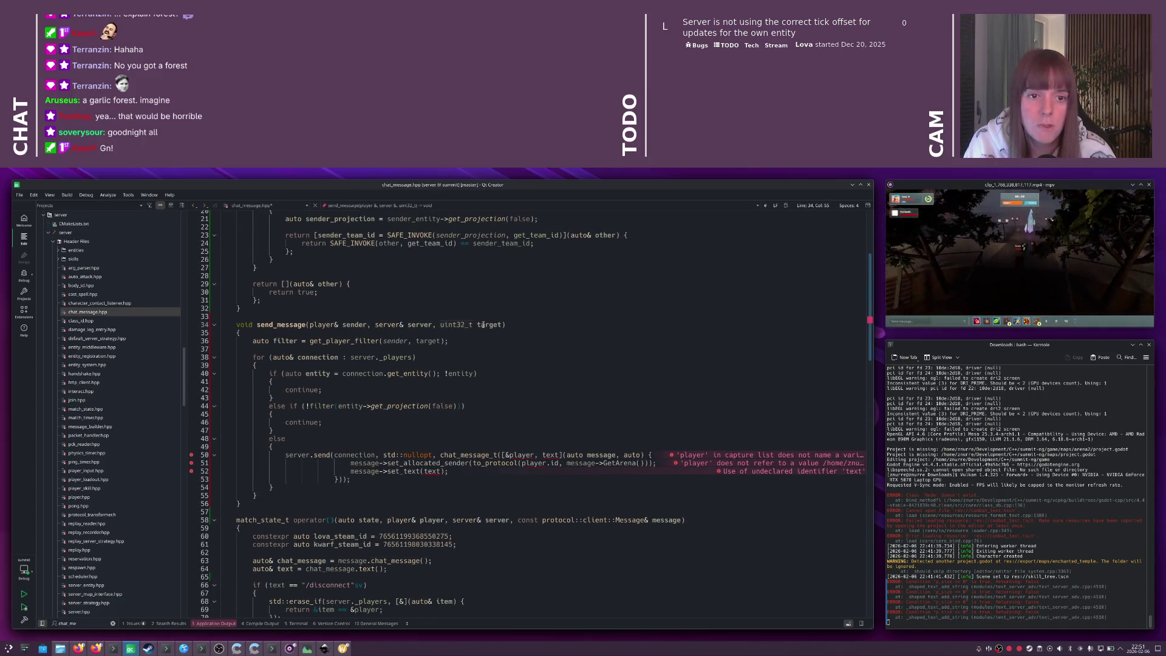
pyautogui.moveTo(503, 325); pyautogui.dragTo(439, 325)
pyautogui.hotkey('ctrl', 'v')
pyautogui.write('chat_message')
# - Pass chat_message.target() to the filter instead of target
pyautogui.doubleClick(593, 324)
pyautogui.hotkey('ctrl', 'c')
pyautogui.doubleClick(425, 341)
pyautogui.hotkey('ctrl', 'v')
pyautogui.write('.get_t')
pyautogui.press('BackSpace')
pyautogui.press('BackSpace')
pyautogui.press('BackSpace')
pyautogui.write('tar')
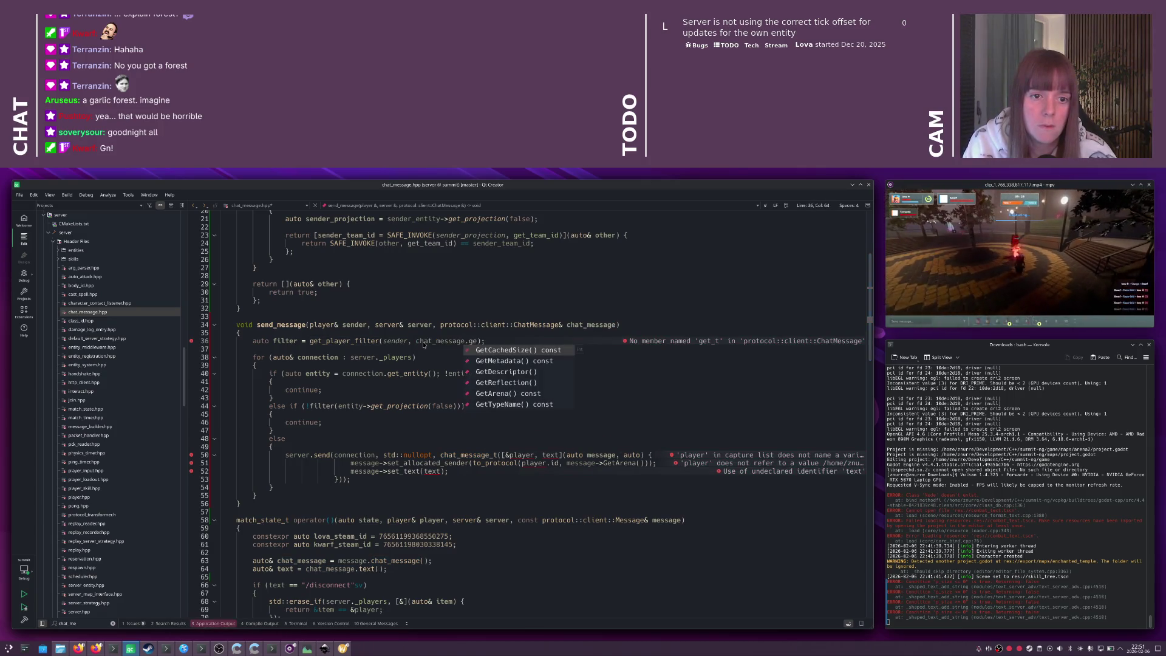
pyautogui.press('Return')
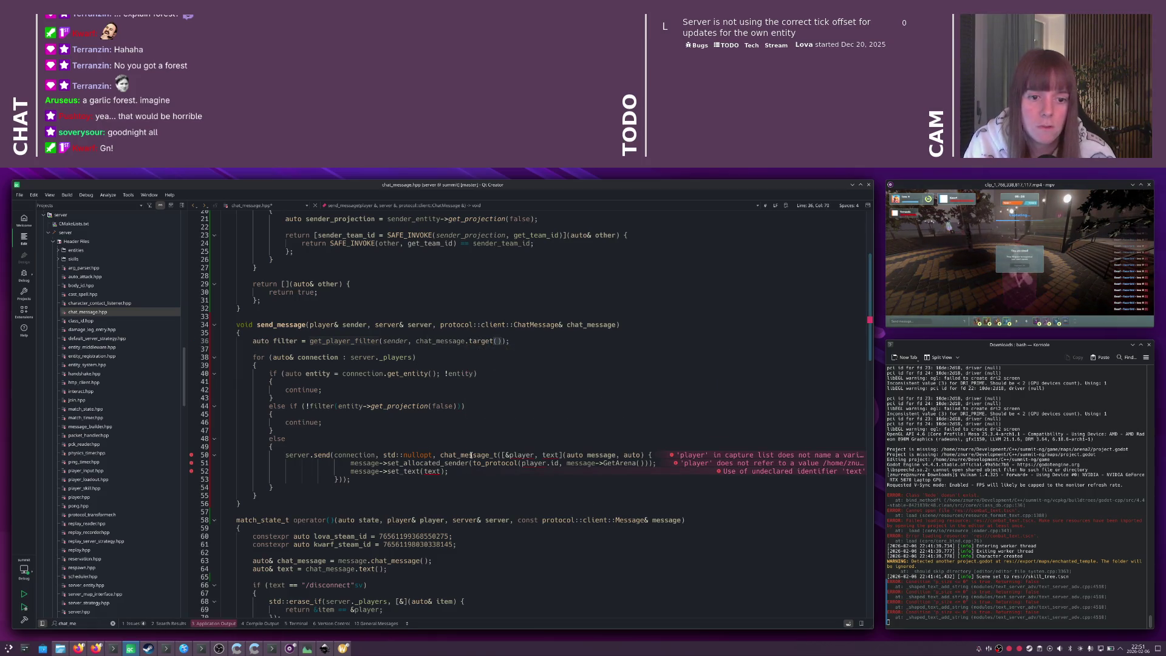
# - Capture text = chat_message.text() in the lambda and use sender in the capture and to_protocol call
pyautogui.press('Right')
pyautogui.press('Right')
pyautogui.press('Right')
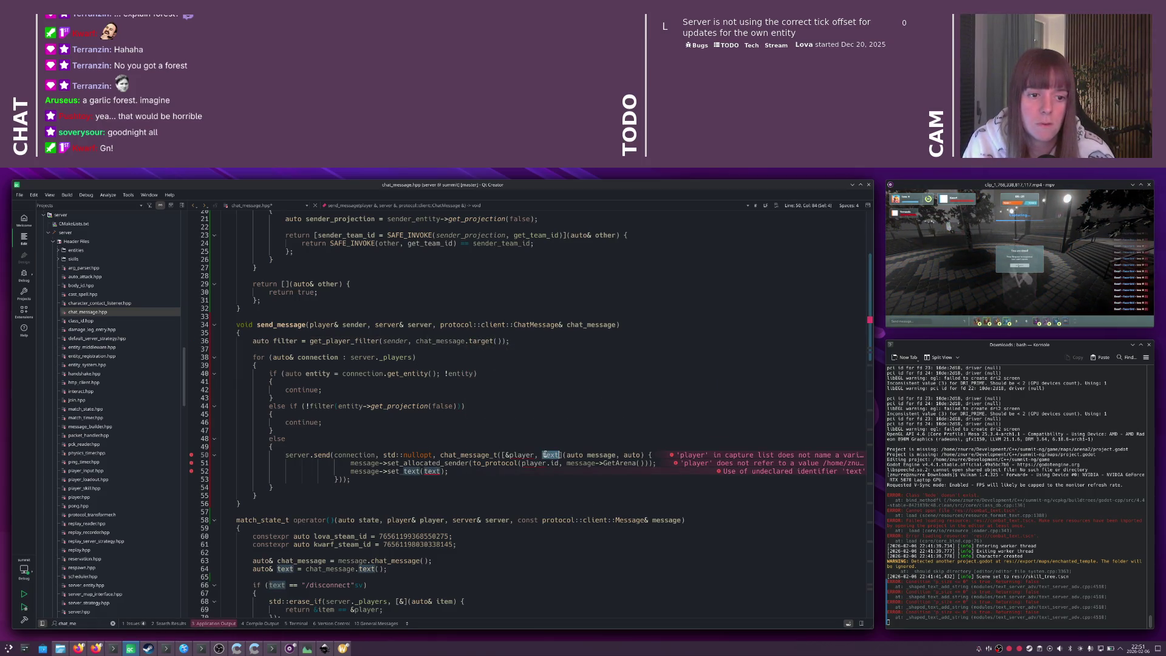
pyautogui.write('= chat_message.')
pyautogui.write('tex')
pyautogui.press('Return')
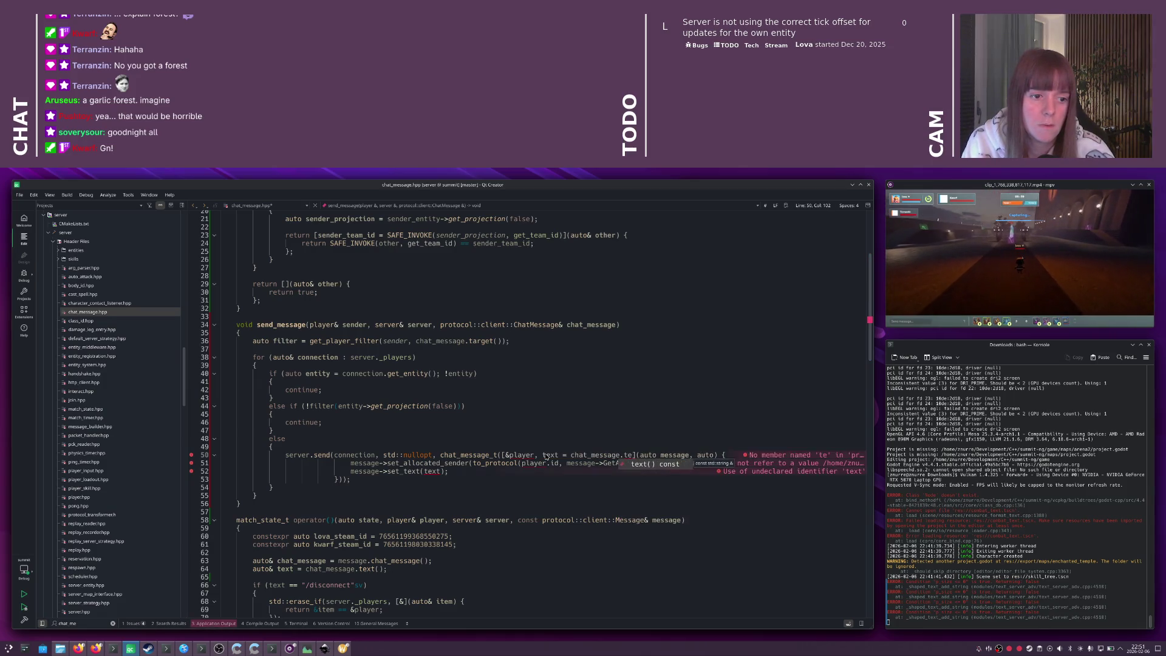
pyautogui.press('Home')
pyautogui.doubleClick(522, 454)
pyautogui.write('sender')
pyautogui.doubleClick(528, 463)
pyautogui.write('sender')
pyautogui.press('Home')
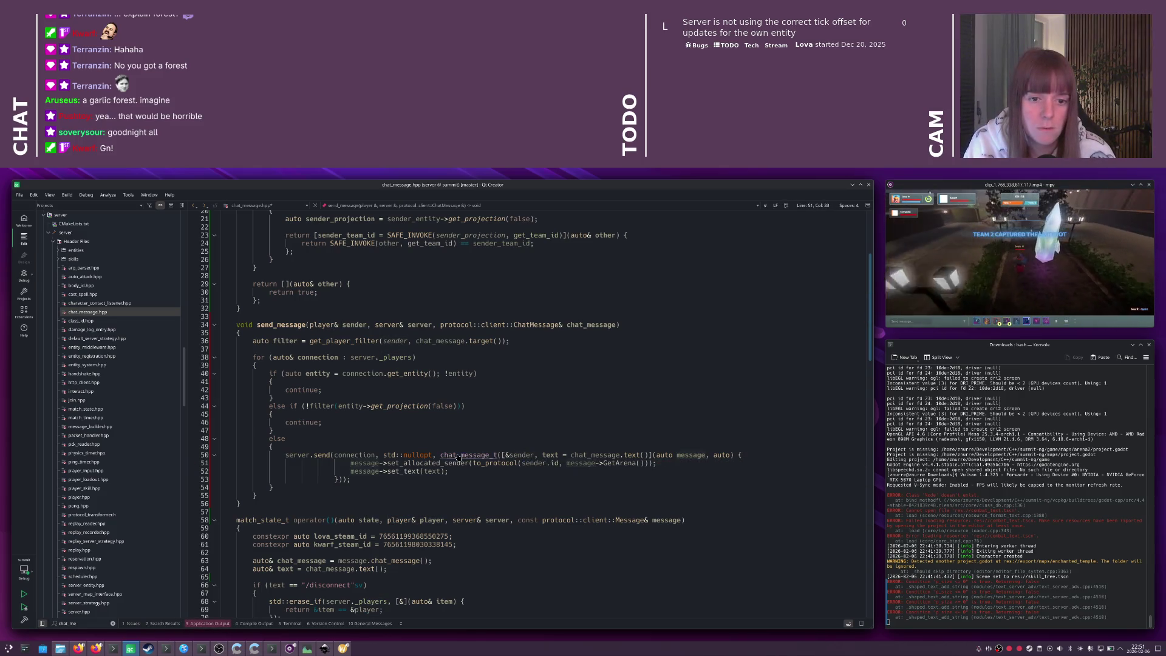
pyautogui.press('Up')
pyautogui.press('Up')
pyautogui.press('Up')
pyautogui.doubleClick(276, 324)
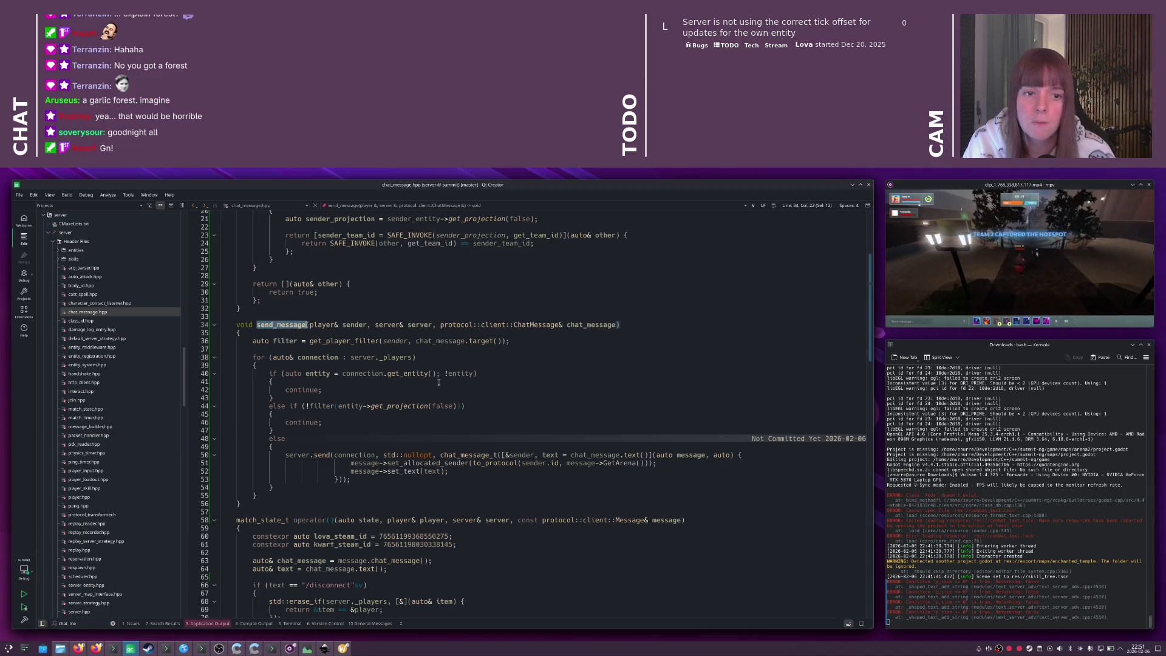
# - Replace the old send_all broadcast block with send_message(player, server, chat_message)
pyautogui.scroll(-20, 407, 381)
pyautogui.scroll(-10, 407, 381)
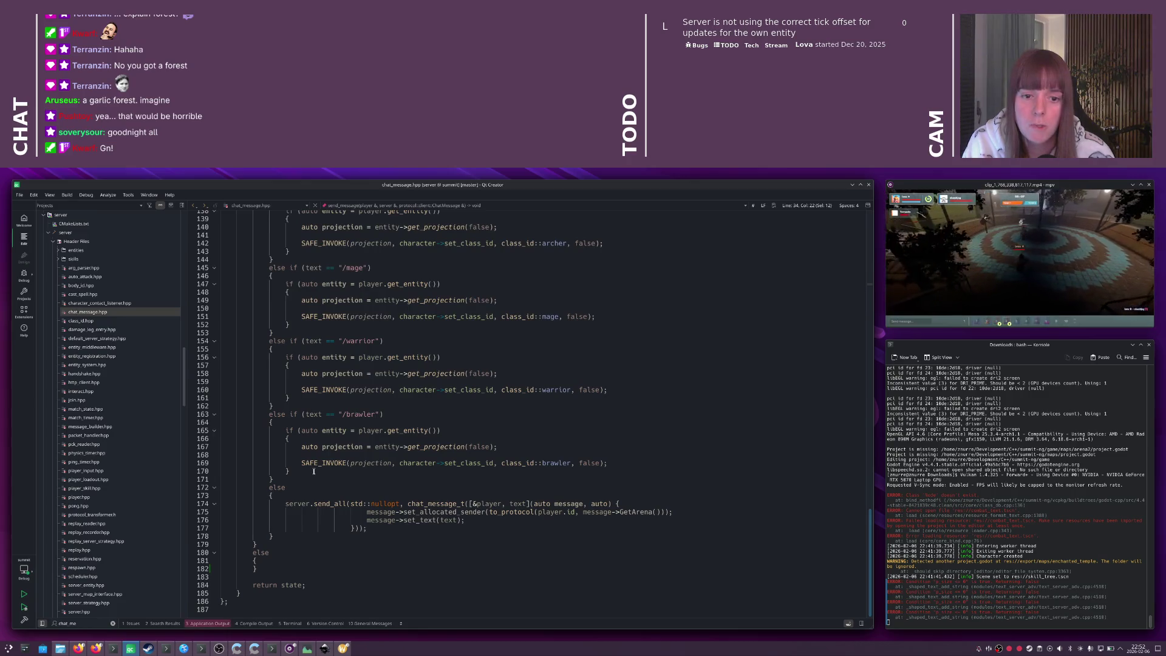
pyautogui.moveTo(283, 503)
pyautogui.mouseDown()
pyautogui.moveTo(468, 520)
pyautogui.moveTo(368, 529)
pyautogui.mouseUp()
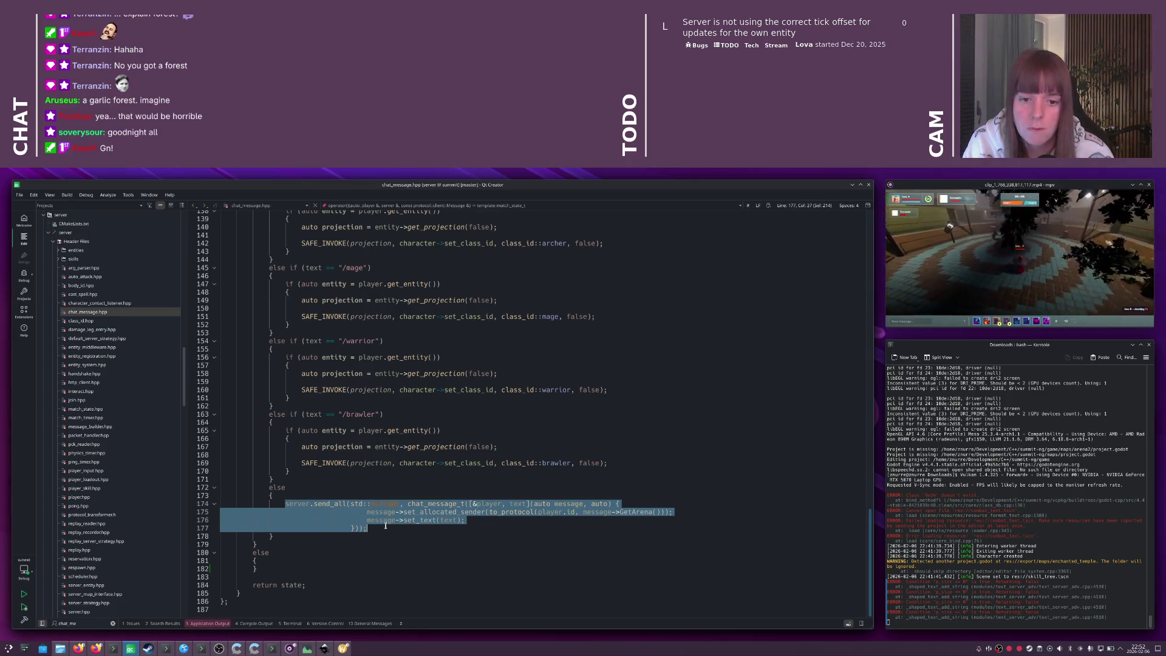
pyautogui.write('send_message(plauyer')
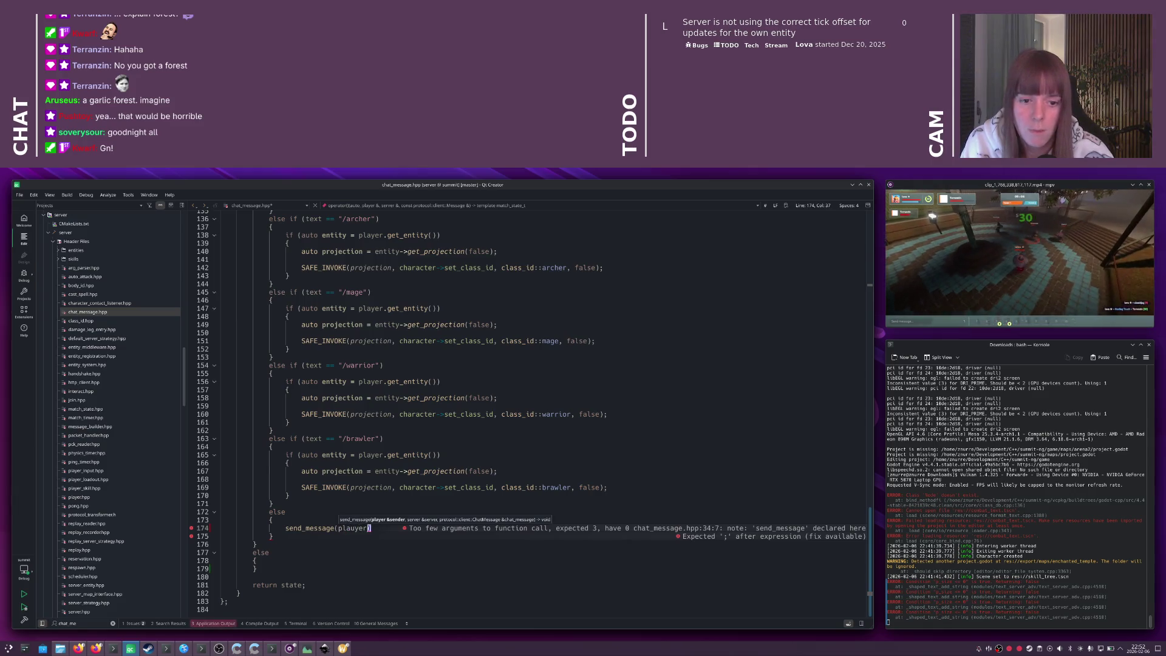
pyautogui.write('yer, server, ')
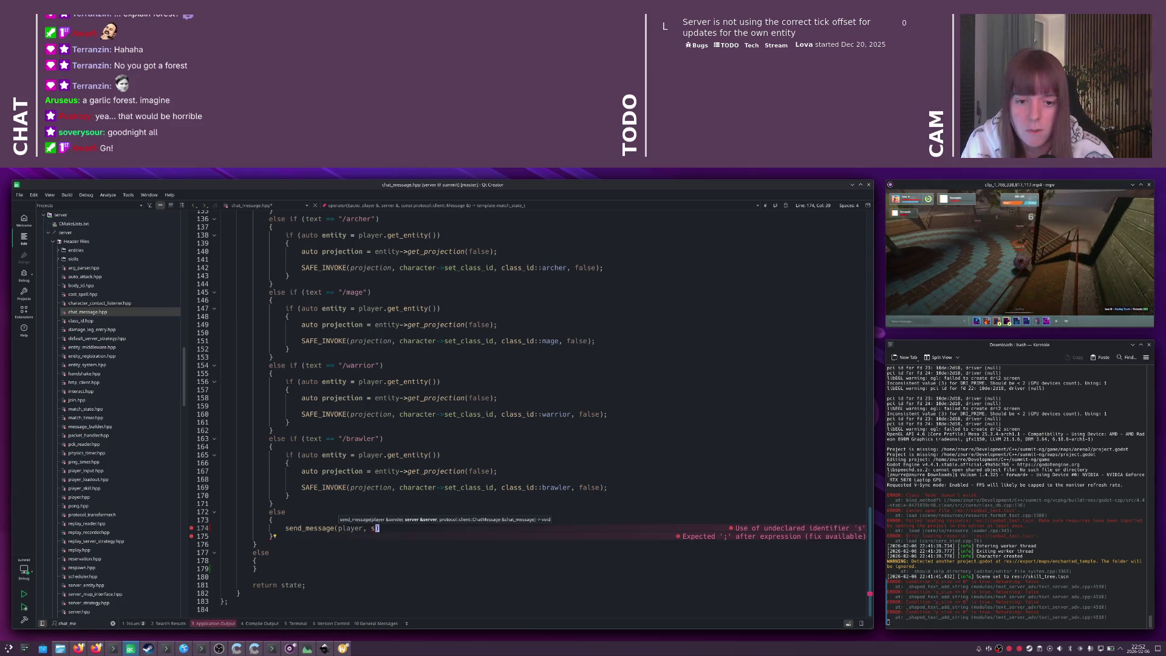
pyautogui.write('chat_mess')
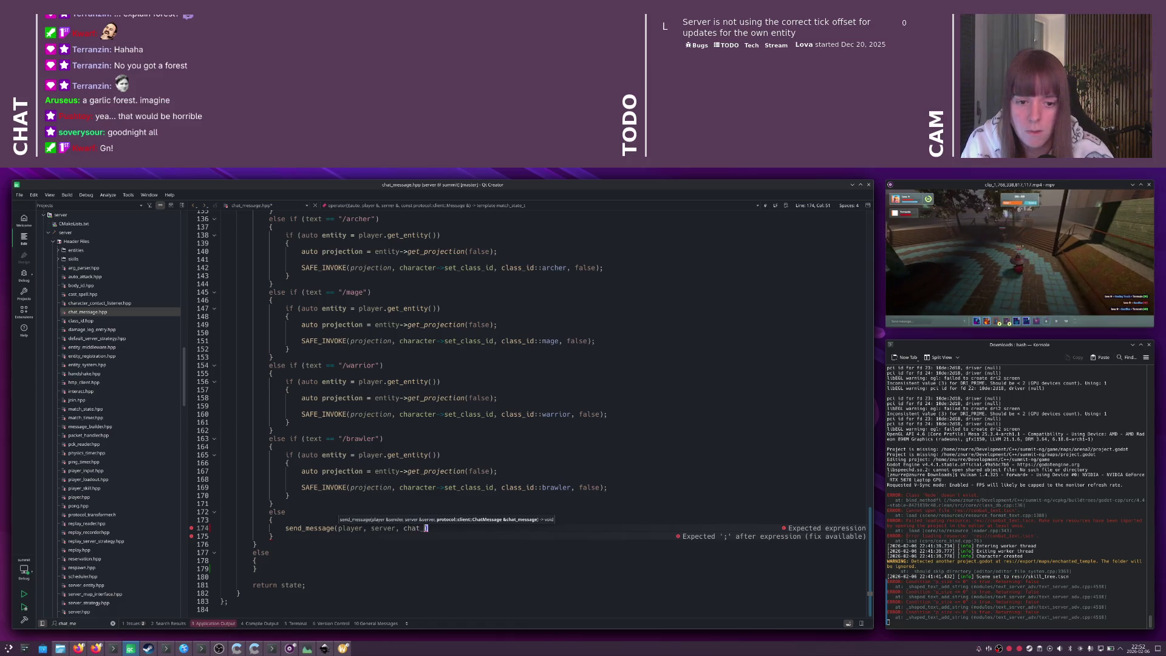
pyautogui.press('BackSpace')
pyautogui.press('BackSpace')
pyautogui.press('BackSpace')
pyautogui.write('message.cg')
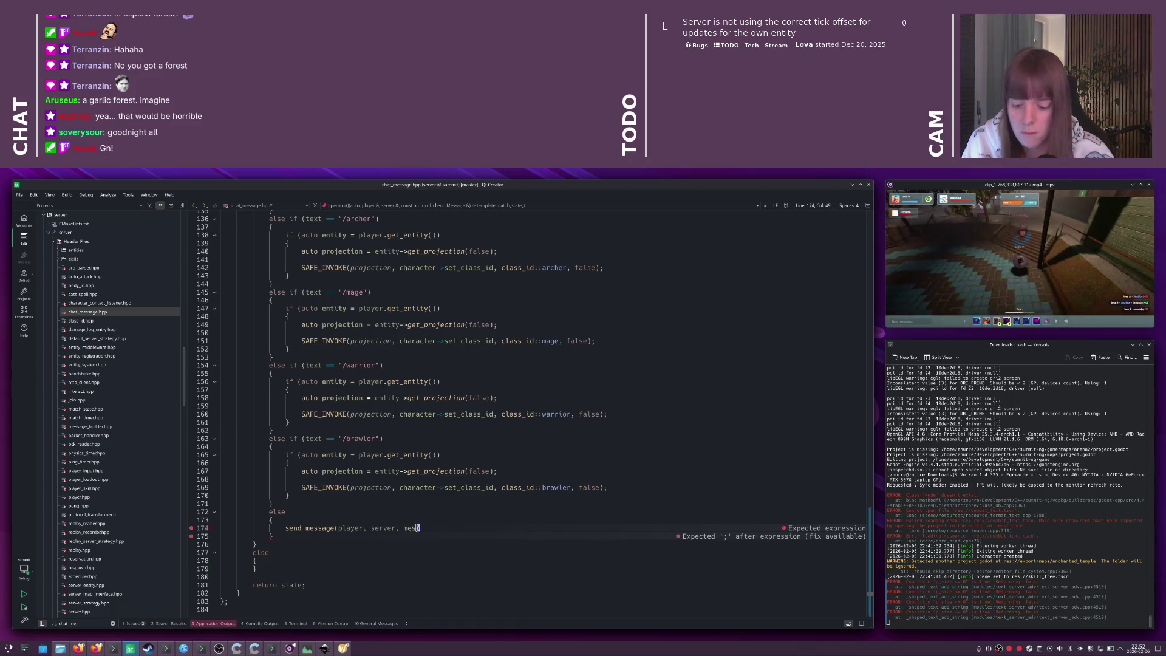
pyautogui.press('BackSpace')
pyautogui.write('ha')
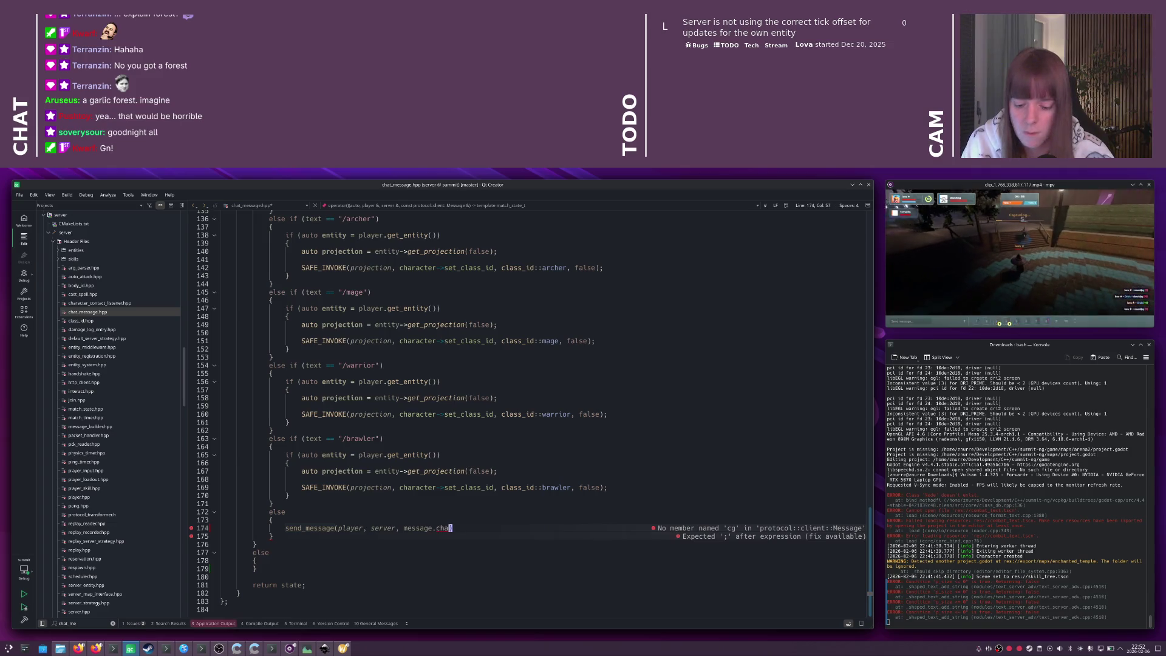
pyautogui.press('BackSpace')
pyautogui.press('BackSpace')
pyautogui.press('BackSpace')
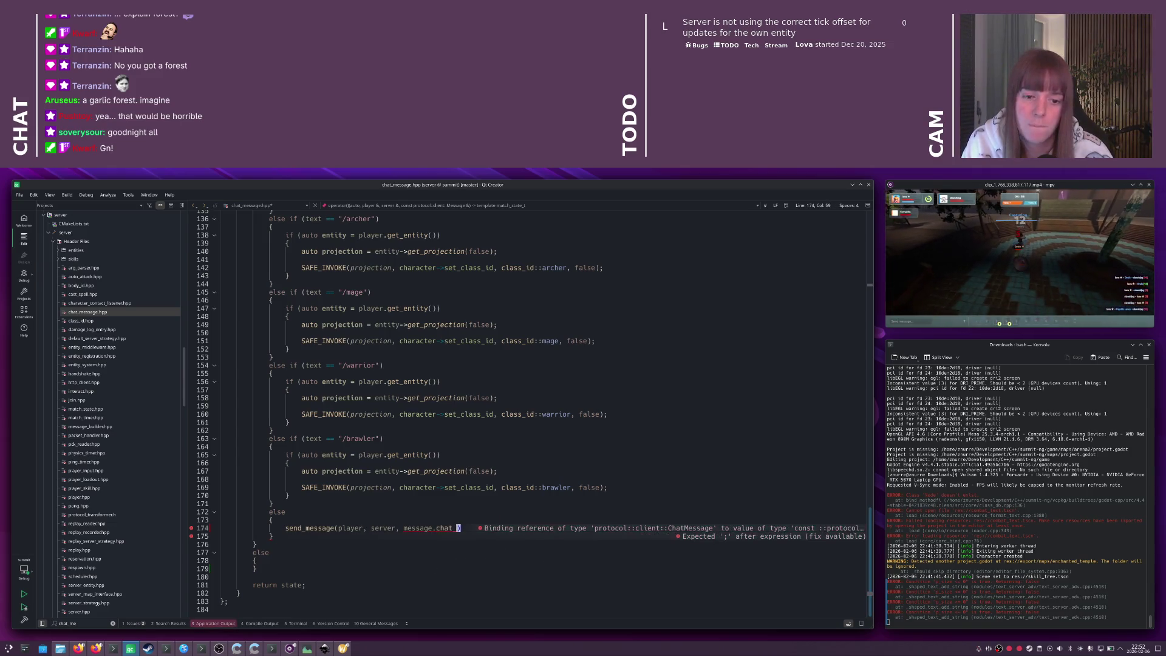
pyautogui.write('c')
# - Copy the send_message call into the empty else branch and save chat_message.hpp
pyautogui.press('F2')
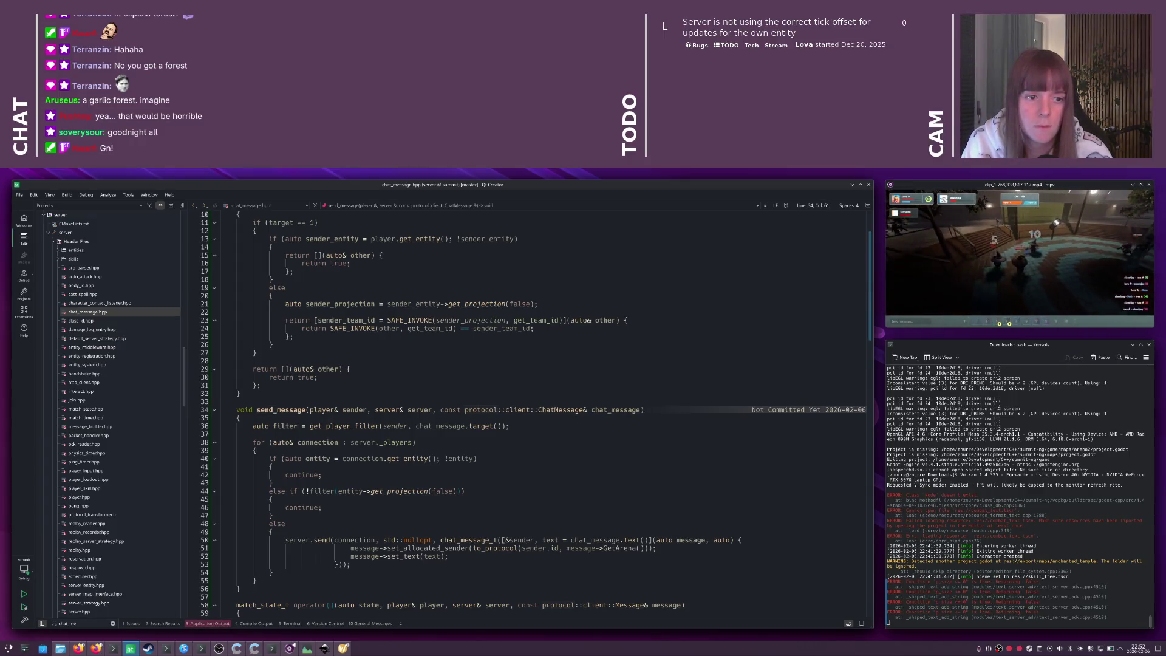
pyautogui.hotkey('alt', 'Left')
pyautogui.press('Home')
pyautogui.hotkey('shift', 'End')
pyautogui.hotkey('ctrl', 'c')
pyautogui.press('Down')
pyautogui.press('Down')
pyautogui.press('Down')
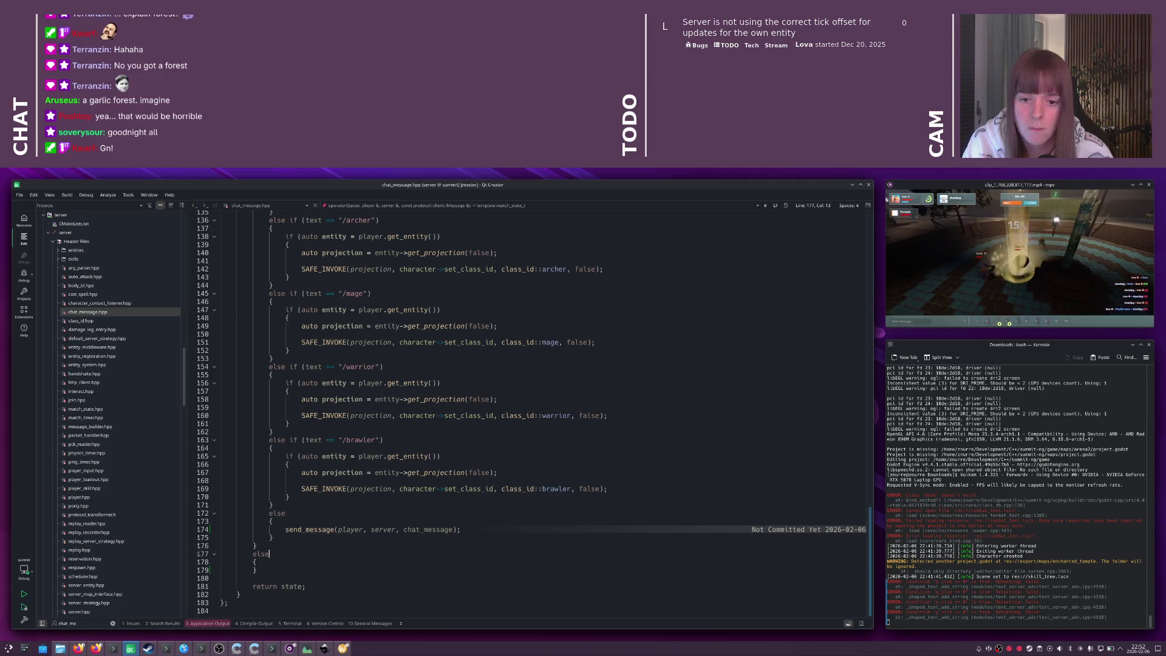
pyautogui.press('End')
pyautogui.press('Return')
pyautogui.hotkey('ctrl', 'v')
pyautogui.hotkey('ctrl', 's')
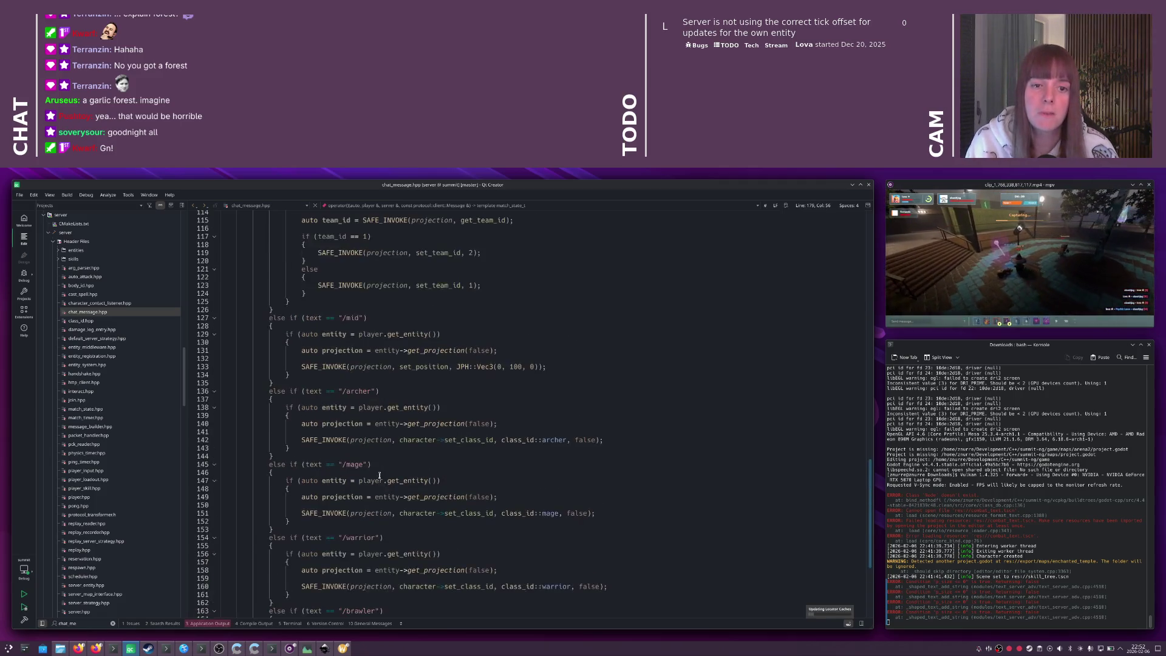
# - Build the server with Ctrl+B and review the code while it compiles
pyautogui.scroll(20, 400, 443)
pyautogui.click(380, 473)
pyautogui.hotkey('ctrl', 'b')
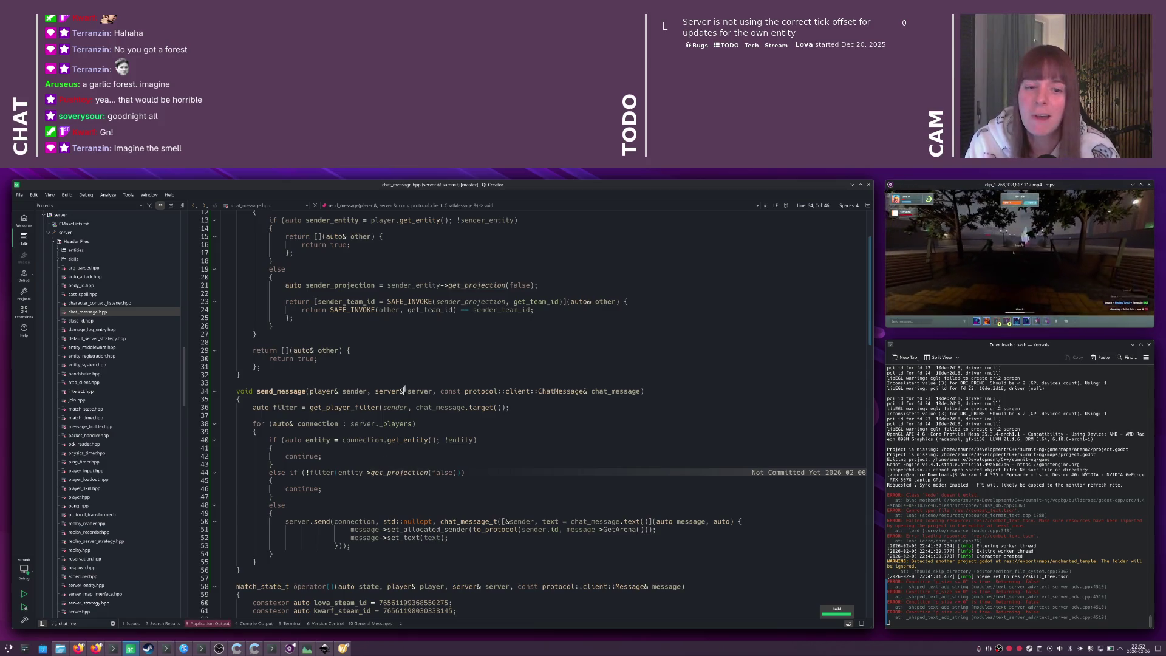
pyautogui.scroll(-10, 405, 390)
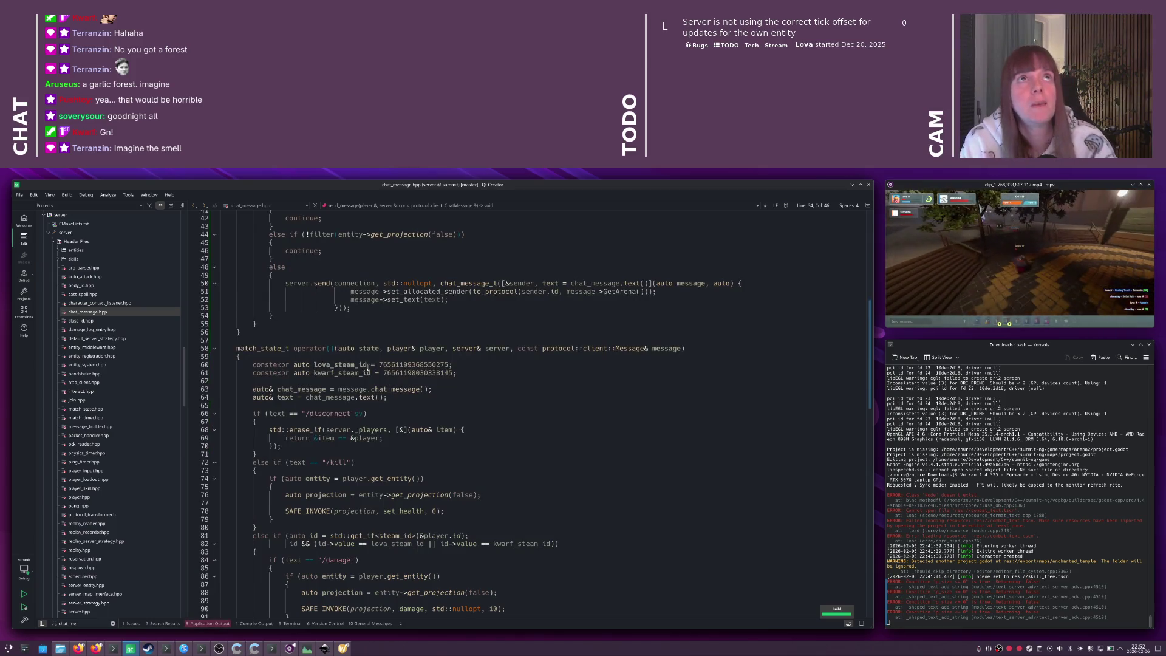
pyautogui.moveTo(368, 368)
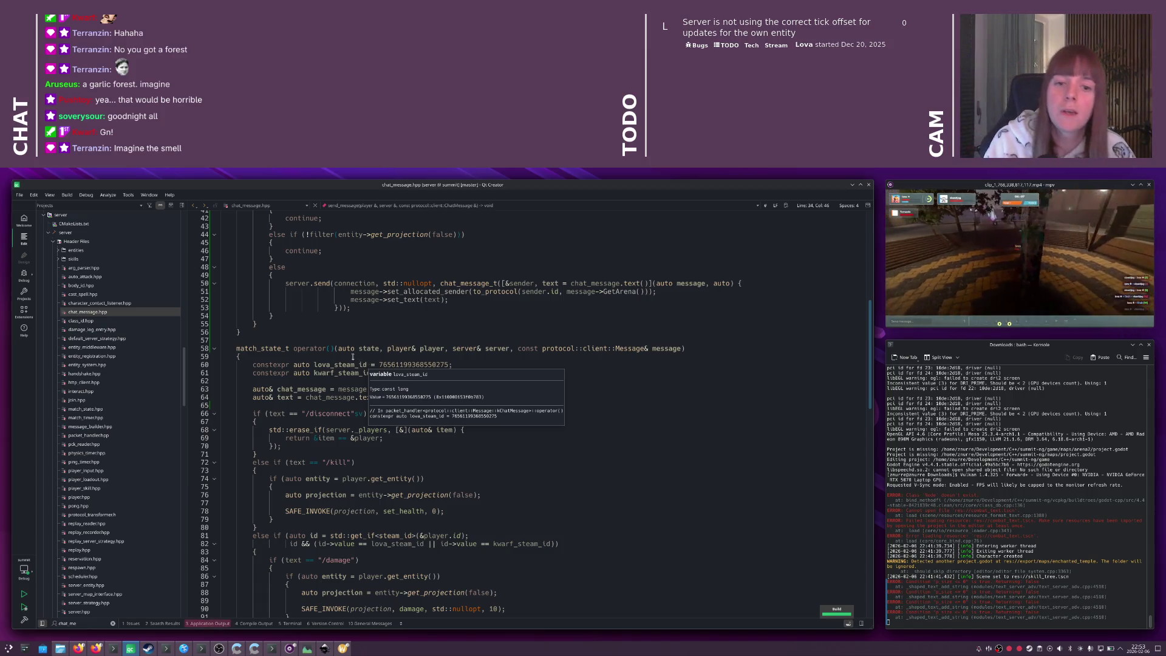
pyautogui.click(353, 356)
pyautogui.scroll(-4, 353, 355)
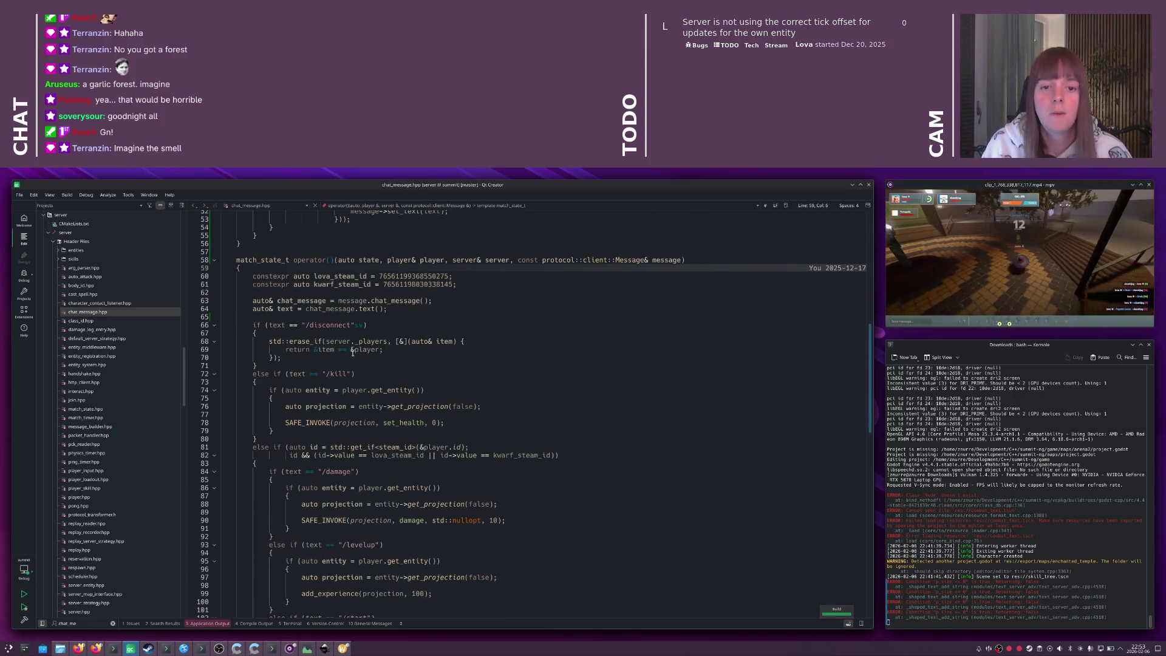
pyautogui.moveTo(353, 353)
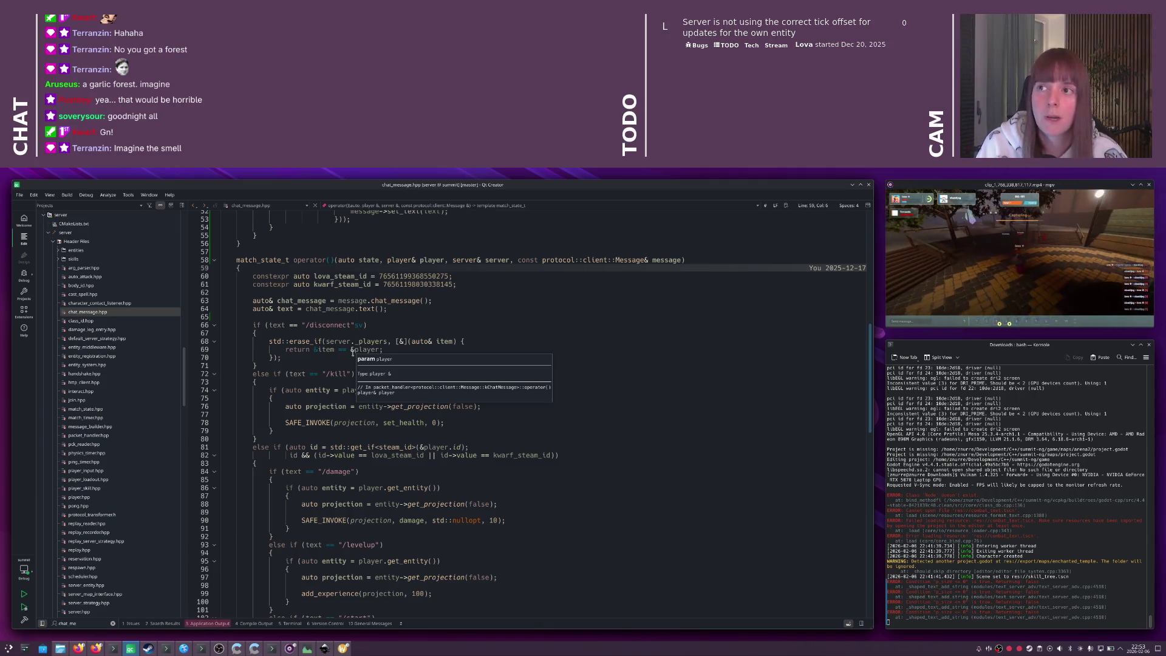
pyautogui.scroll(-9, 334, 345)
pyautogui.scroll(-5, 331, 344)
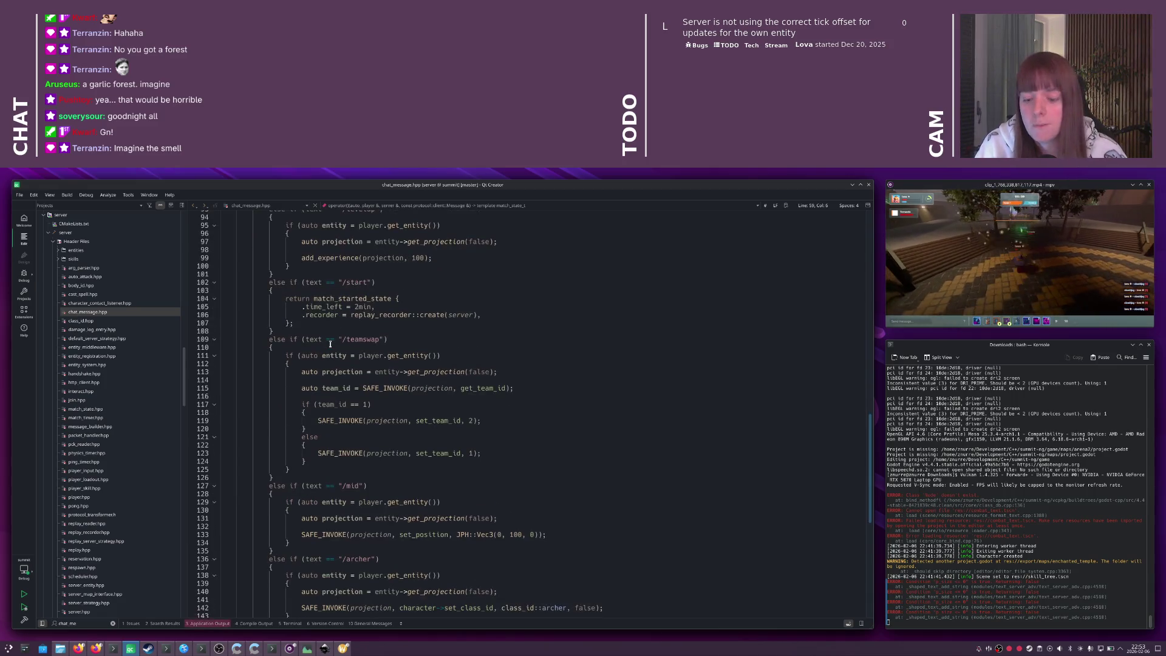
# - Restart the rebuilt server with its output log shown, then launch the Godot game client
pyautogui.hotkey('alt', '3')
pyautogui.hotkey('ctrl', 'r')
pyautogui.click(357, 339)
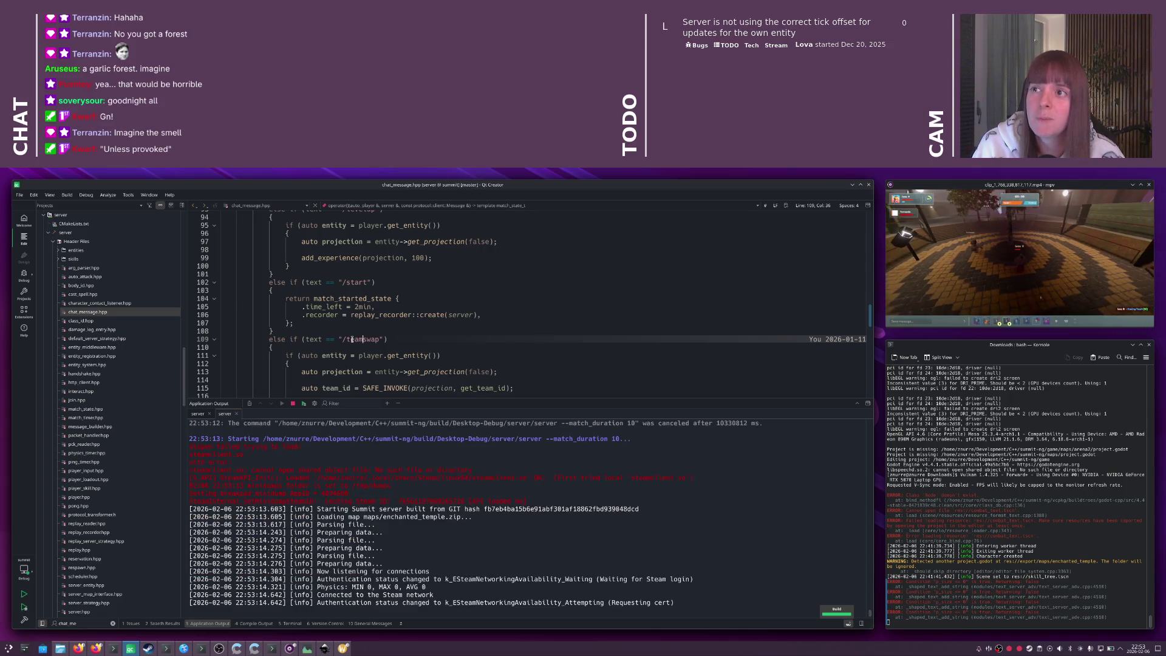
pyautogui.hotkey('alt', 'Tab')
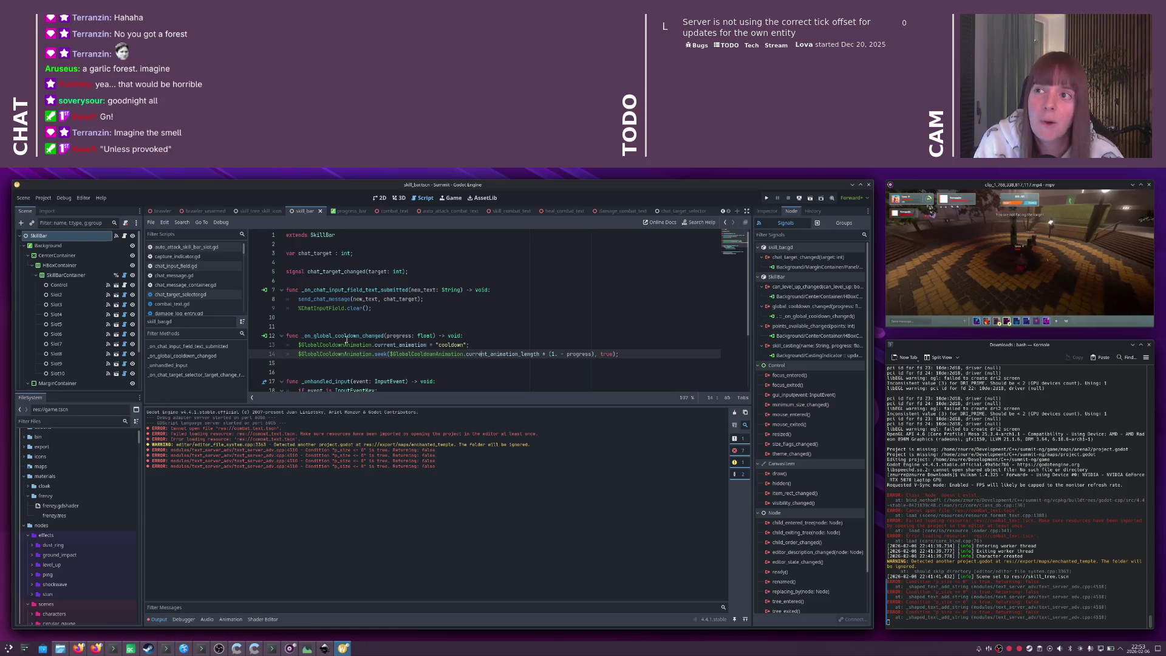
pyautogui.press('F5')
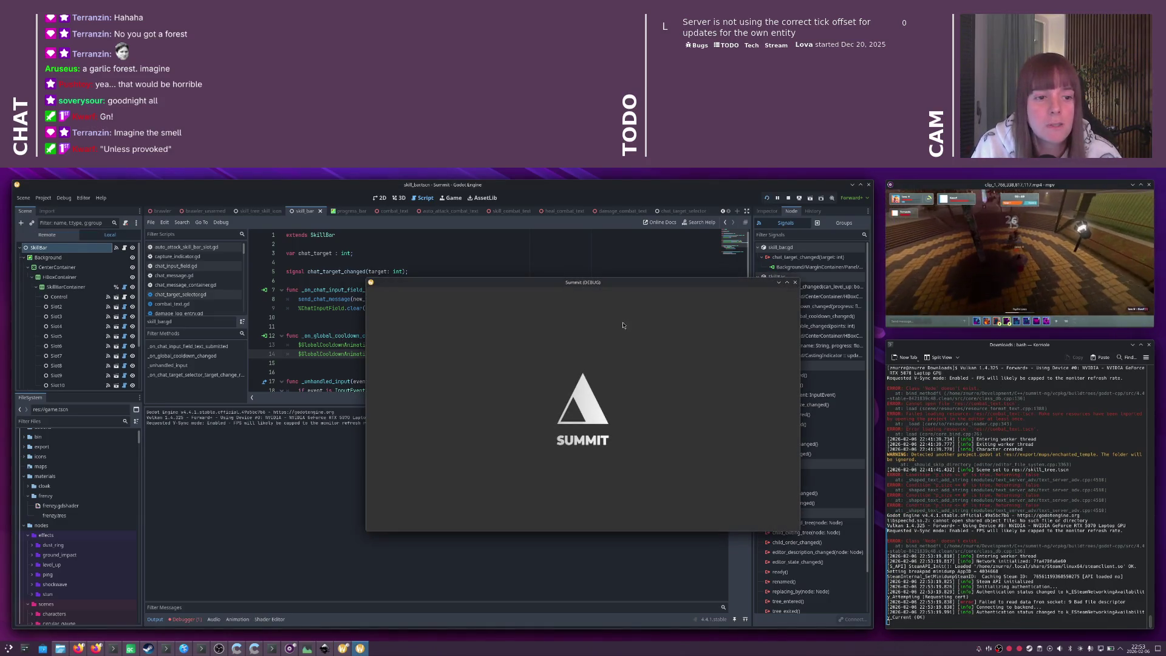
# - Connect the game client to the local server and send the test message 'asdasd'
pyautogui.click(624, 401)
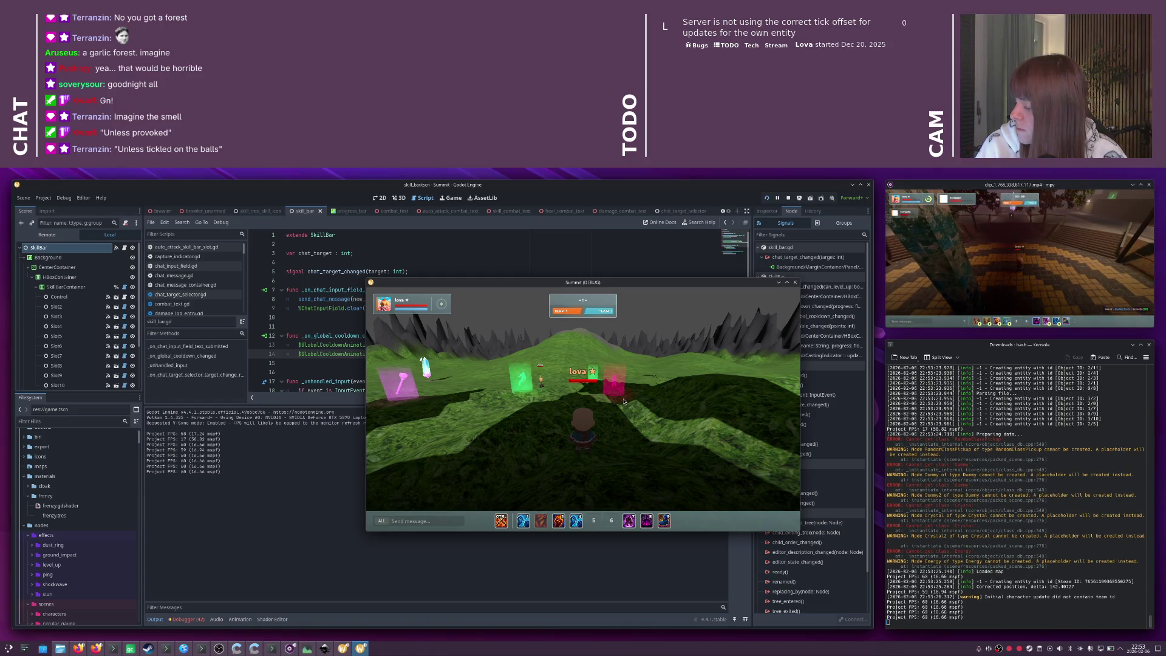
pyautogui.scroll(-3, 628, 398)
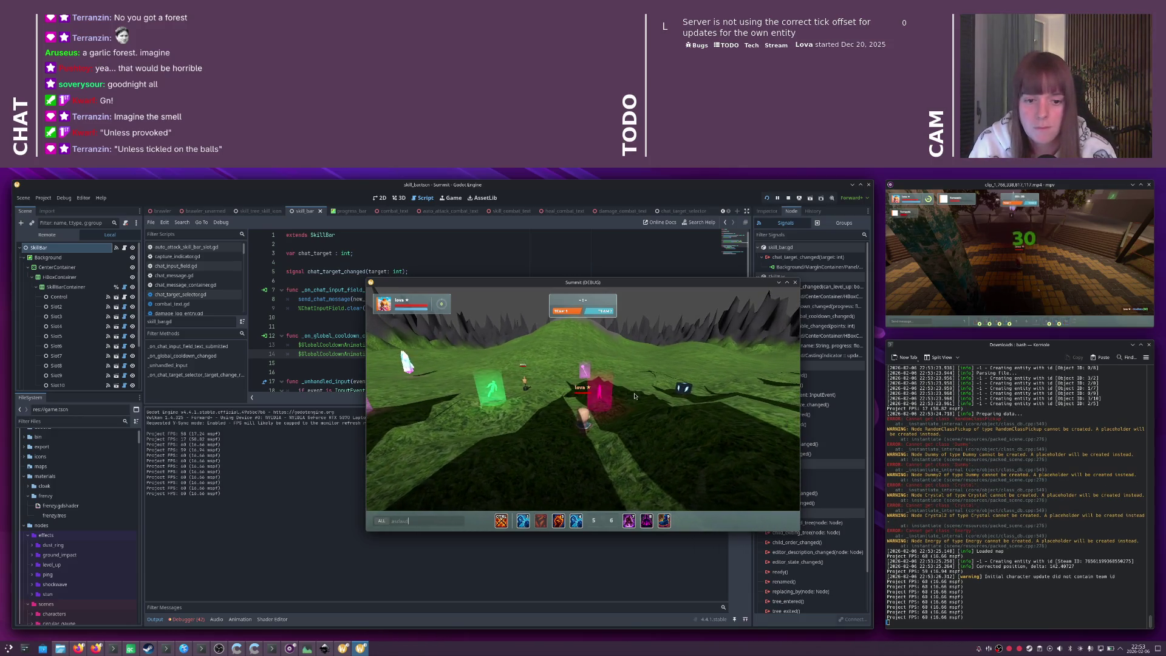
pyautogui.write('asdasd')
pyautogui.press('Return')
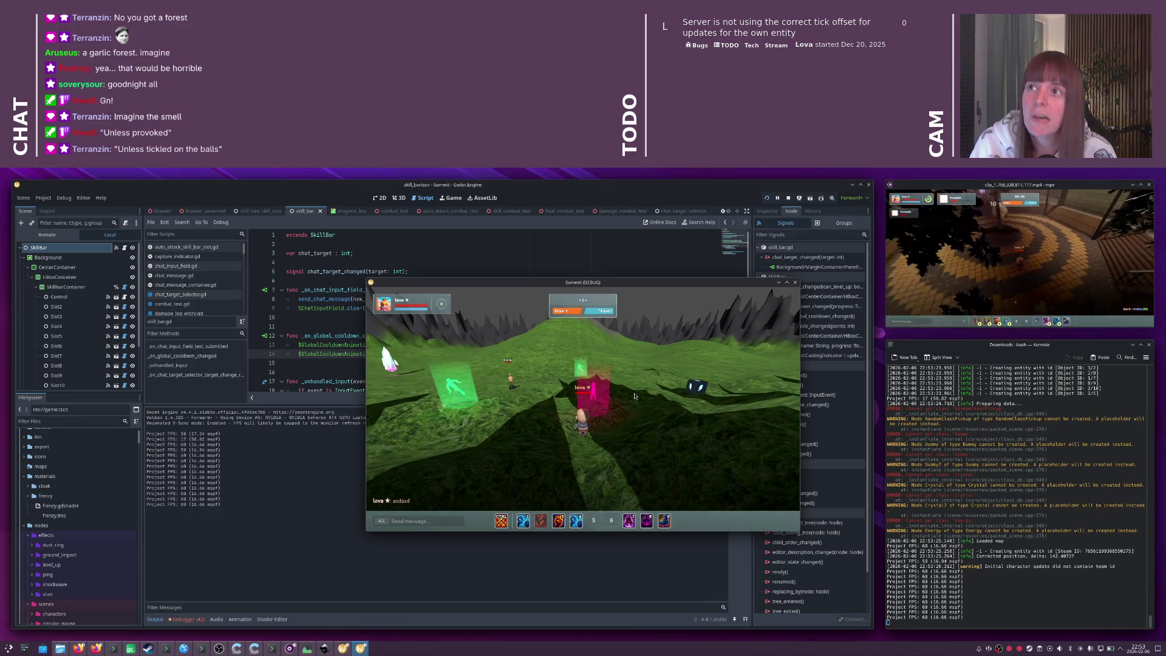
# - Send the test message 'asdad' on the TEAM chat channel
pyautogui.press('a')
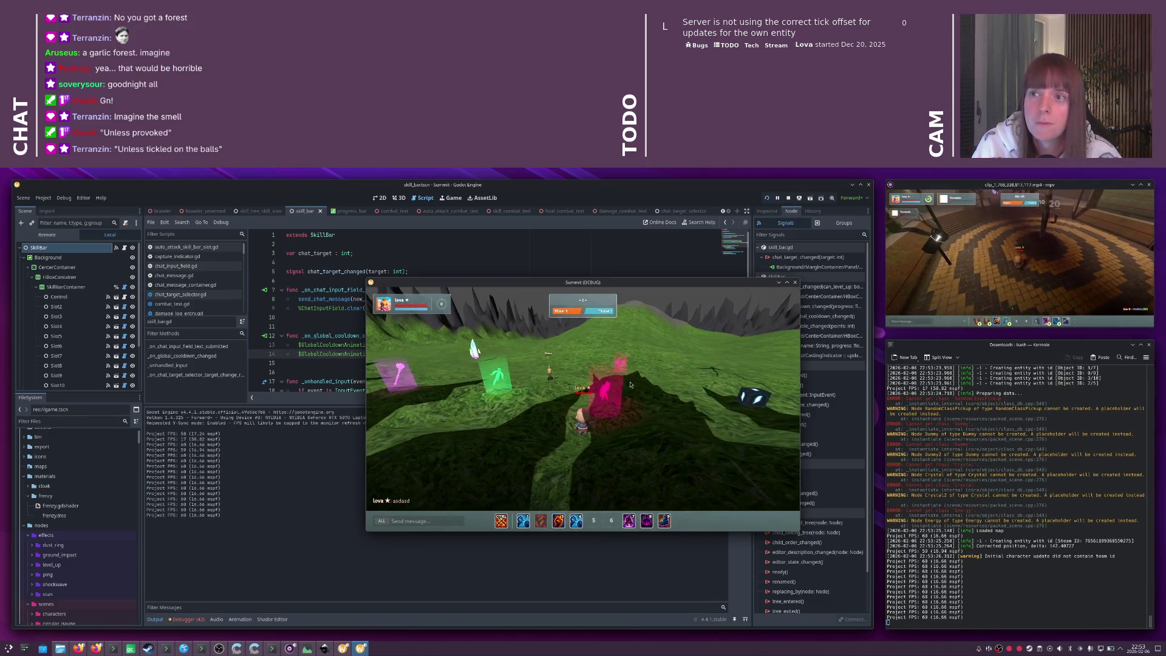
pyautogui.press('Tab')
pyautogui.write('asdad')
pyautogui.press('Return')
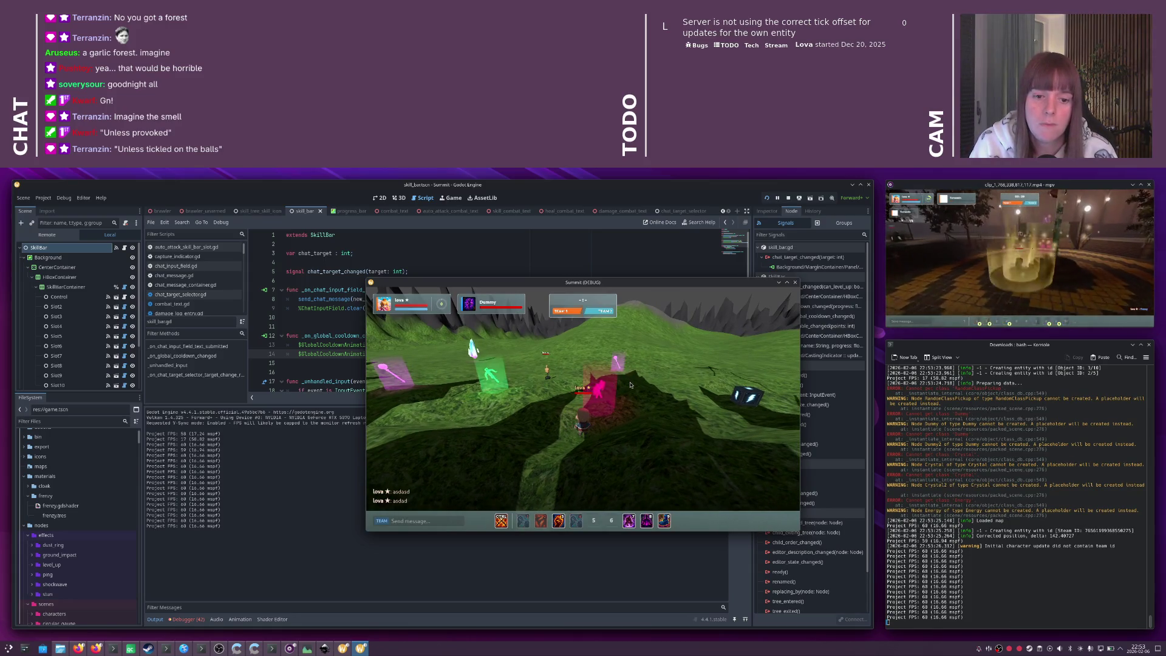
pyautogui.press('w')
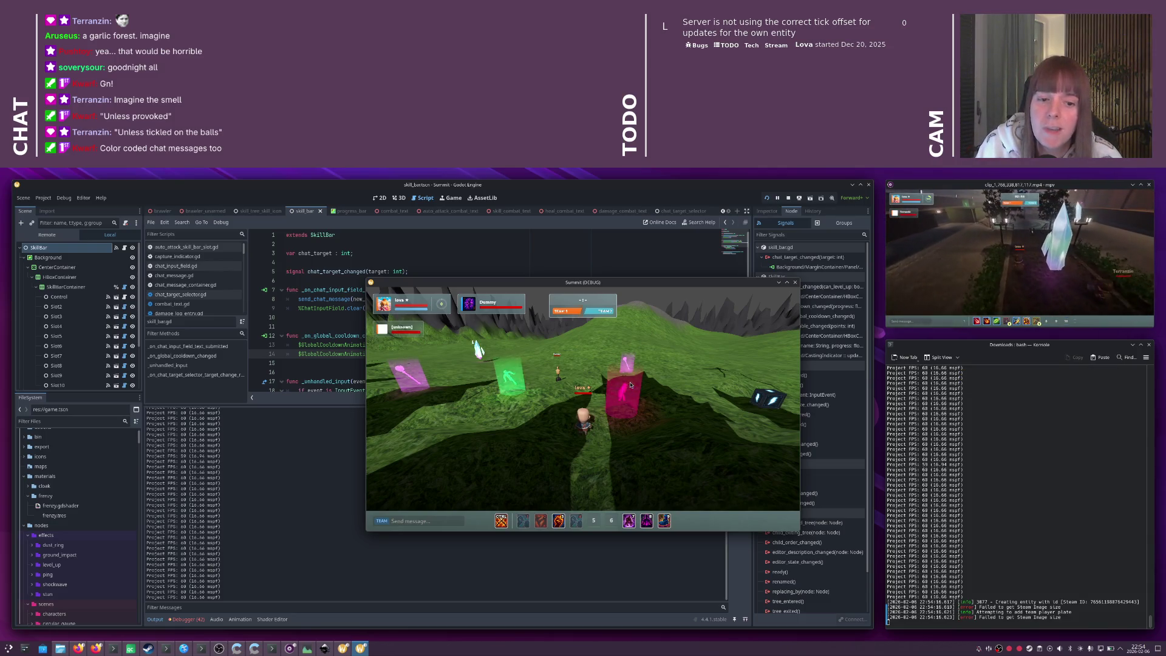
# - Send 'hi' messages to the ALL chat channel in the running game
pyautogui.moveTo(630, 383)
pyautogui.mouseDown()
pyautogui.moveTo(510, 383)
pyautogui.moveTo(632, 375)
pyautogui.mouseUp()
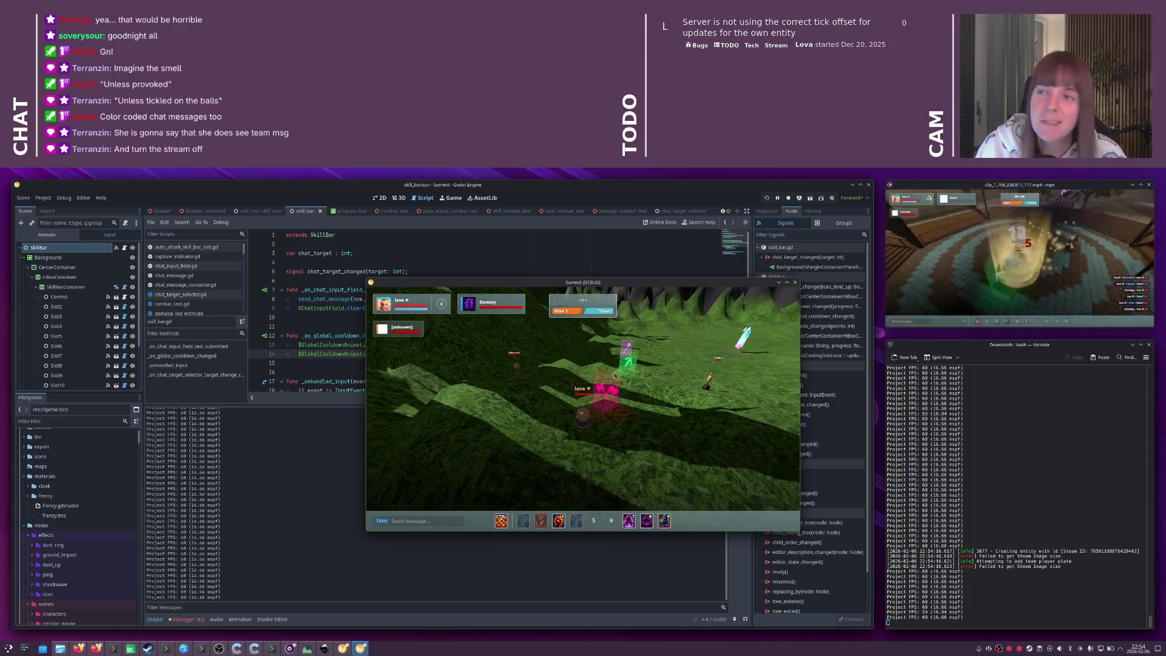
pyautogui.press('Return')
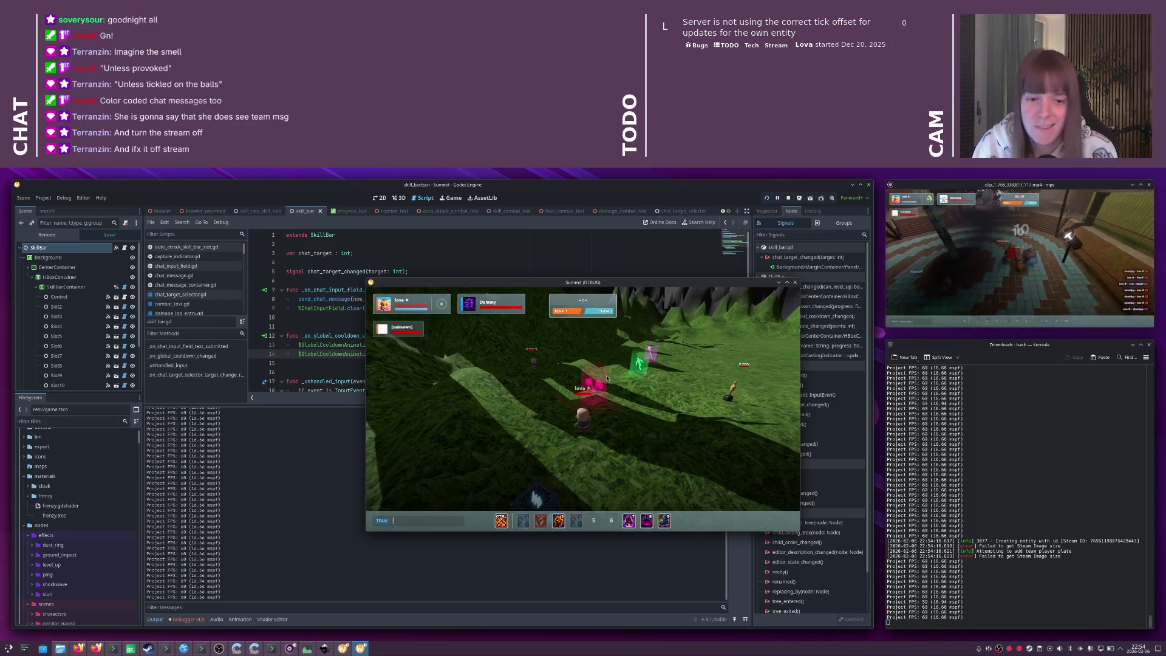
pyautogui.press('Escape')
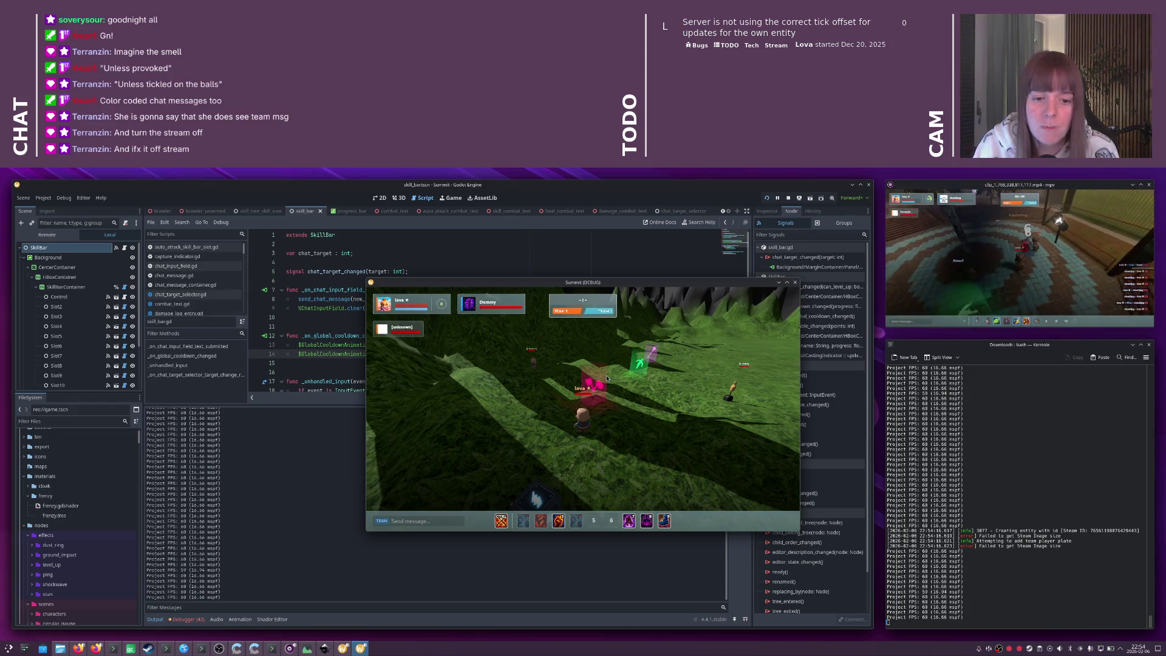
pyautogui.press('Return')
pyautogui.write('hi')
pyautogui.press('Return')
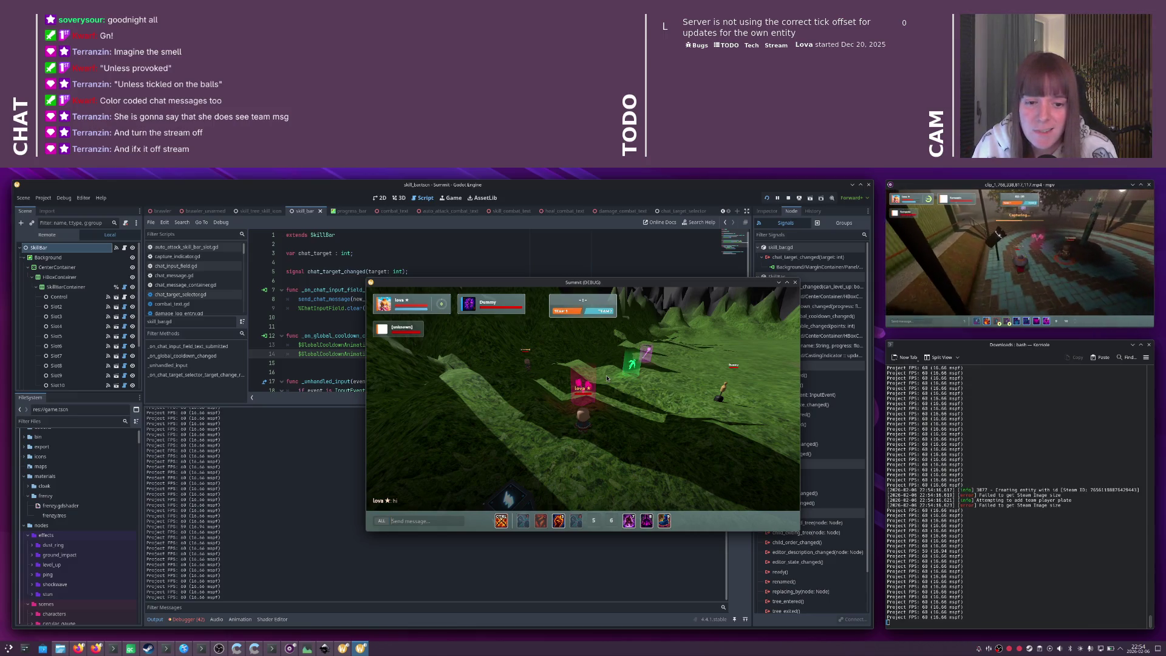
pyautogui.write('hi')
pyautogui.press('Return')
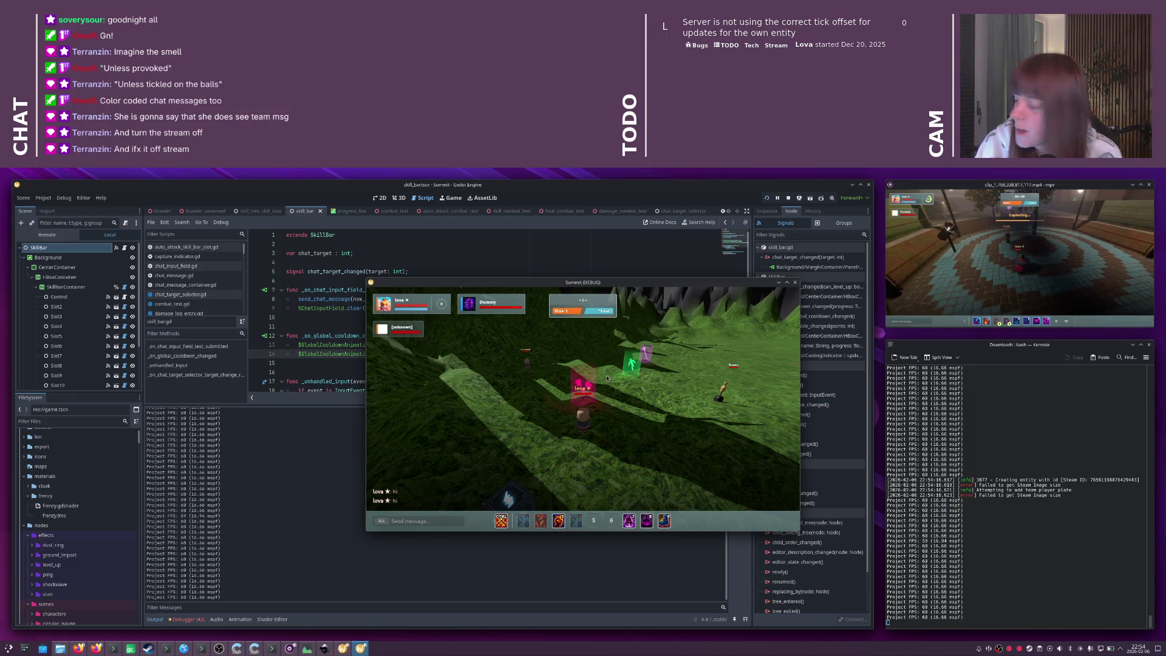
# - Switch the chat to TEAM and back to ALL, then send 'asdasd'
pyautogui.press('Tab')
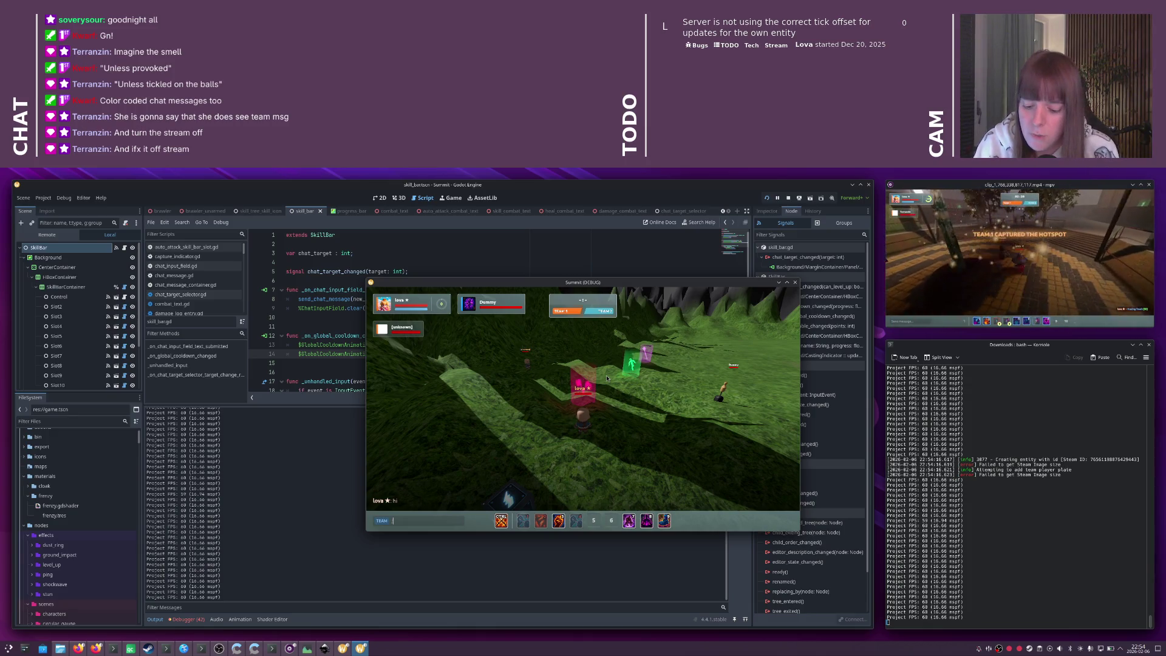
pyautogui.write('swapd')
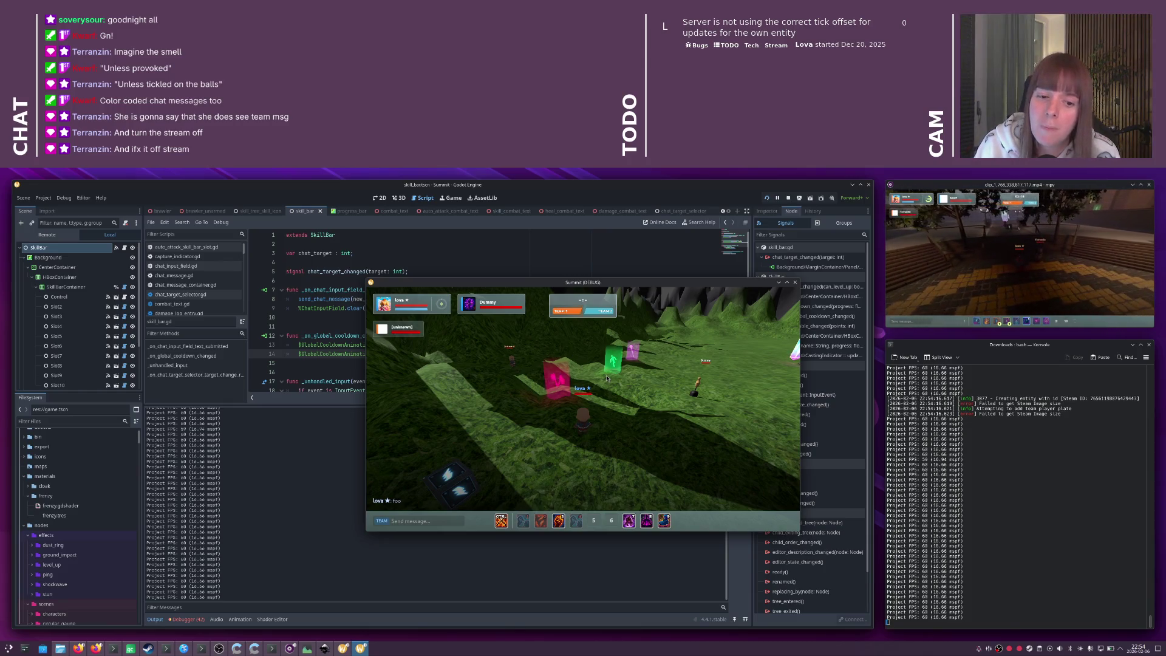
pyautogui.press('Tab')
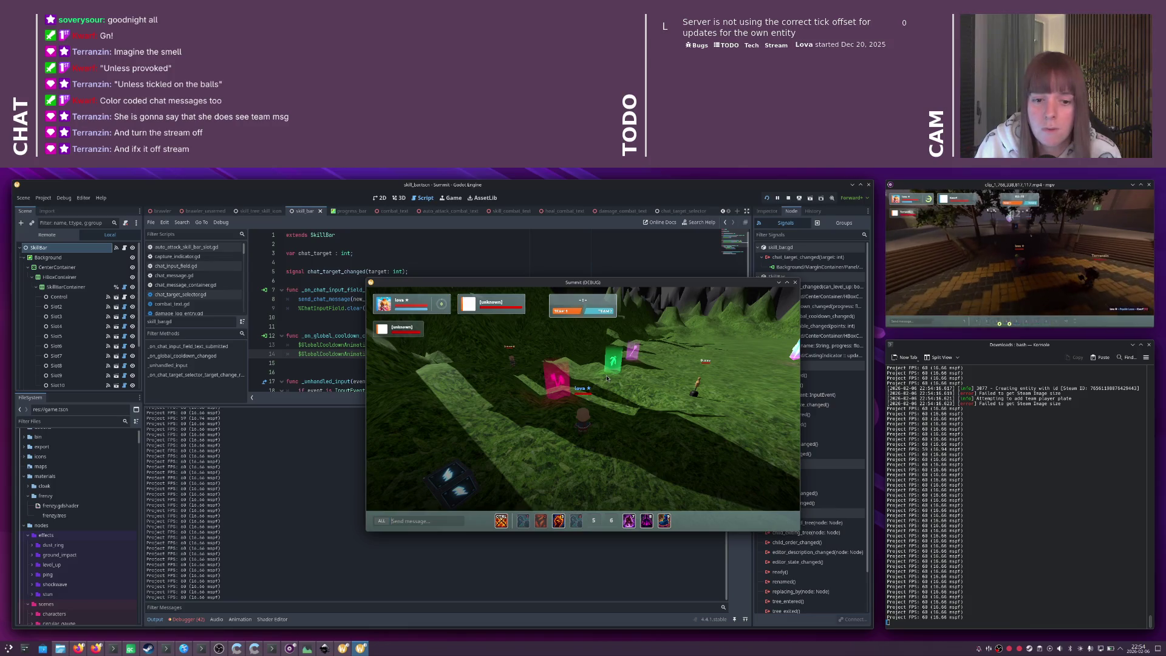
pyautogui.write('asdasd')
pyautogui.press('Return')
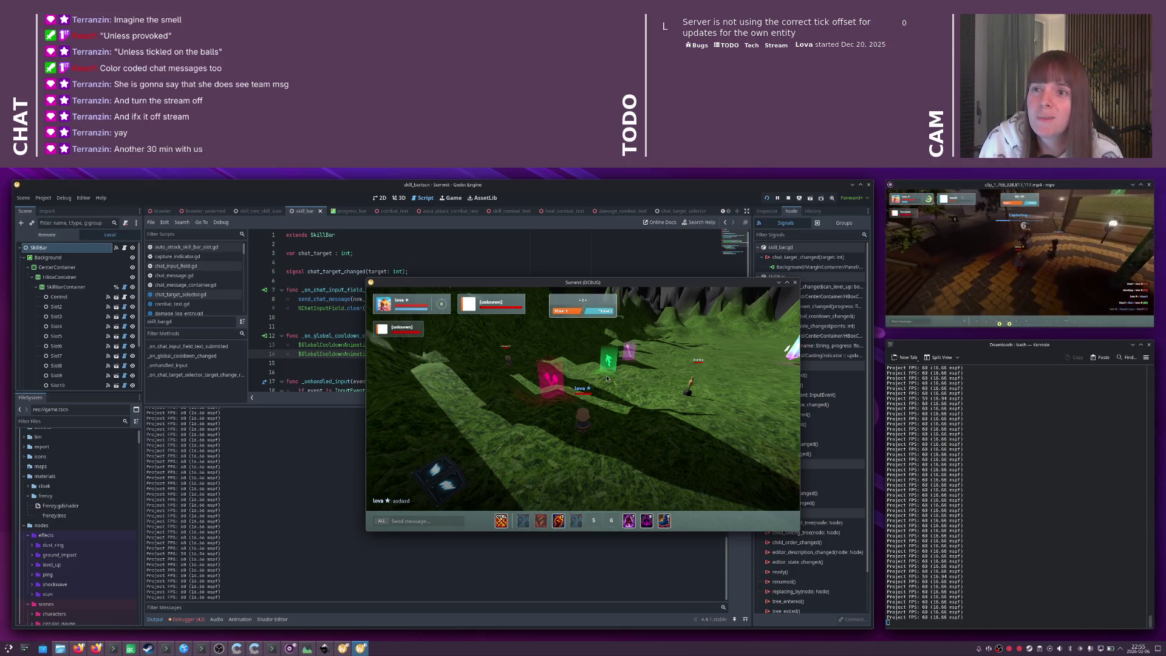
pyautogui.hotkey('alt', 'Tab')
pyautogui.hotkey('alt', 'Tab')
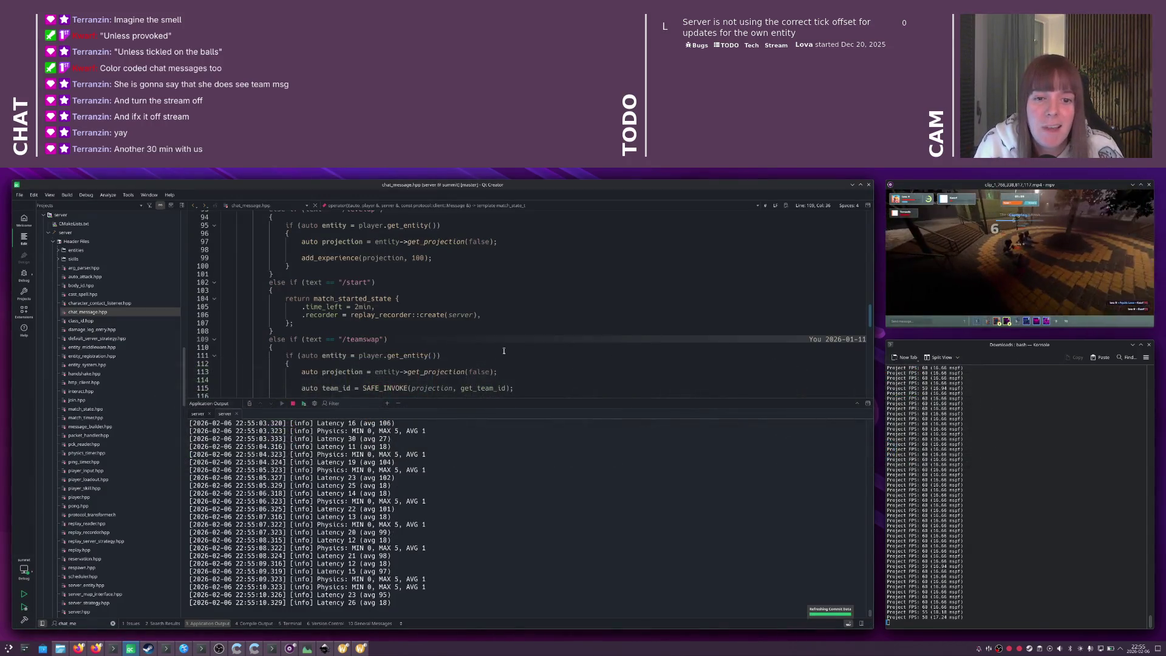
# - Inspect send_message's filter check and get_player_filter, highlighting every use of target
pyautogui.scroll(-3, 490, 359)
pyautogui.scroll(-9, 490, 360)
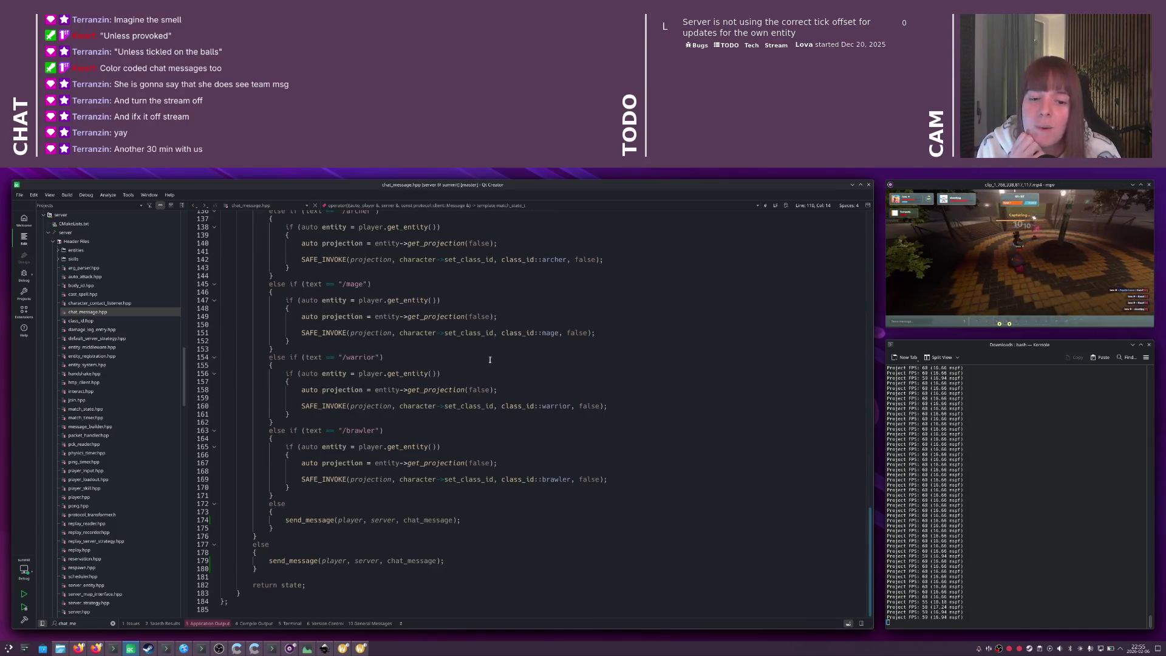
pyautogui.keyDown('ctrl'); pyautogui.click(322, 520); pyautogui.keyUp('ctrl')
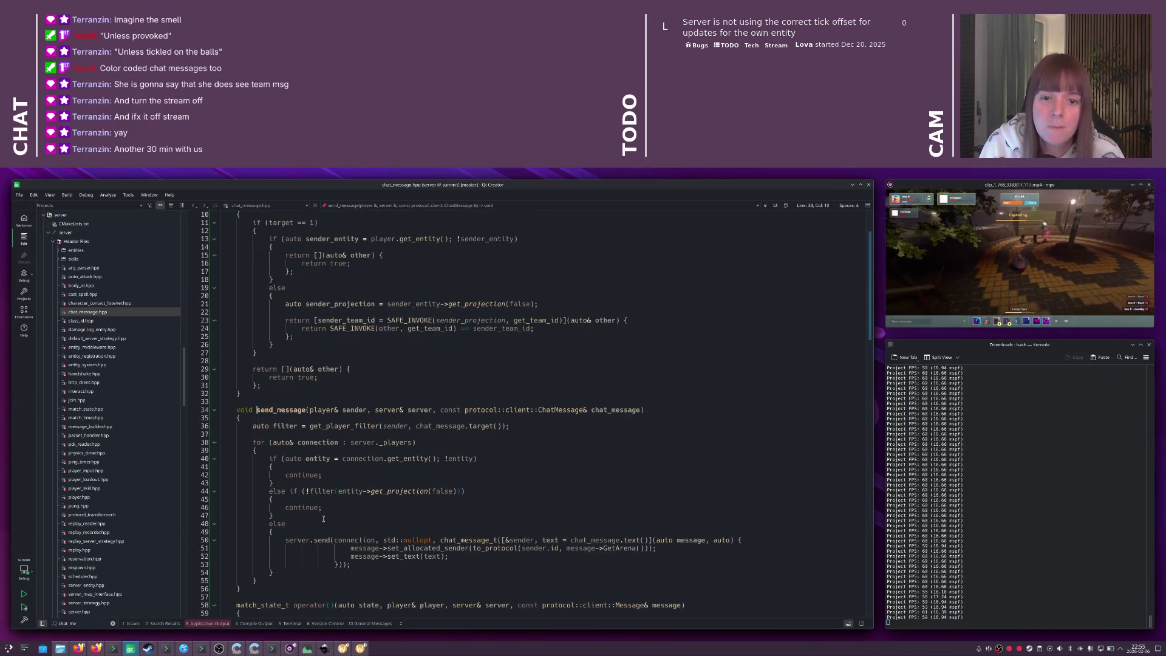
pyautogui.click(334, 490)
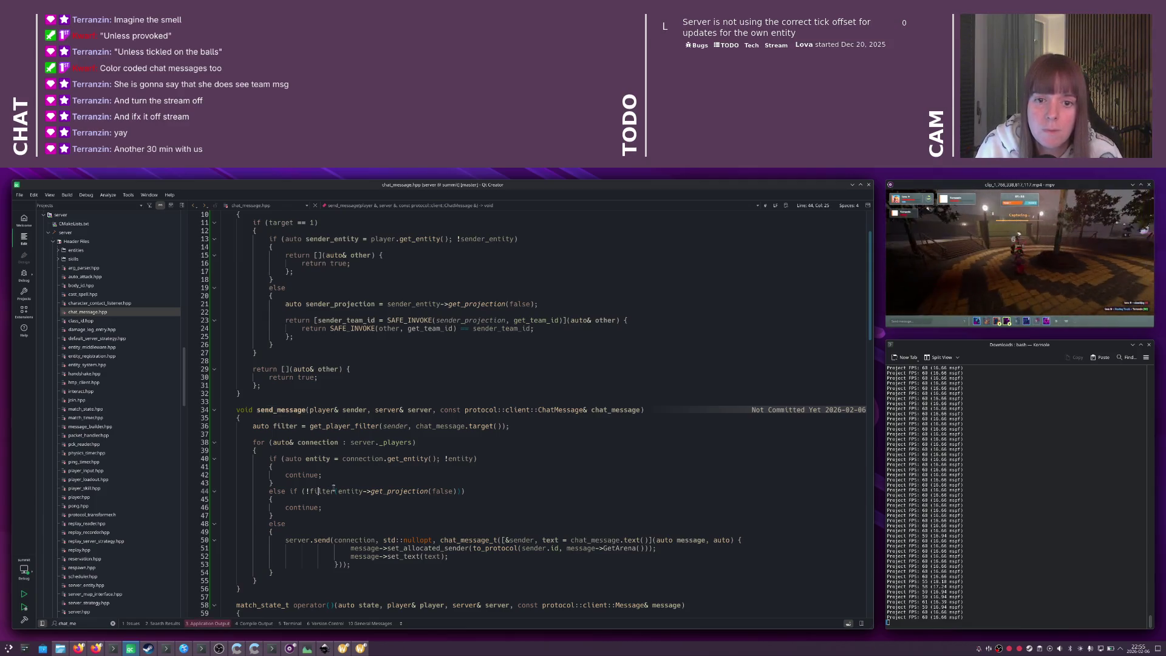
pyautogui.scroll(3, 350, 482)
pyautogui.click(486, 405)
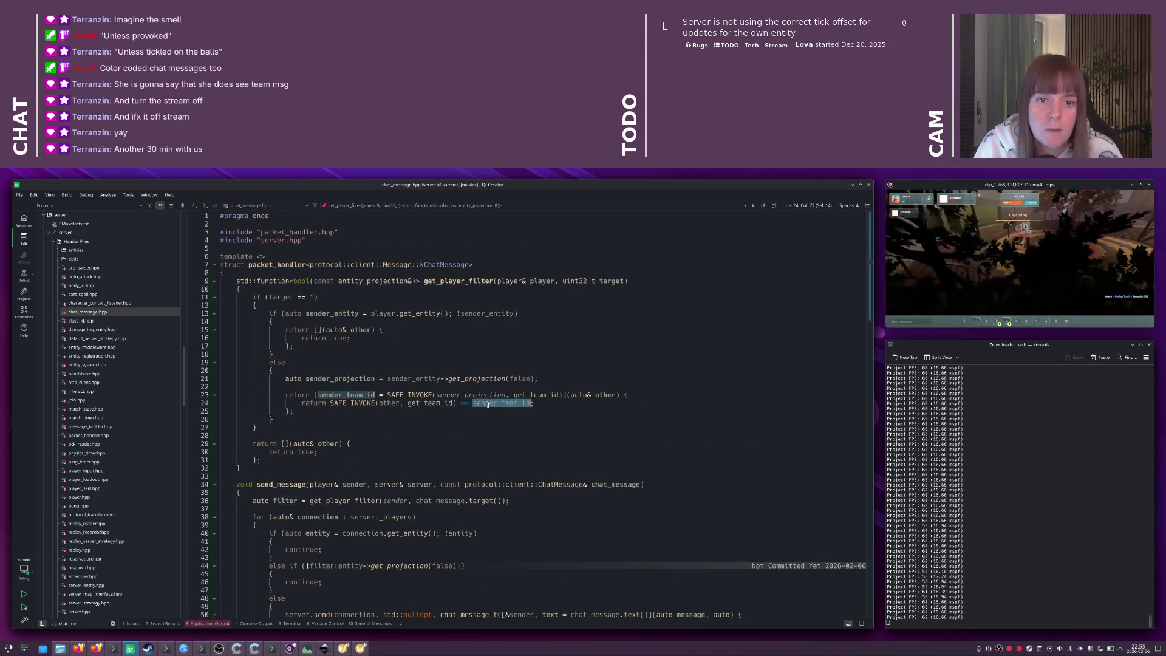
pyautogui.click(284, 298)
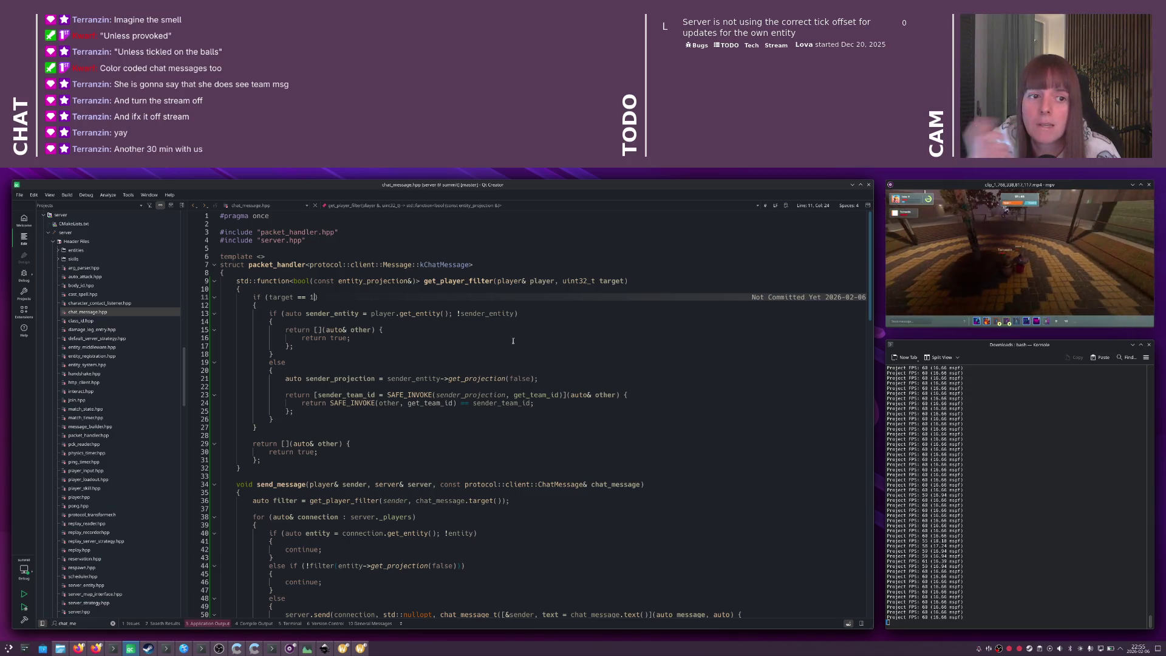
pyautogui.doubleClick(601, 281)
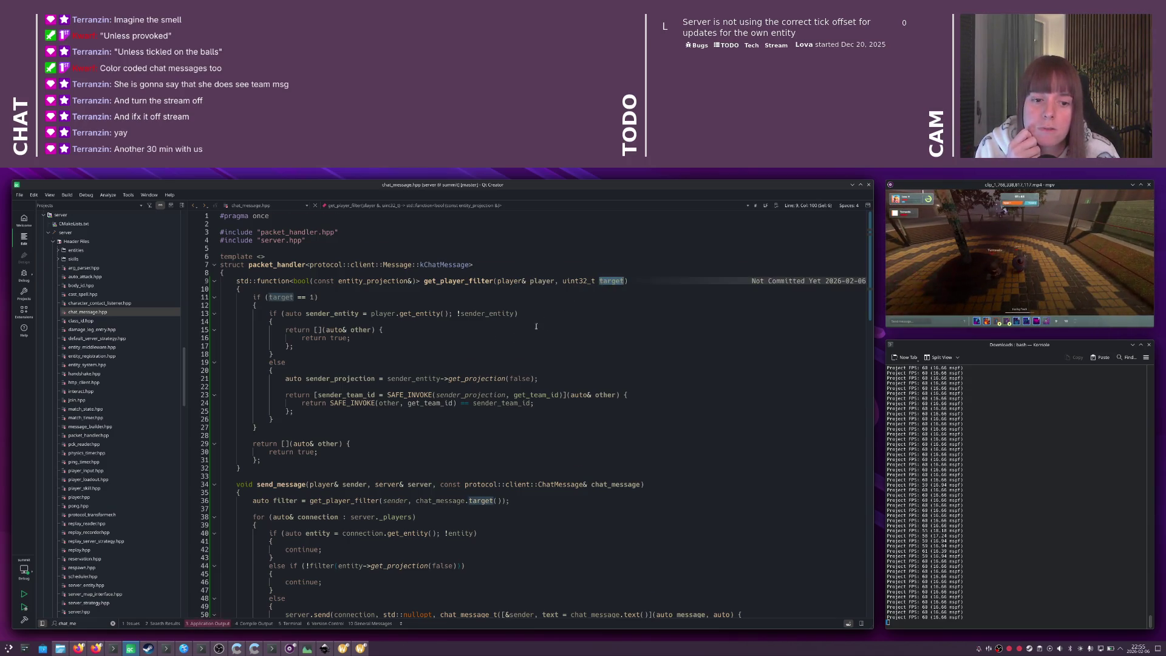
# - Review the filter built from the message target, then return to the Summit game window
pyautogui.scroll(-2, 536, 328)
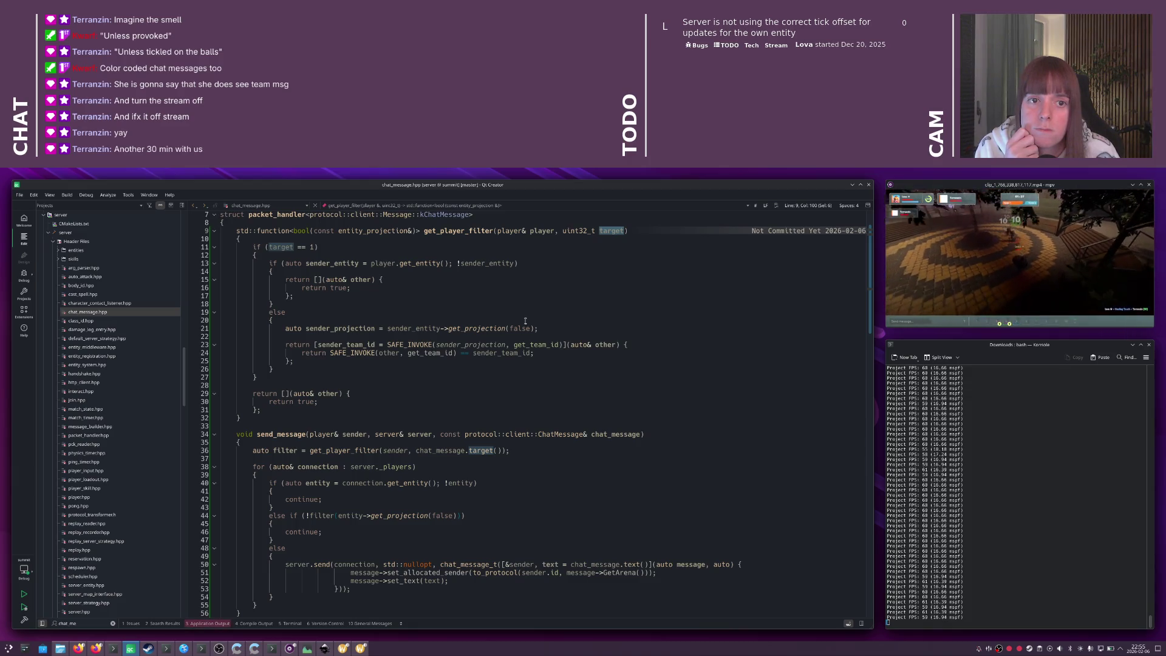
pyautogui.scroll(-3, 525, 321)
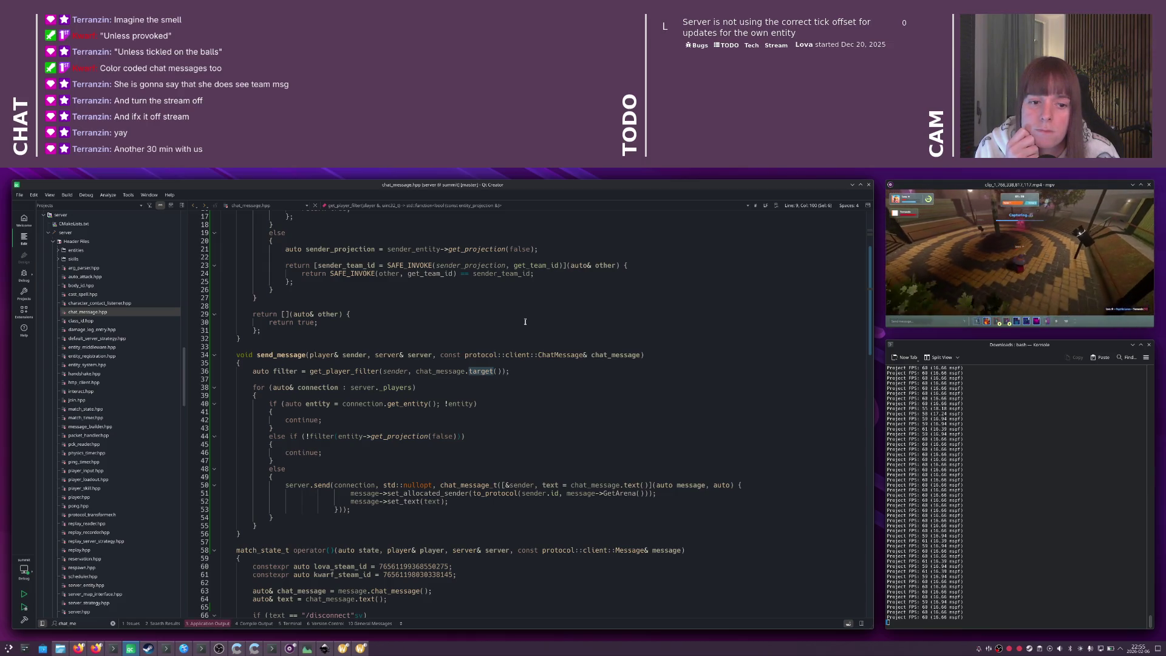
pyautogui.scroll(-4, 525, 321)
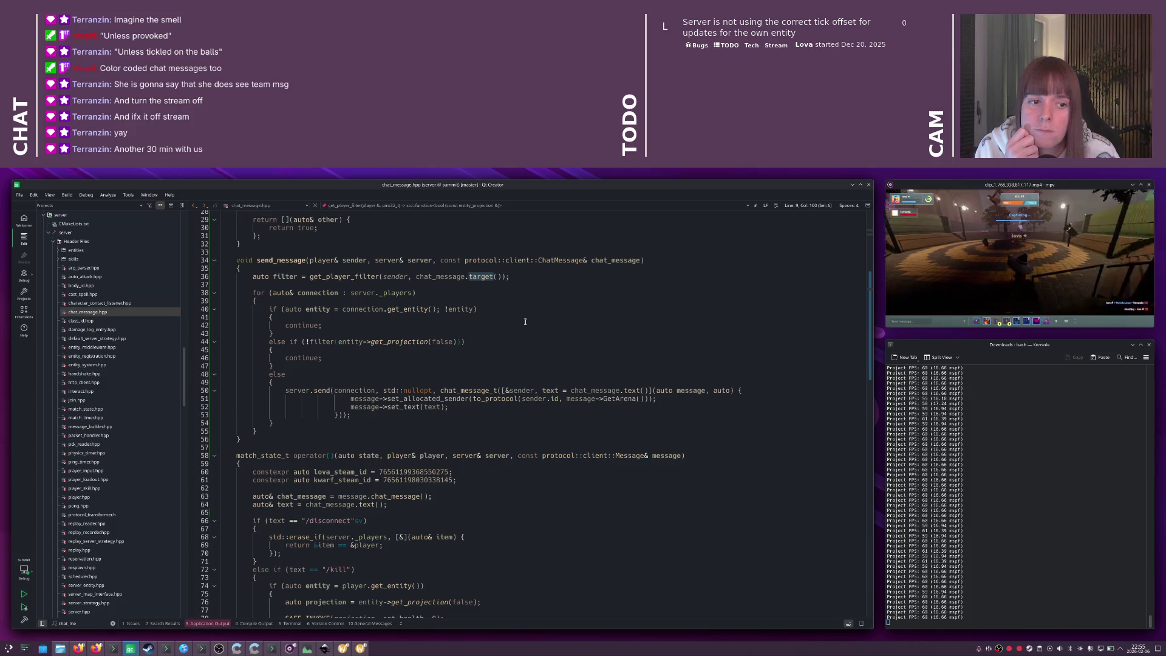
pyautogui.scroll(3, 516, 341)
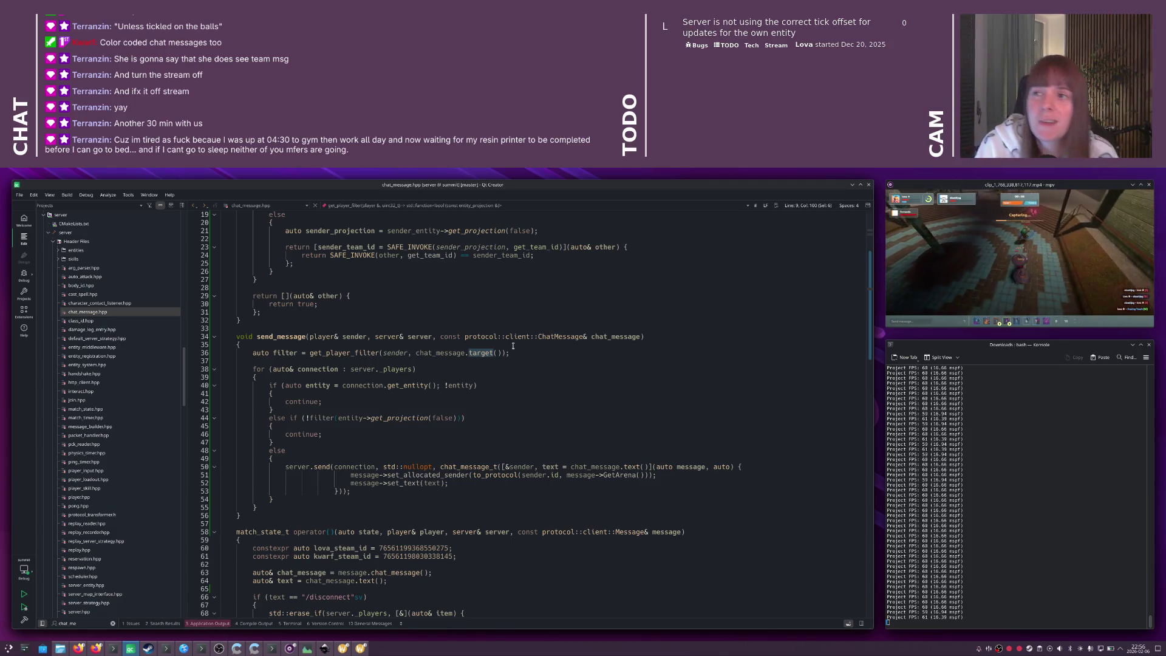
pyautogui.click(519, 348)
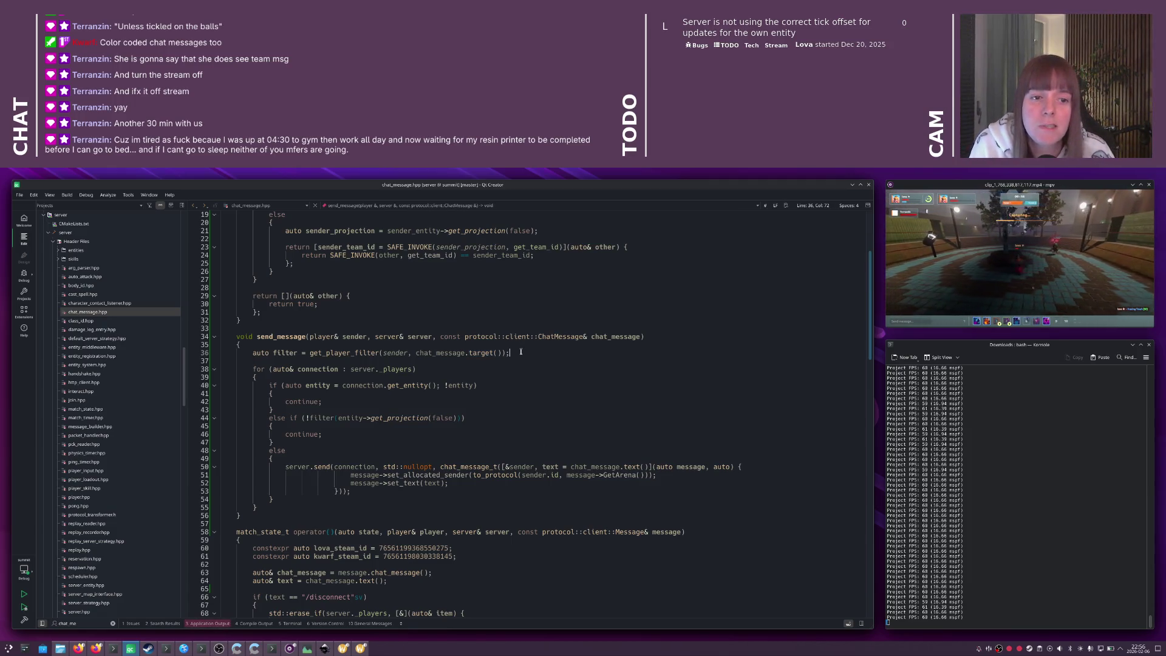
pyautogui.hotkey('alt', 'Tab')
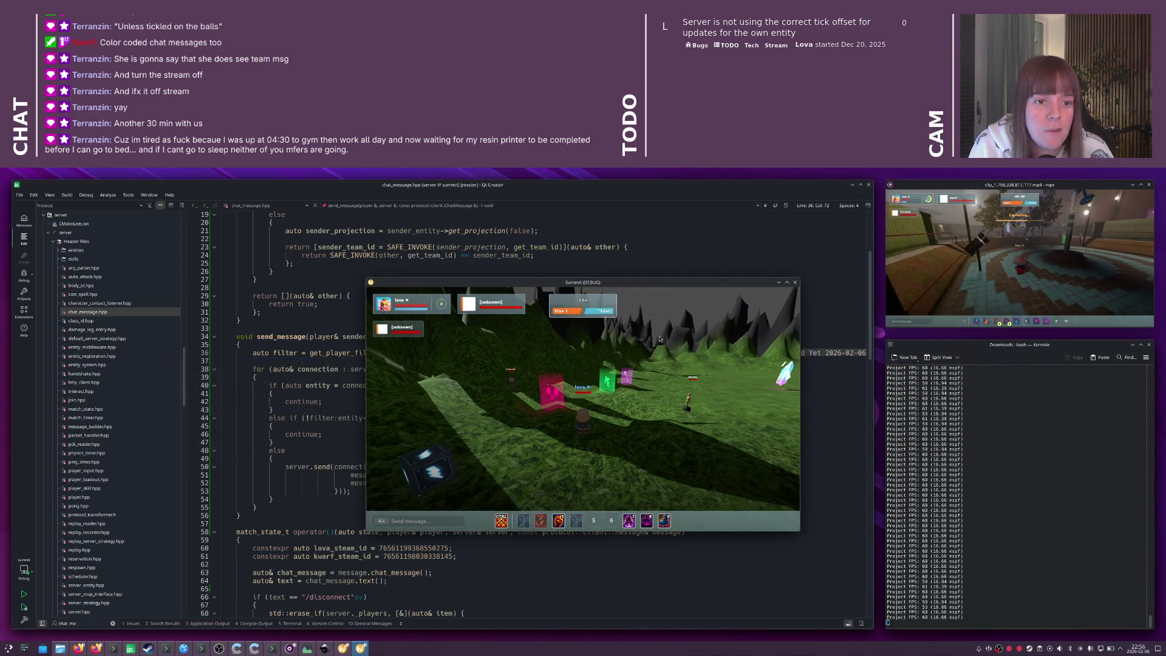
# - Highlight send_message on line 34 and scroll to the /disconnect, /kill and /damage handlers
pyautogui.click(362, 376)
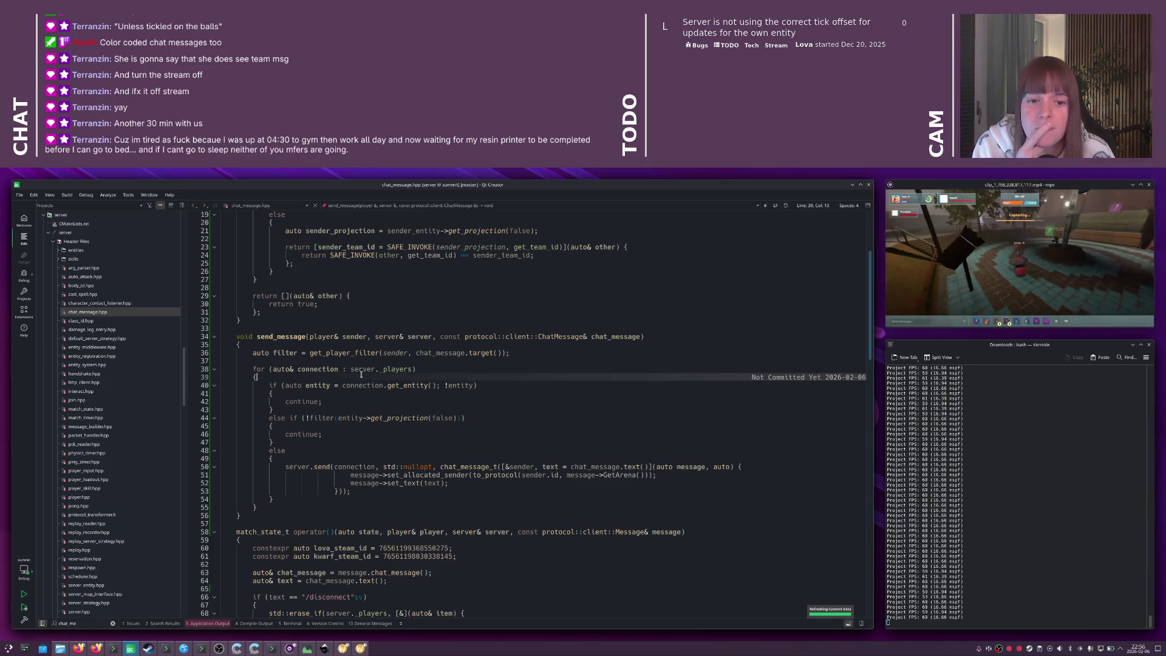
pyautogui.doubleClick(301, 337)
pyautogui.scroll(-12, 310, 347)
pyautogui.scroll(1, 310, 346)
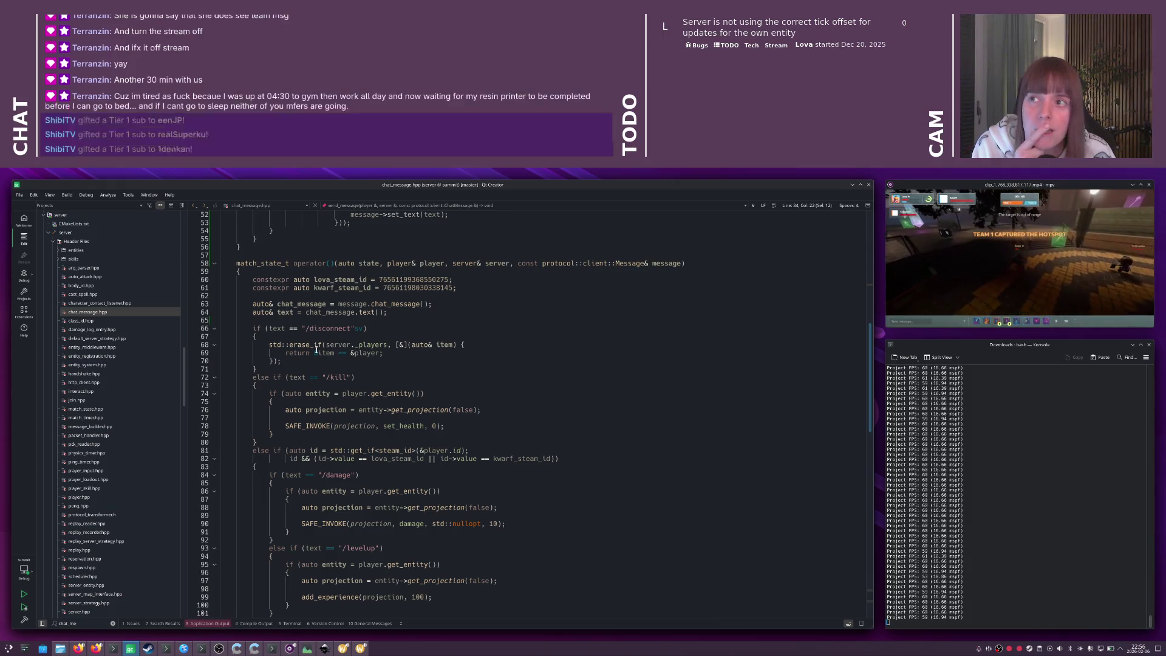
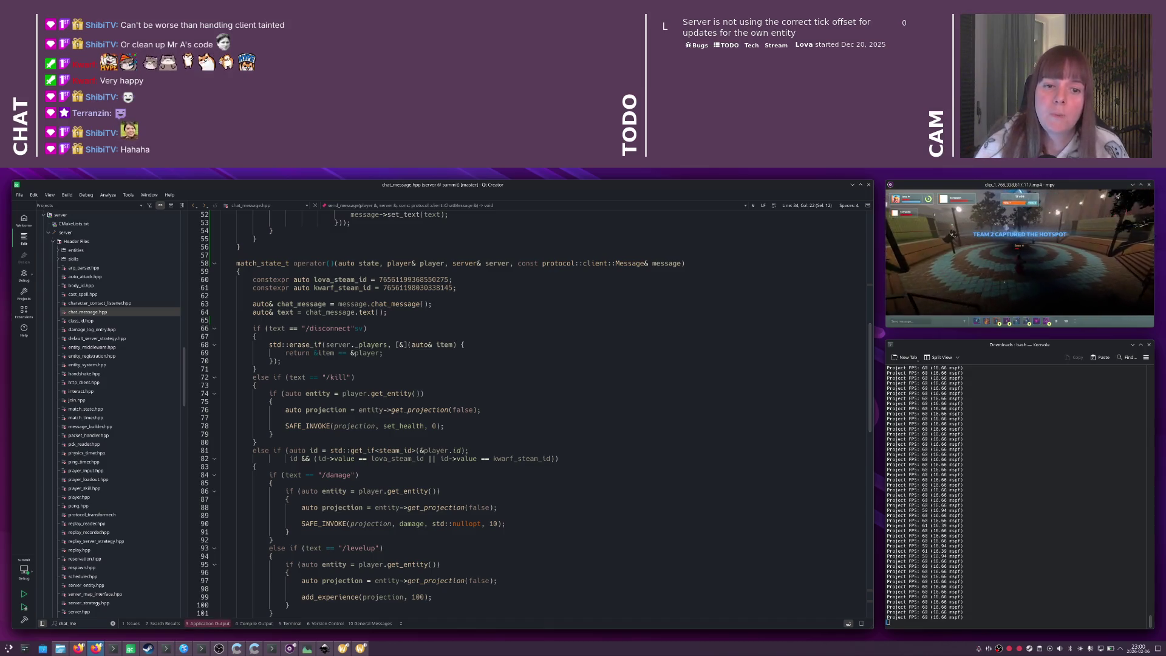
# - Highlight chat_message uses in the chat handler and jump to the send_message definition
pyautogui.click(366, 327)
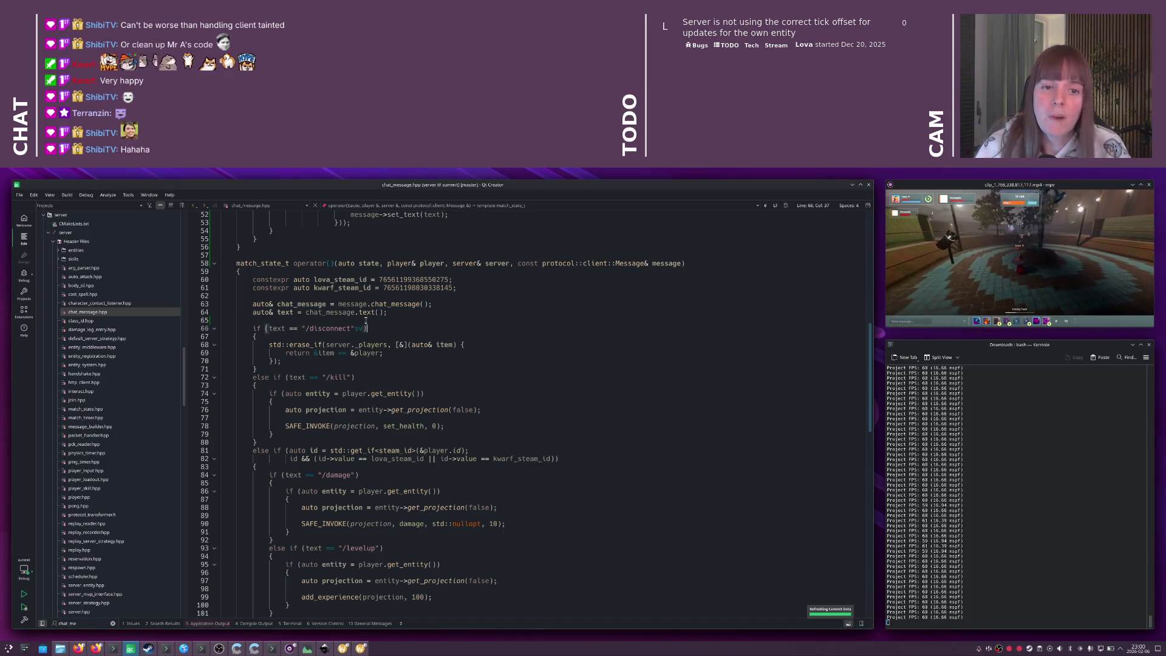
pyautogui.doubleClick(302, 304)
pyautogui.scroll(-3, 334, 331)
pyautogui.moveTo(333, 331)
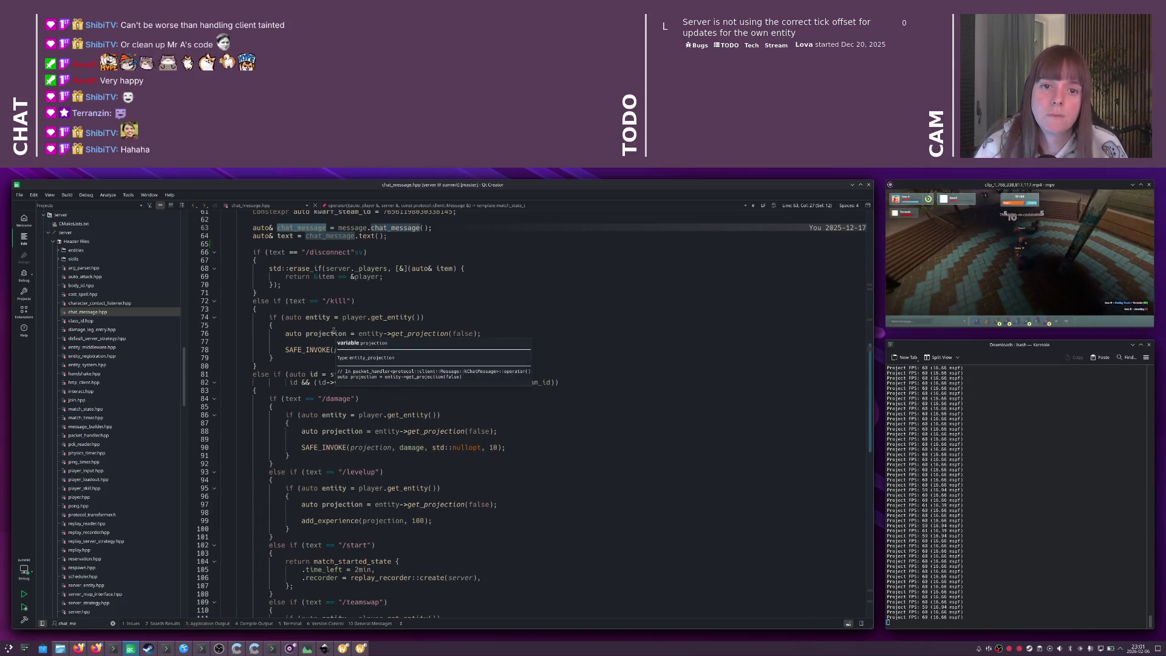
pyautogui.scroll(-15, 340, 386)
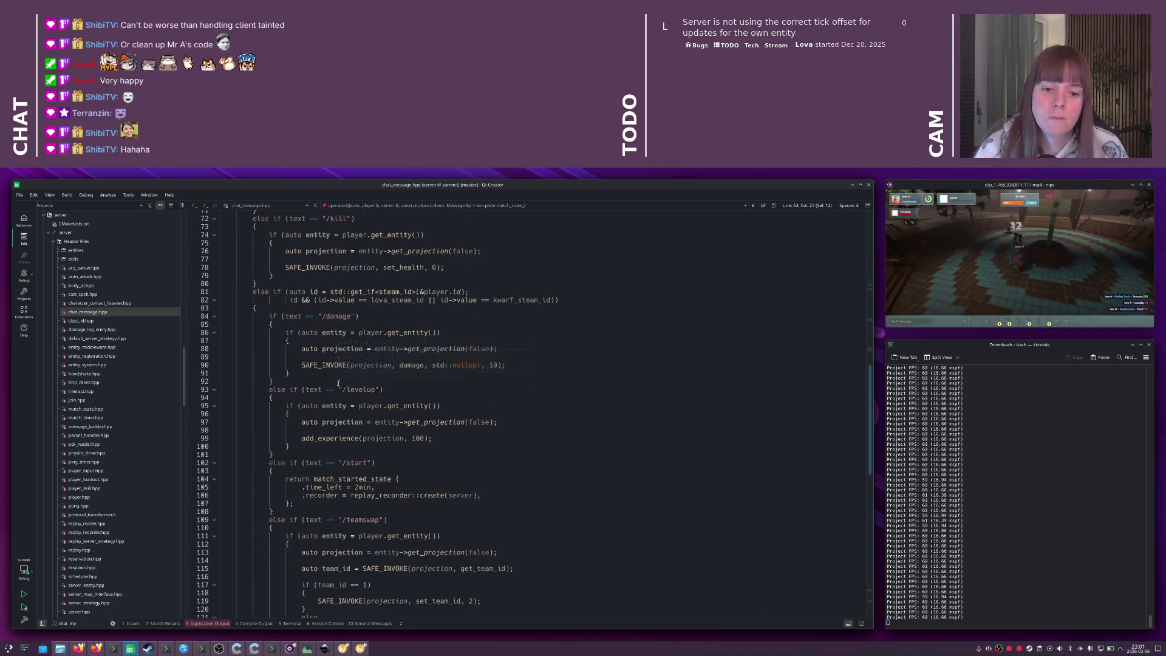
pyautogui.scroll(-10, 340, 386)
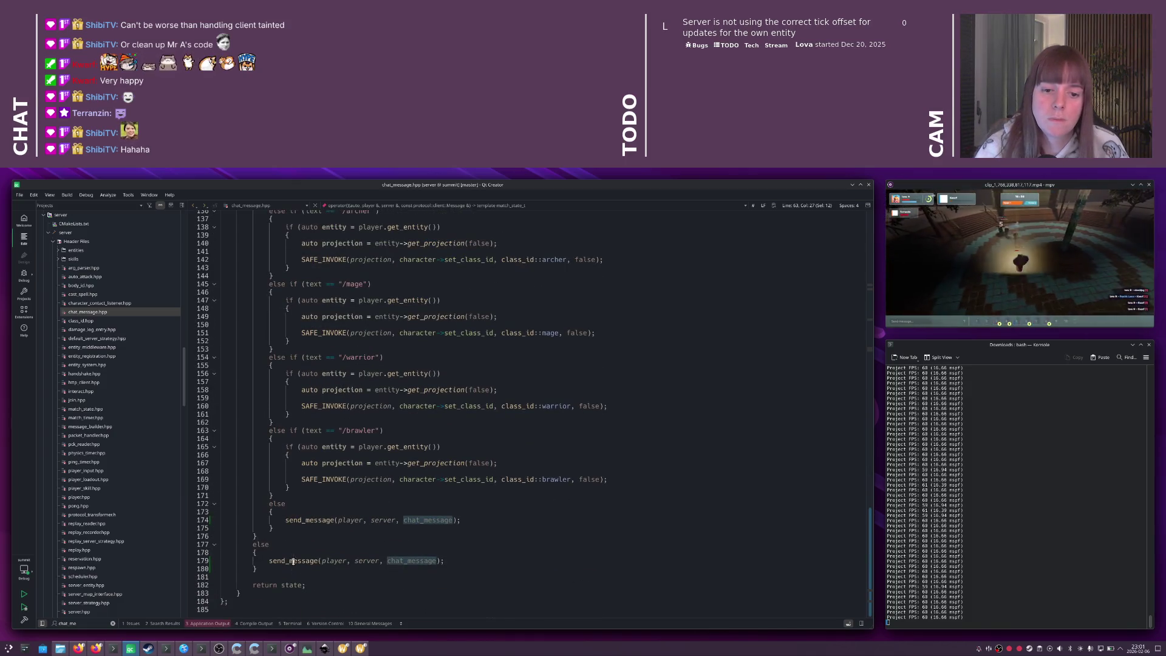
pyautogui.keyDown('ctrl'); pyautogui.click(314, 524); pyautogui.keyUp('ctrl')
# - Cycle between the Godot, Qt Creator and Summit game windows, ending at the summit-ng terminal
pyautogui.hotkey('alt', 'Tab')
pyautogui.hotkey('alt', 'Tab')
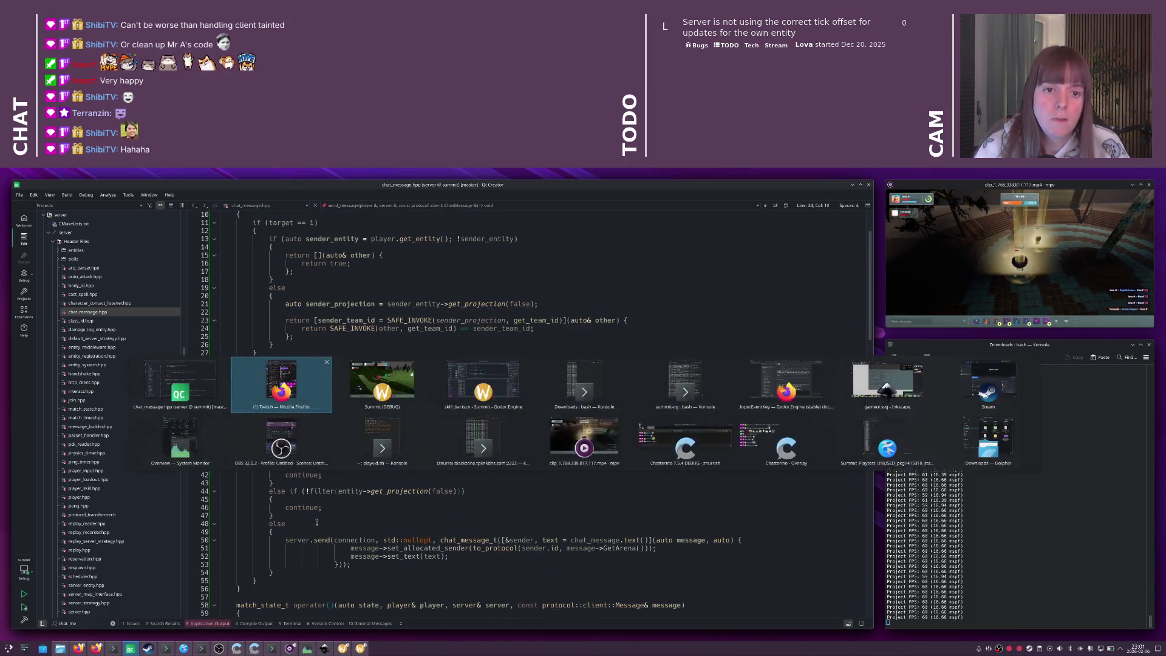
pyautogui.hotkey('alt', 'Tab')
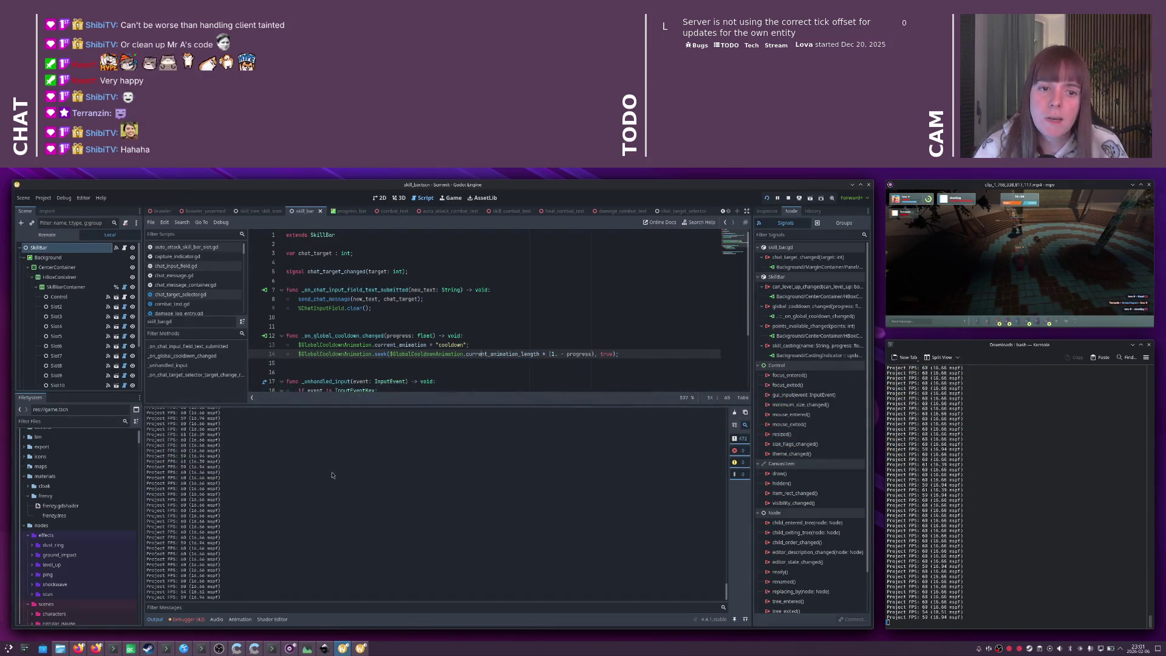
pyautogui.hotkey('alt', 'Tab')
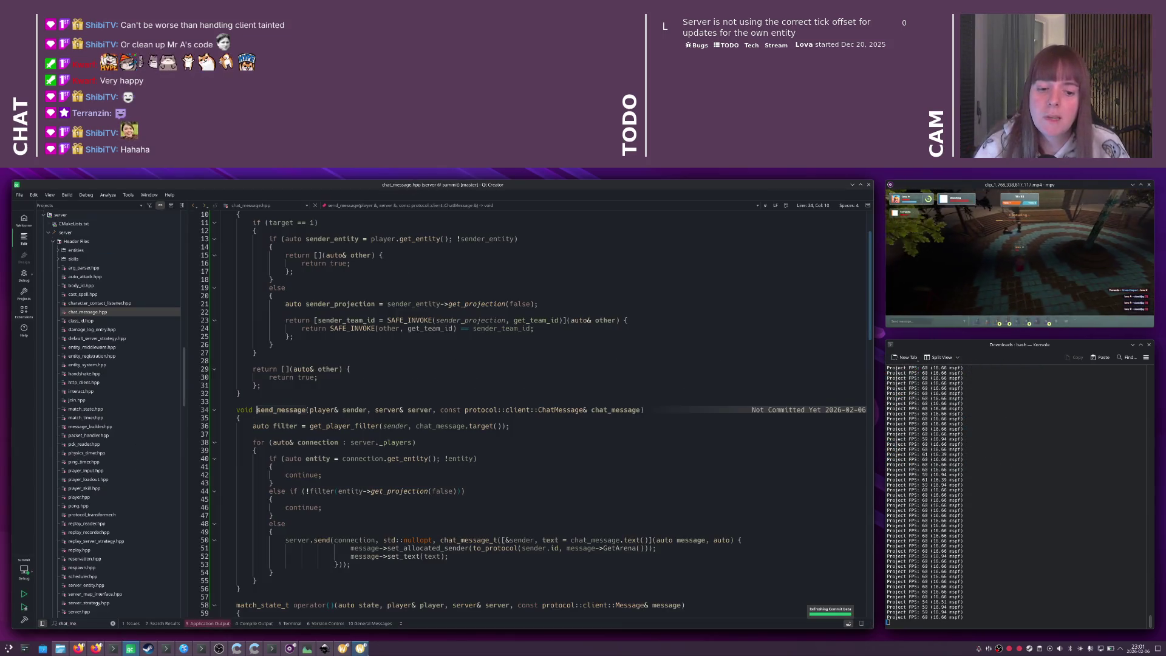
pyautogui.hotkey('alt', 'Tab')
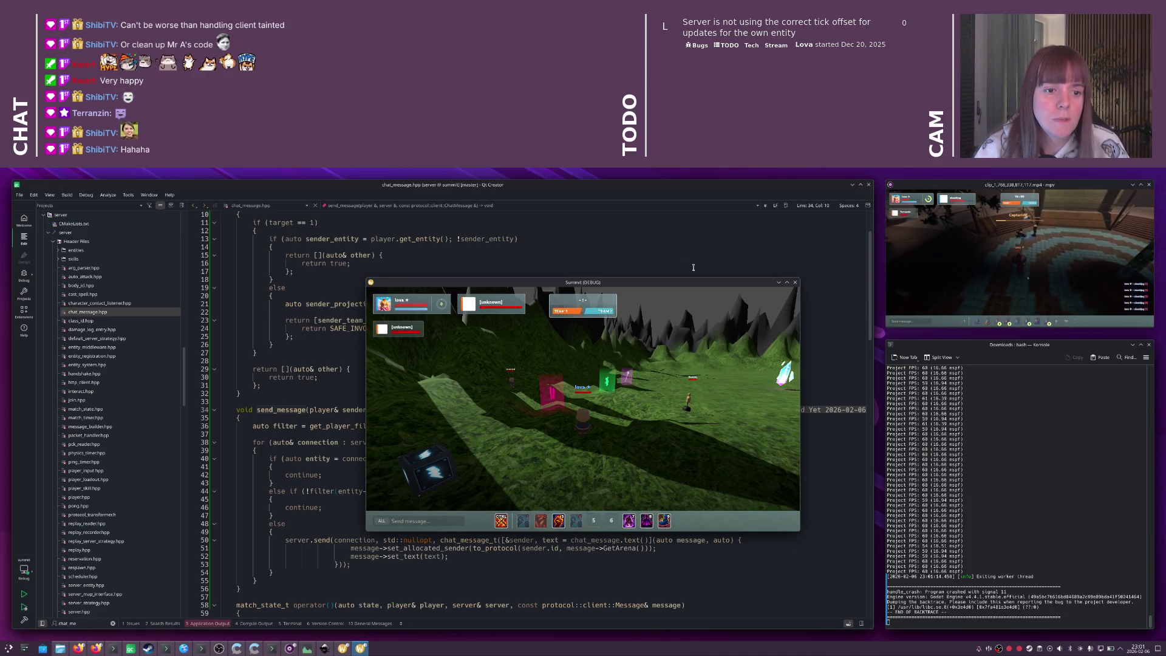
pyautogui.click(682, 265)
pyautogui.hotkey('alt', 'Tab')
pyautogui.hotkey('alt', 'Tab')
pyautogui.hotkey('alt', 'Tab')
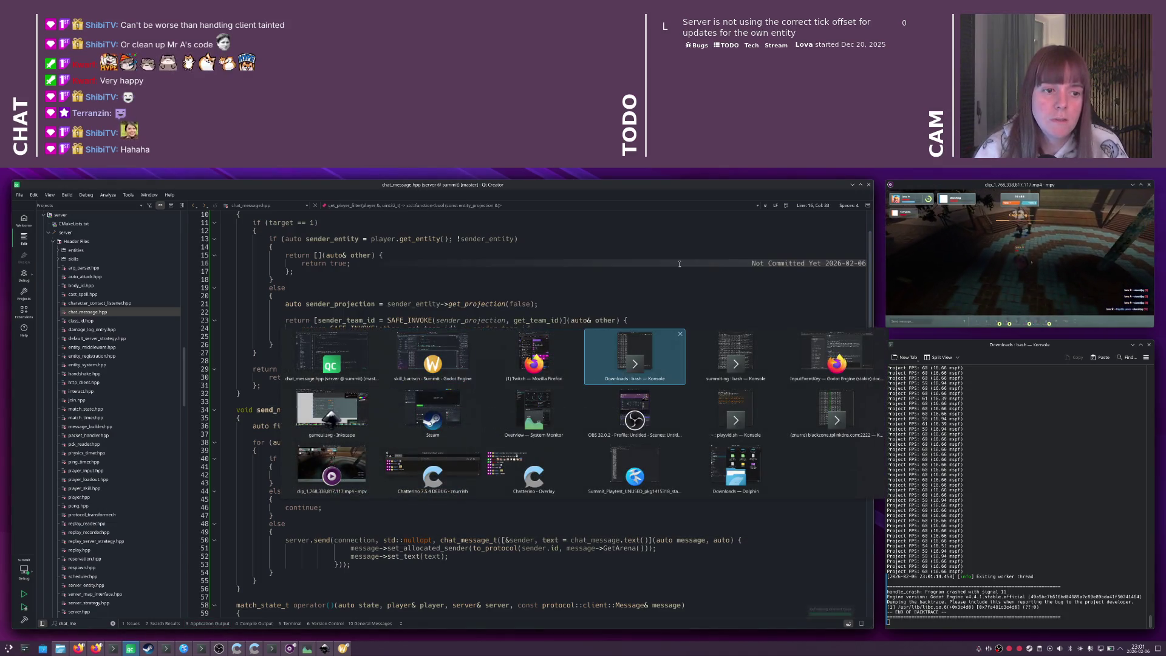
# - Rerun cmake --install in summit-ng, then launch the game from Godot and connect to the server
pyautogui.press('Up')
pyautogui.press('Return')
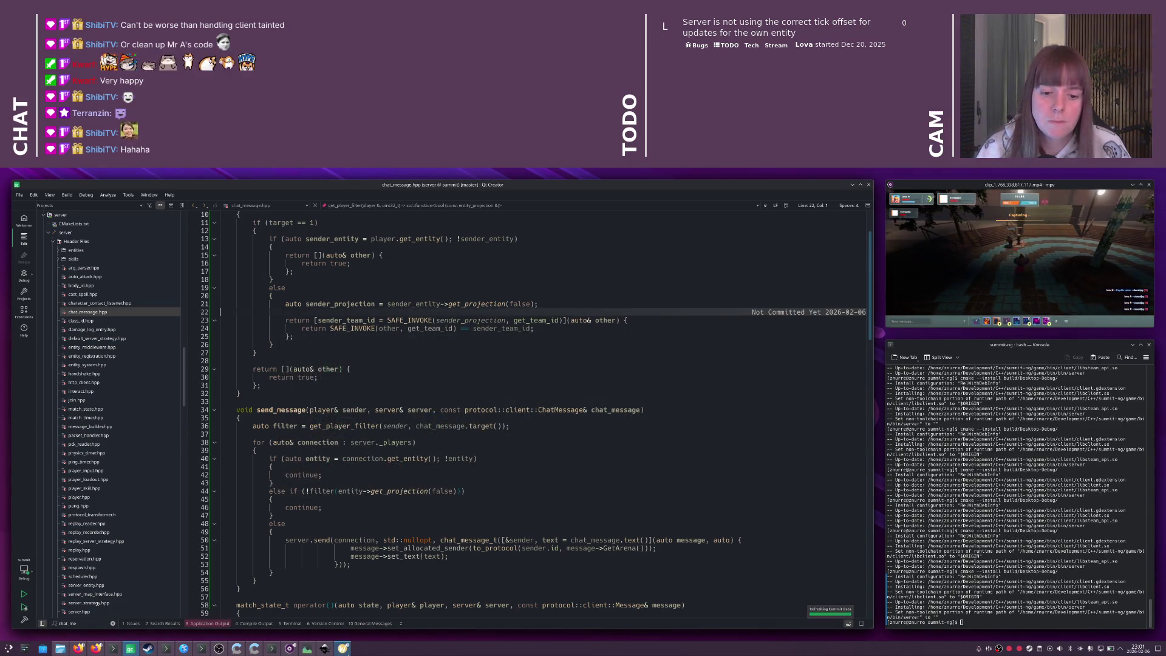
pyautogui.hotkey('alt', 'Tab')
pyautogui.press('F5')
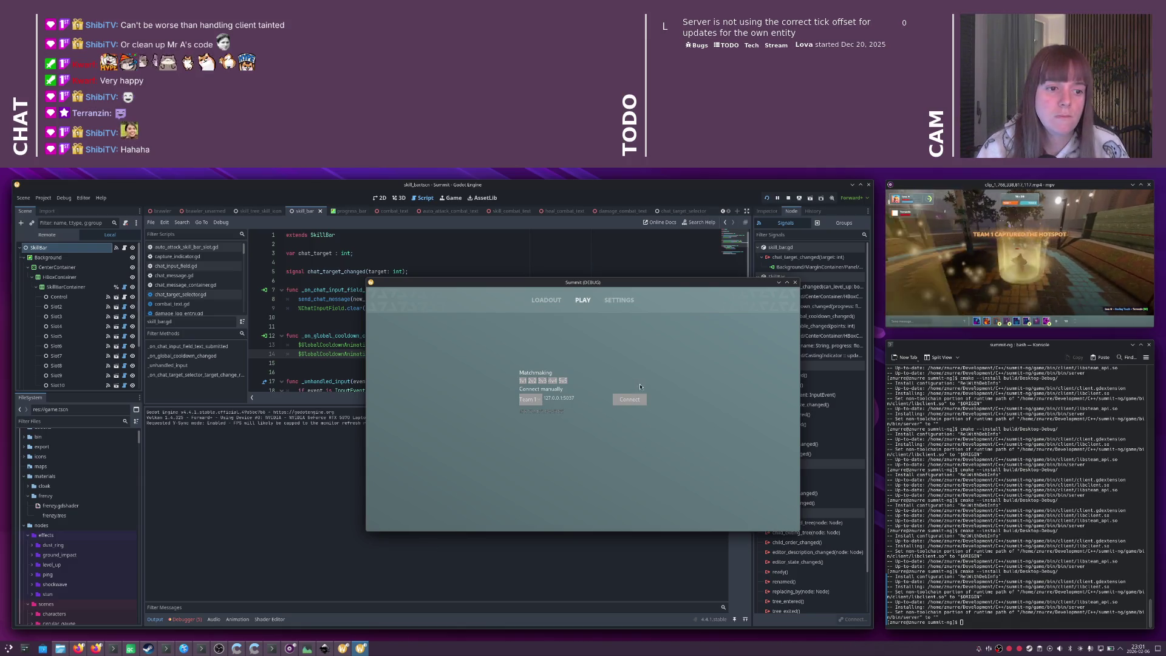
pyautogui.click(635, 400)
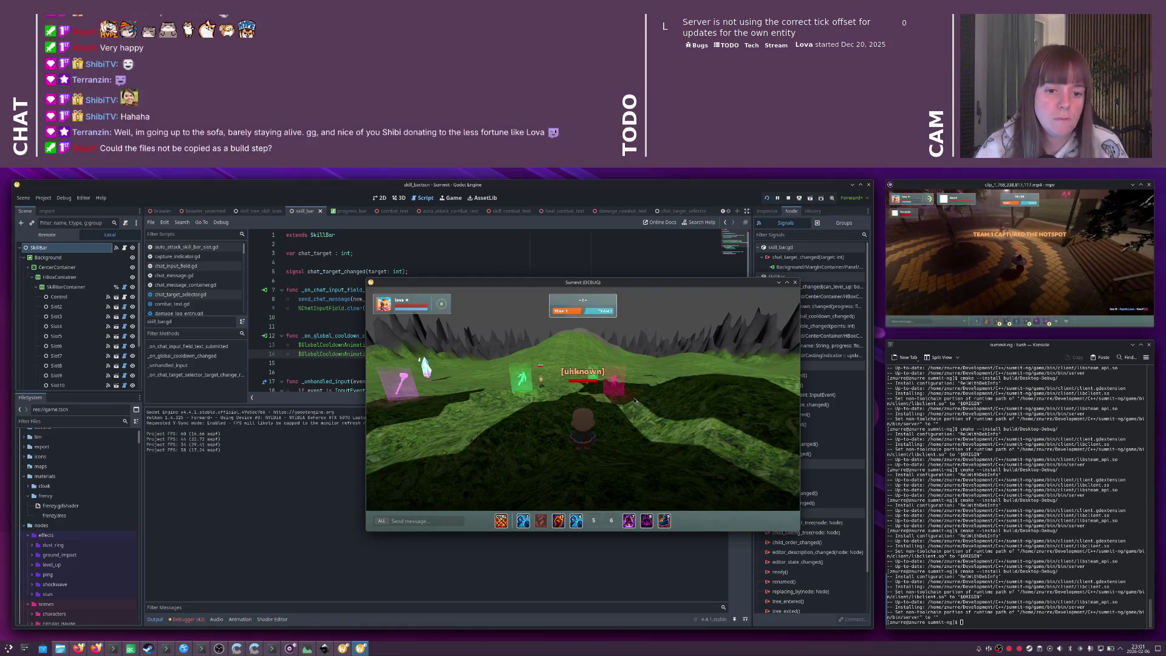
# - Target the Dummy and send the team chat messages 'ooo' and 'asdasd'
pyautogui.press('Tab')
pyautogui.press('Return')
pyautogui.write('ooo')
pyautogui.press('Return')
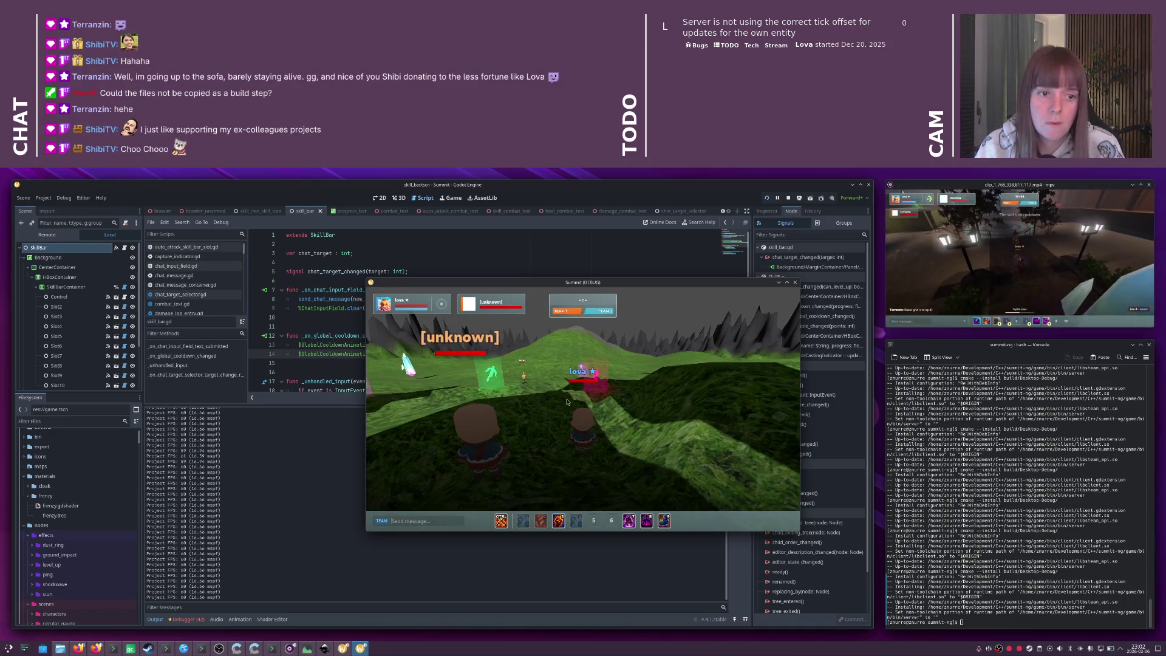
pyautogui.write('asdasd')
pyautogui.press('Return')
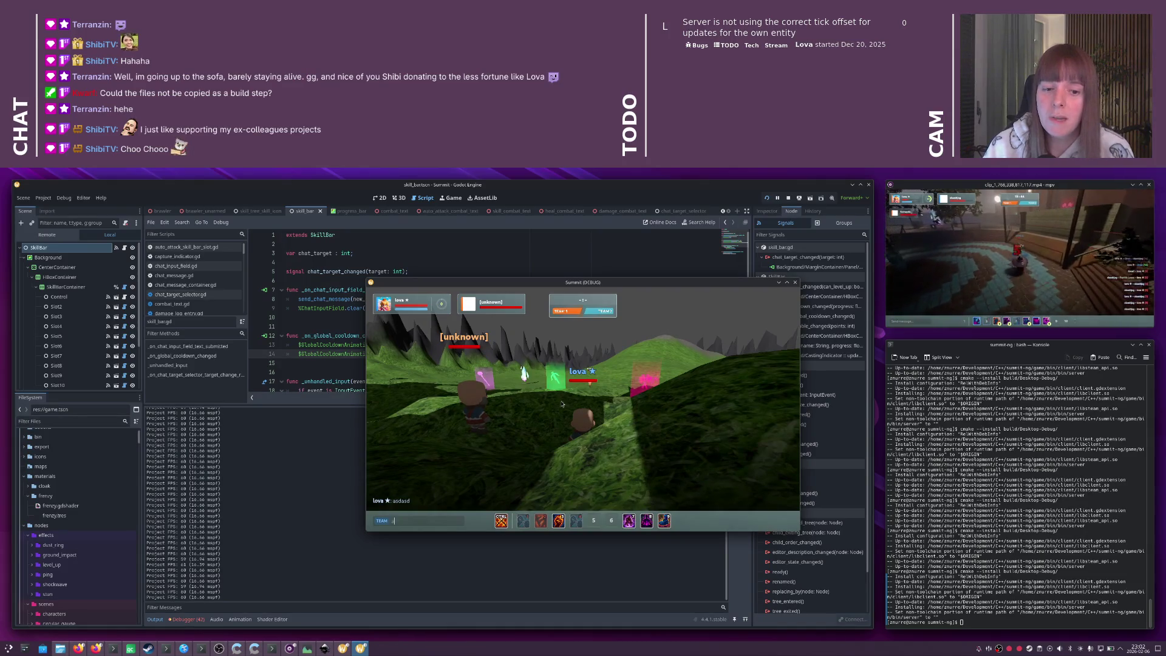
# - Send 'qqqq' on team chat, then 'asdasdasd' and 'sadads' on ALL, and close the game
pyautogui.write('qqqq')
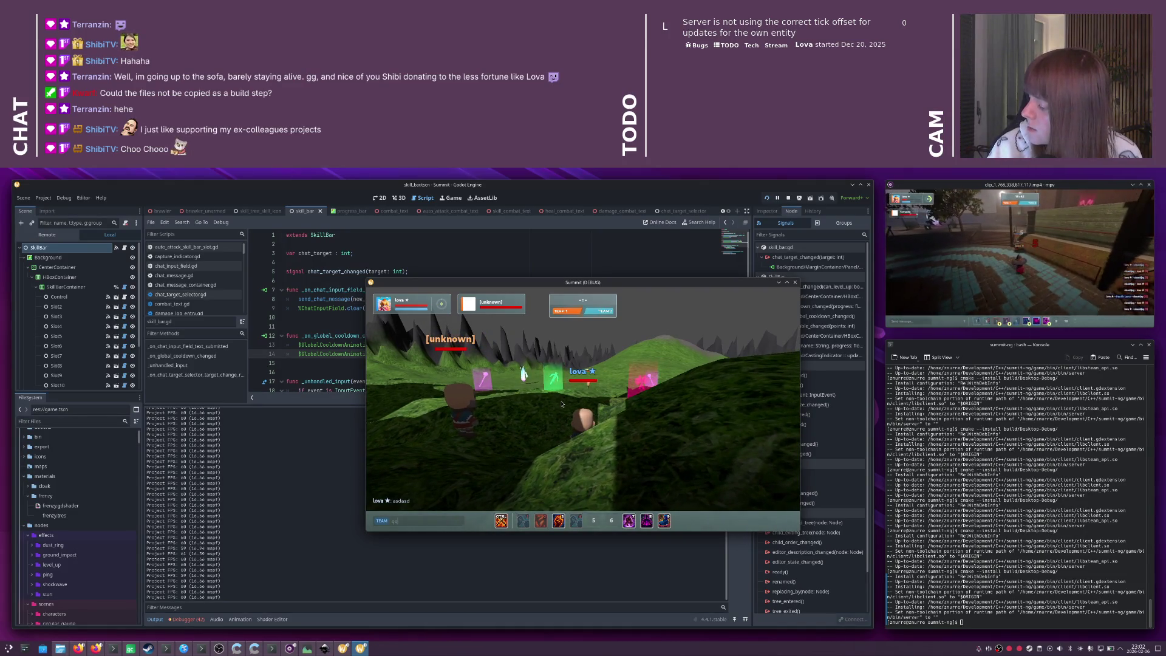
pyautogui.press('Return')
pyautogui.press('Tab')
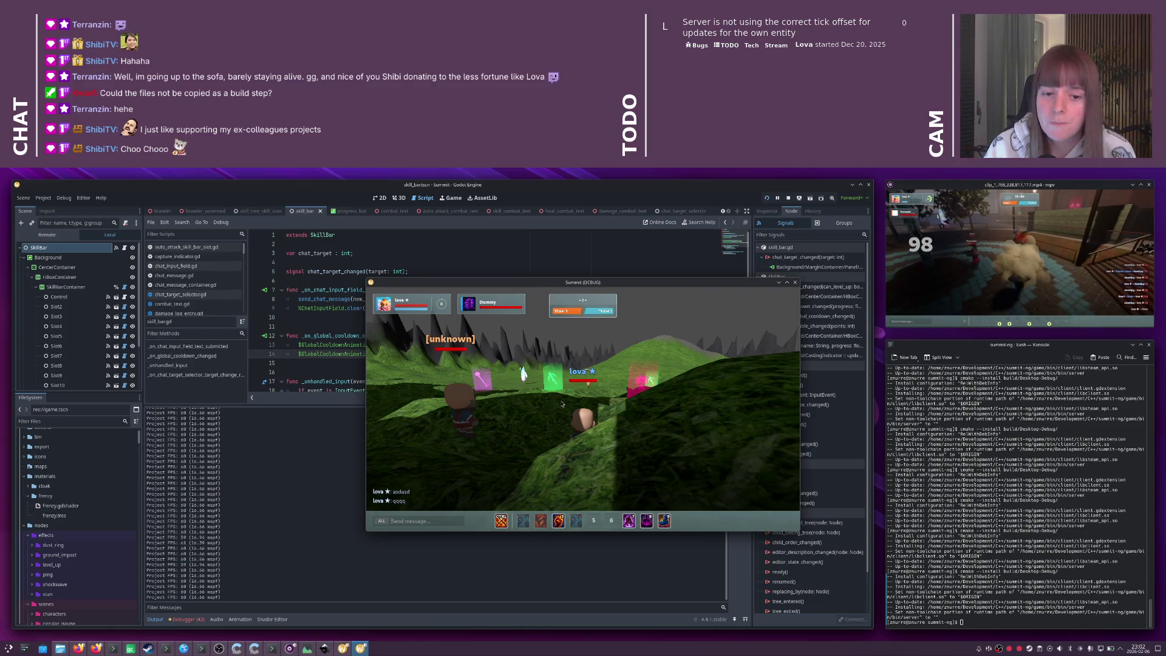
pyautogui.write('asdasdasd')
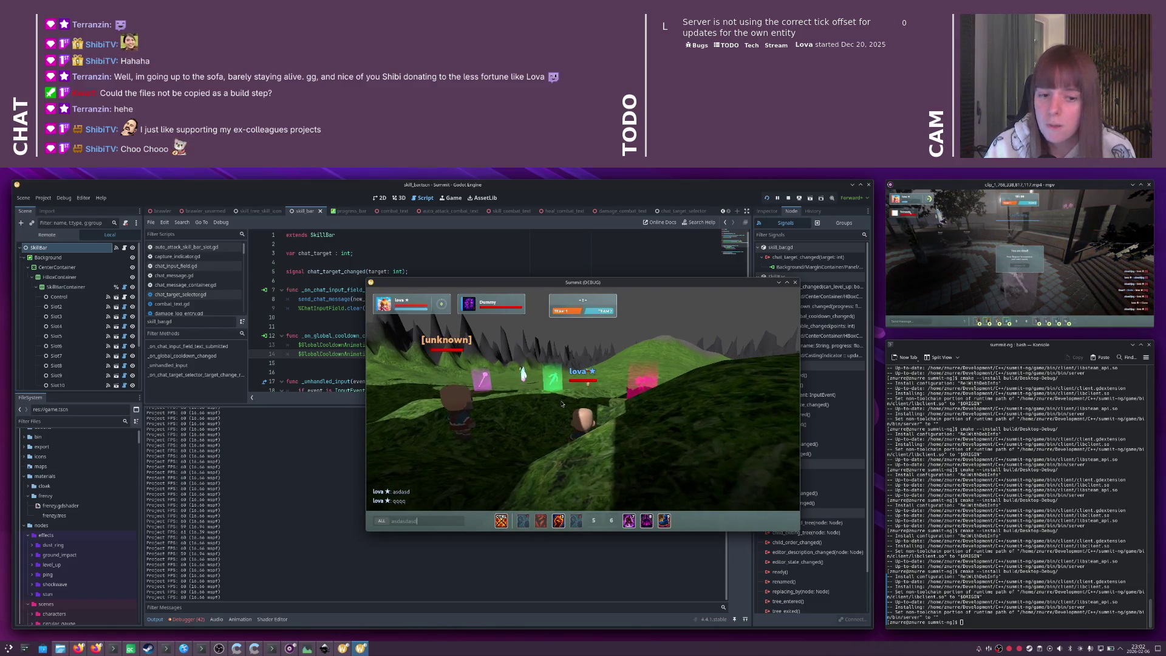
pyautogui.press('Return')
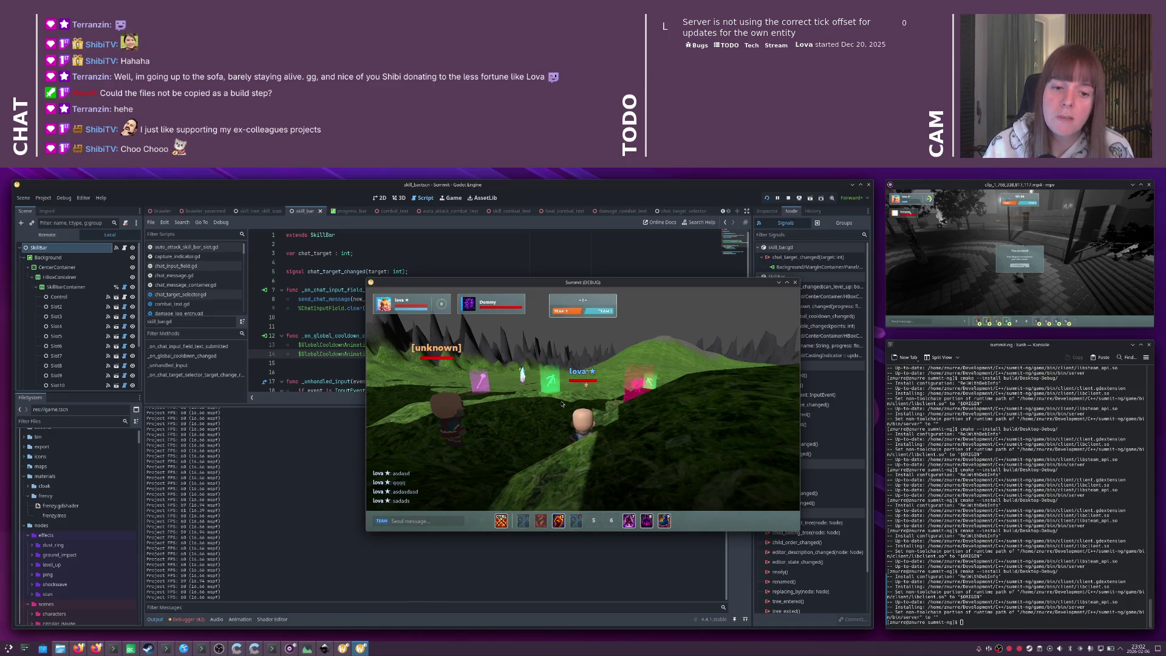
pyautogui.write('sadads')
pyautogui.press('Return')
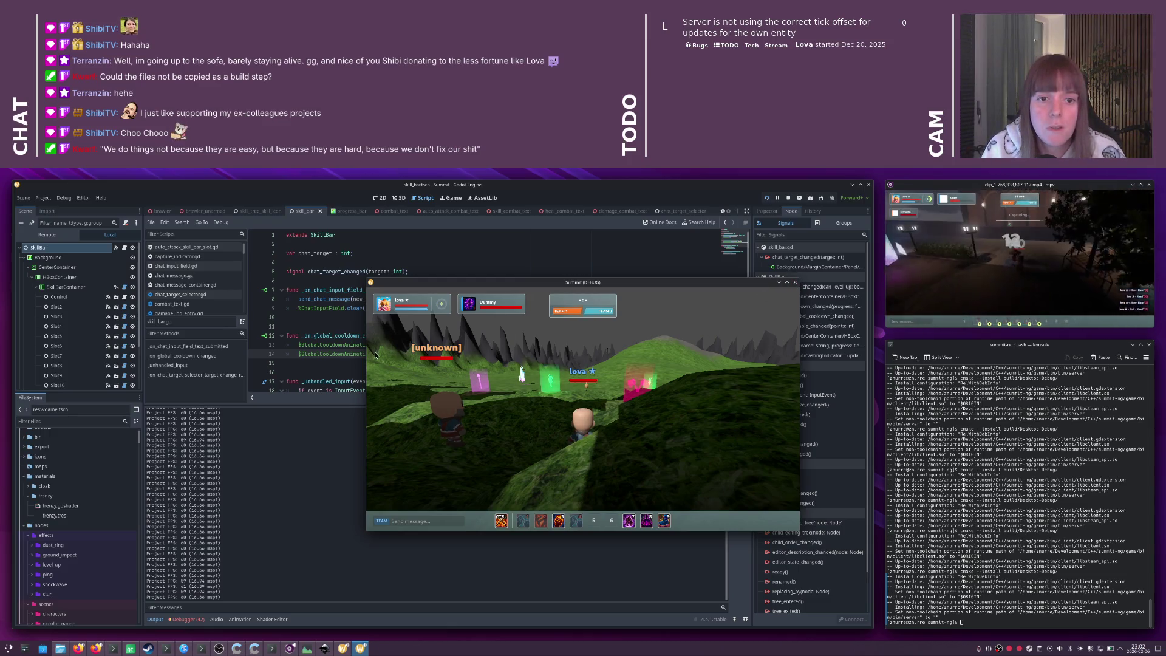
pyautogui.hotkey('alt', 'Tab')
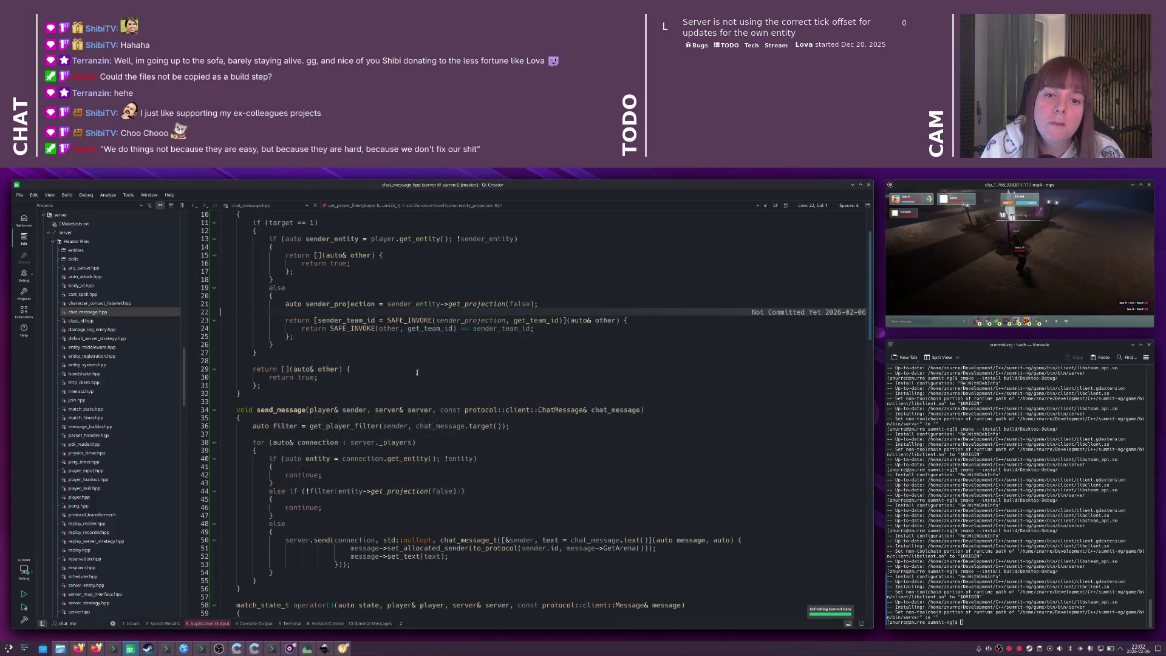
# - Open the Git Commit view through the locator's 'git com' command
pyautogui.click(416, 371)
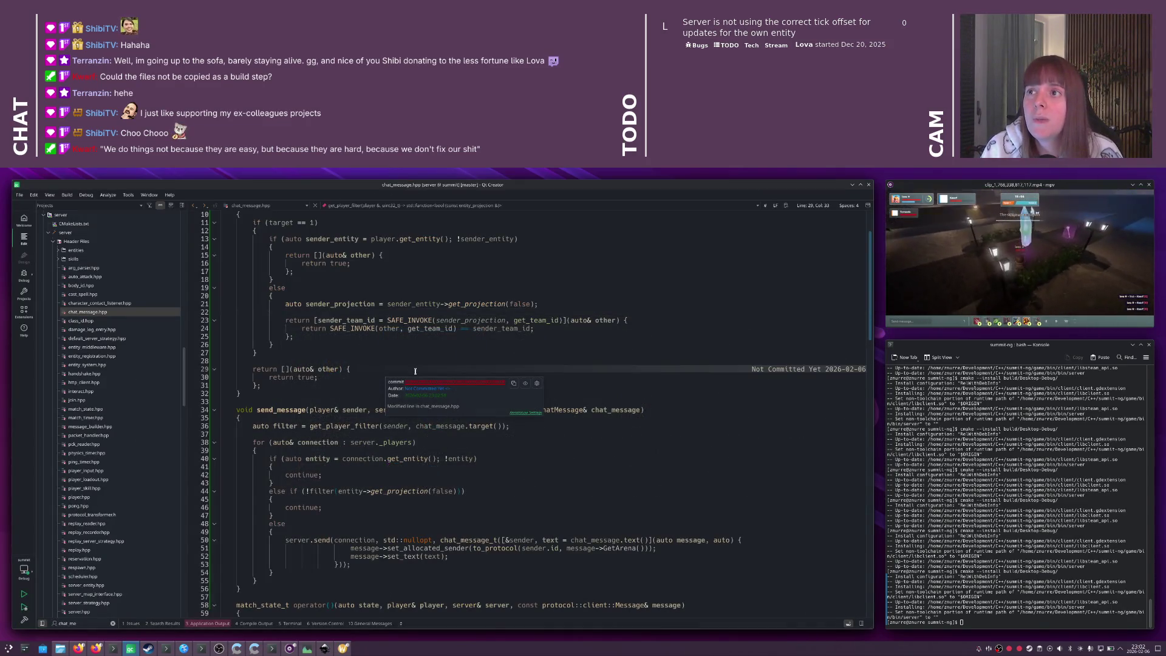
pyautogui.hotkey('ctrl', 'k')
pyautogui.write('git com')
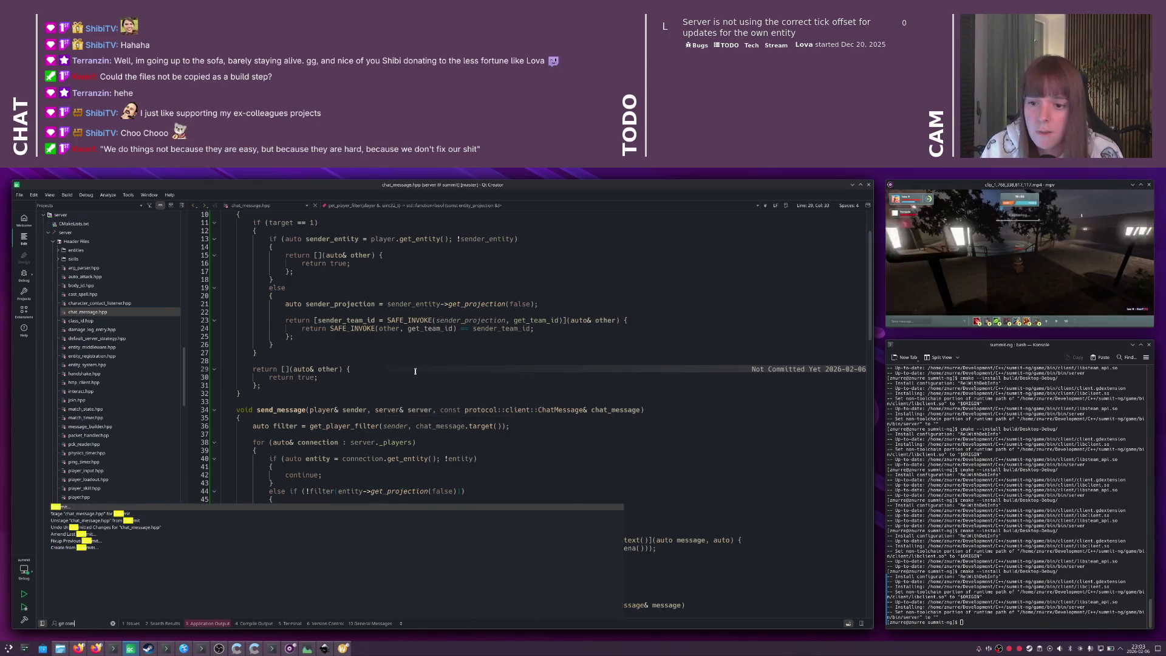
pyautogui.press('Return')
# - View the diffs of client/skill_bar.cpp and skill_bar.hpp
pyautogui.doubleClick(593, 299)
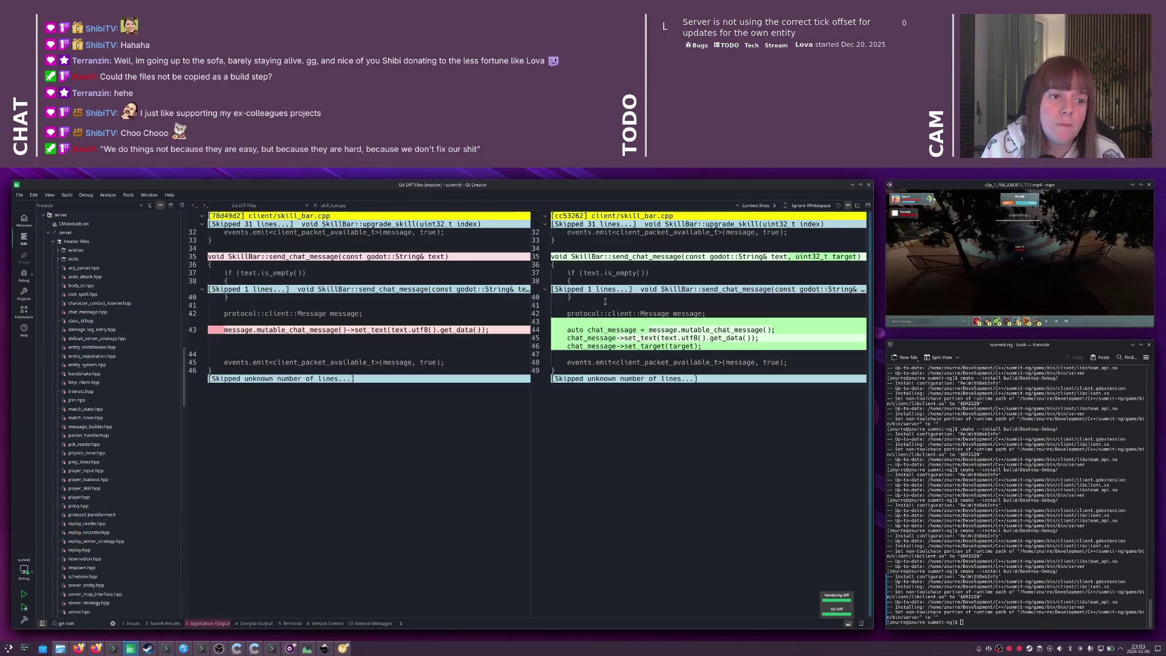
pyautogui.hotkey('alt', 'Left')
pyautogui.doubleClick(593, 309)
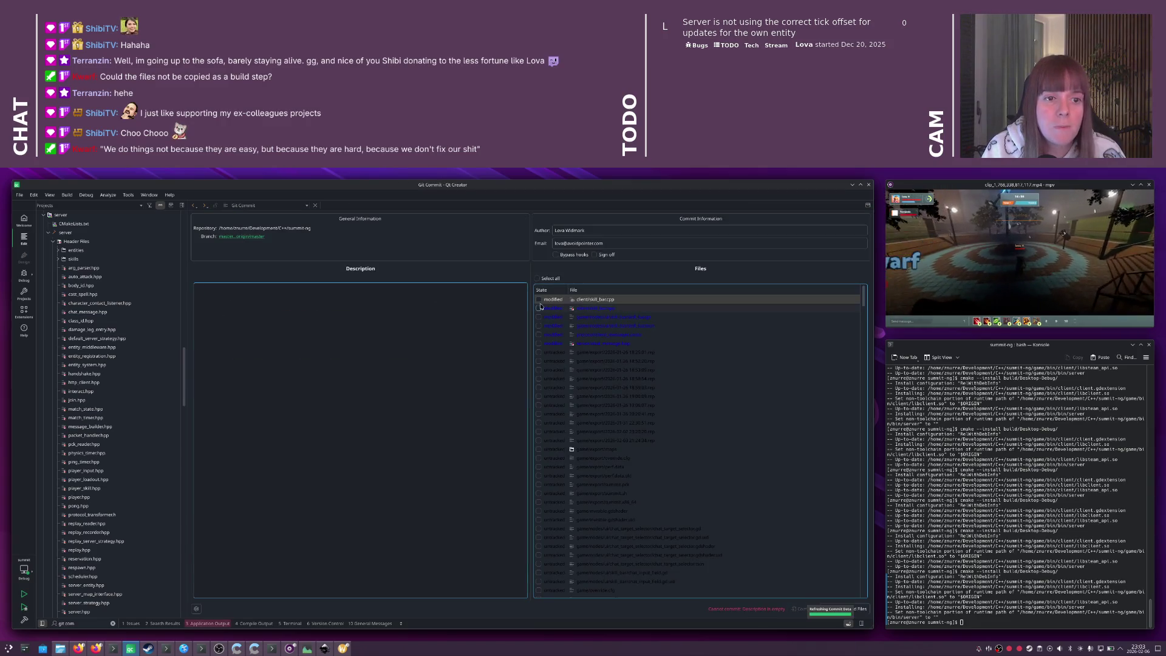
# - Review the diffs of skill_bar.gd and skill_bar.tscn
pyautogui.hotkey('alt', 'Left')
pyautogui.doubleClick(585, 319)
pyautogui.hotkey('alt', 'Left')
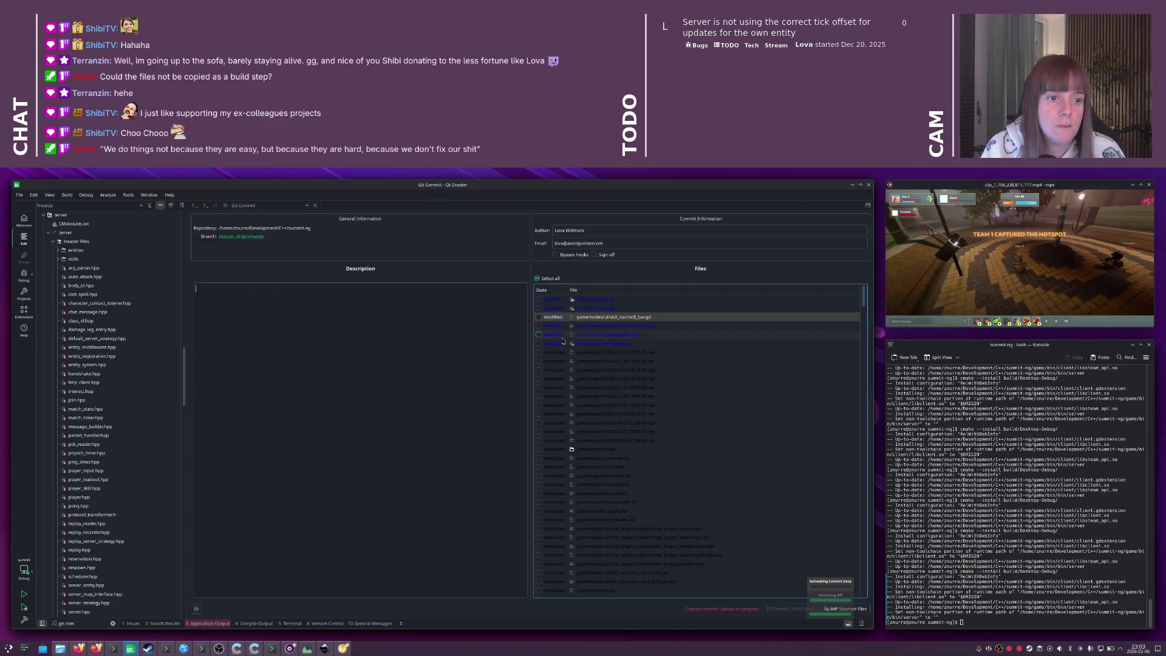
pyautogui.doubleClick(594, 326)
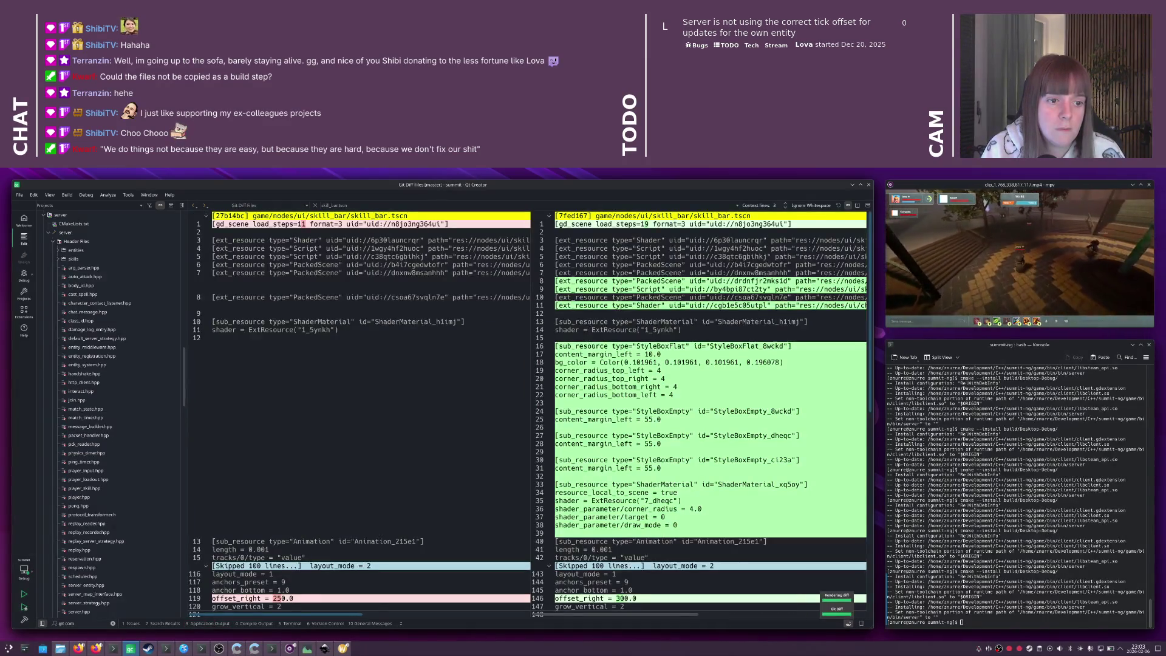
pyautogui.scroll(-10, 594, 351)
pyautogui.scroll(10, 594, 350)
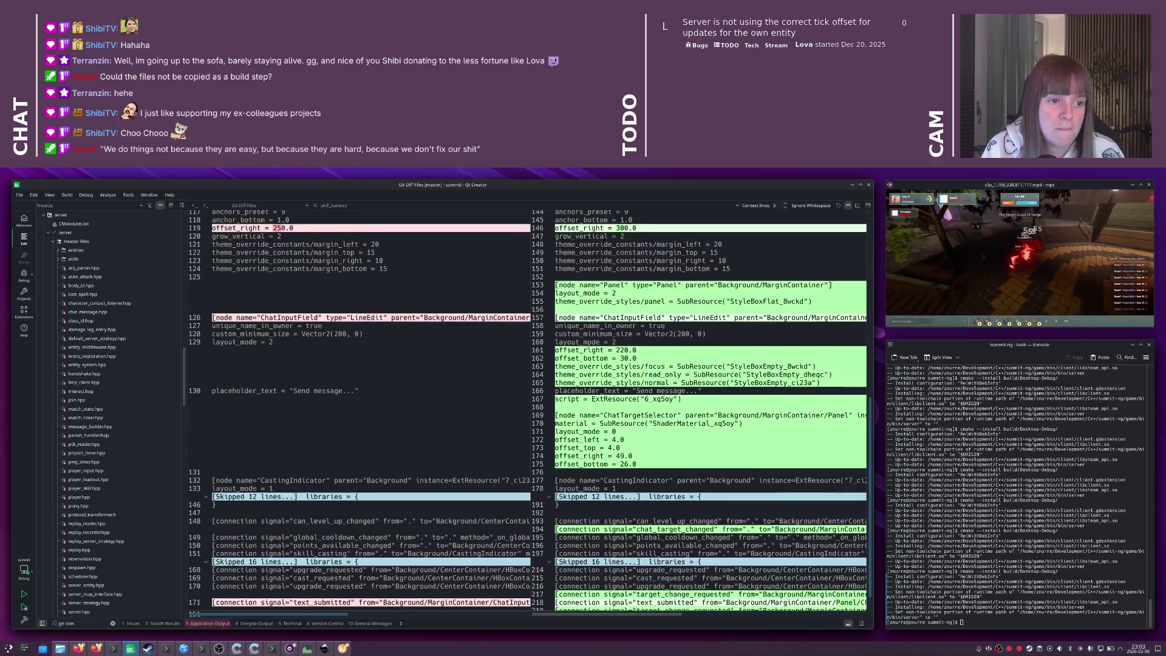
pyautogui.hotkey('alt', 'Left')
# - Review the diffs of client_messages.proto and chat_message.hpp
pyautogui.doubleClick(590, 334)
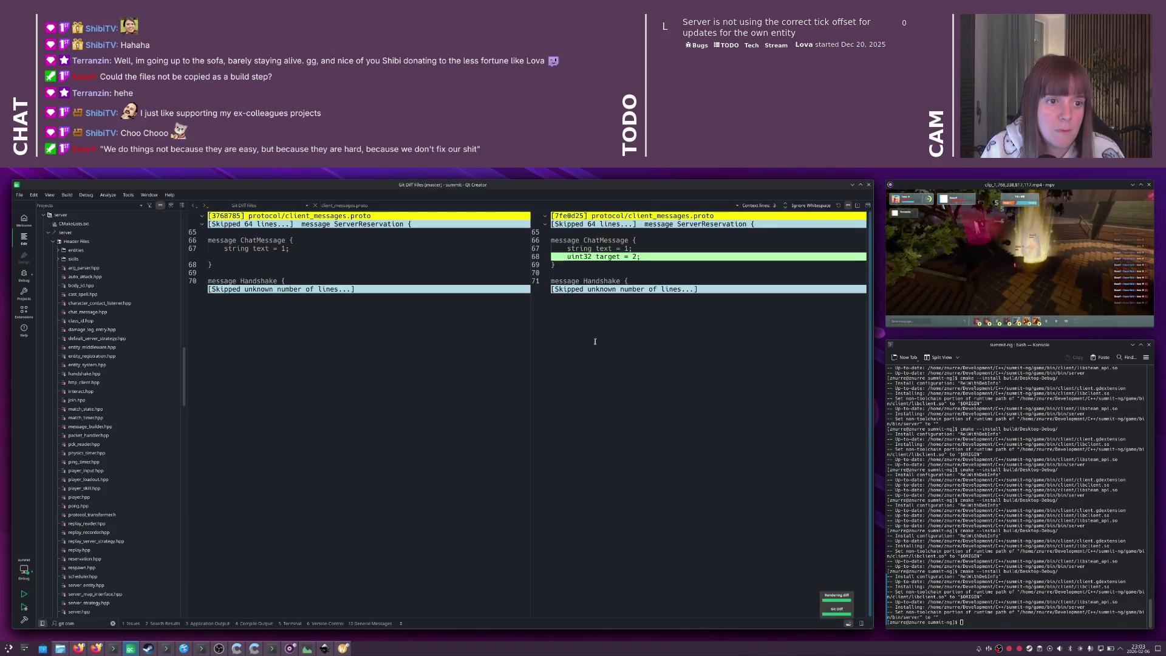
pyautogui.hotkey('alt', 'Left')
pyautogui.doubleClick(593, 343)
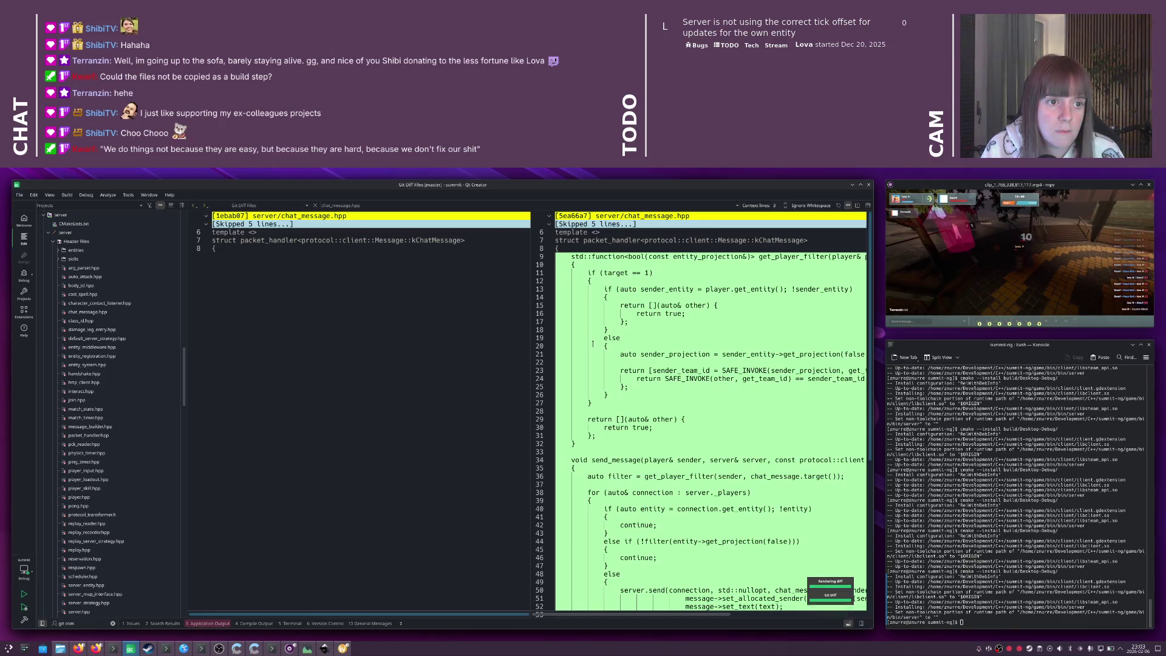
pyautogui.scroll(-5, 593, 344)
pyautogui.hotkey('alt', 'Left')
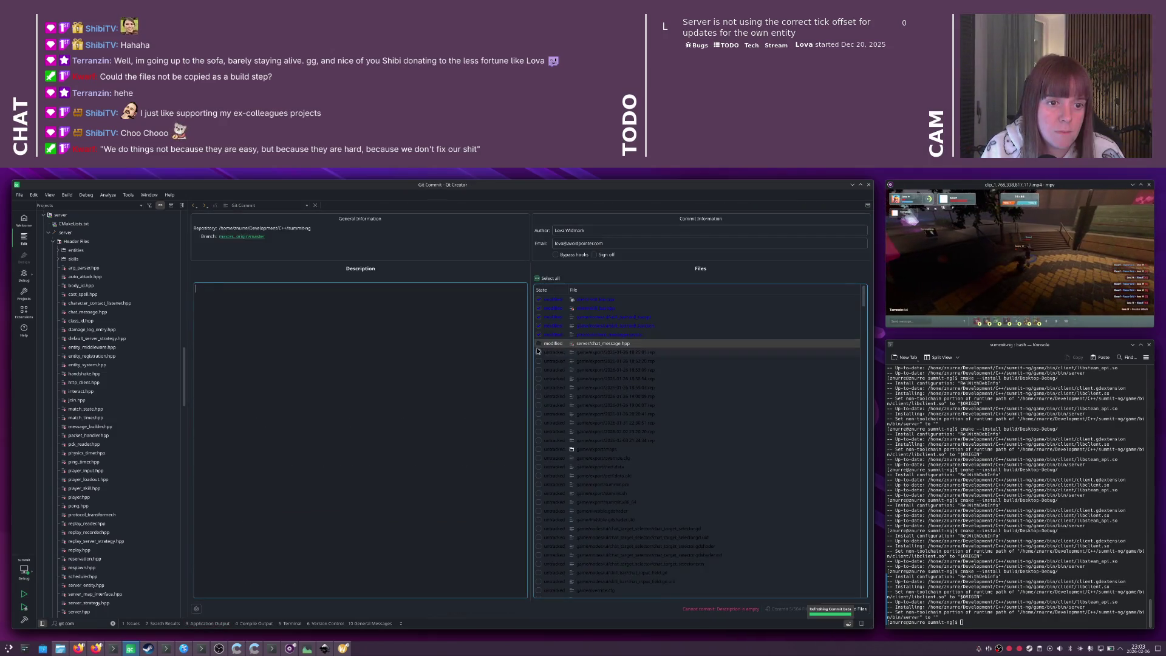
# - Check six untracked game files to include them in the commit
pyautogui.scroll(-4, 562, 434)
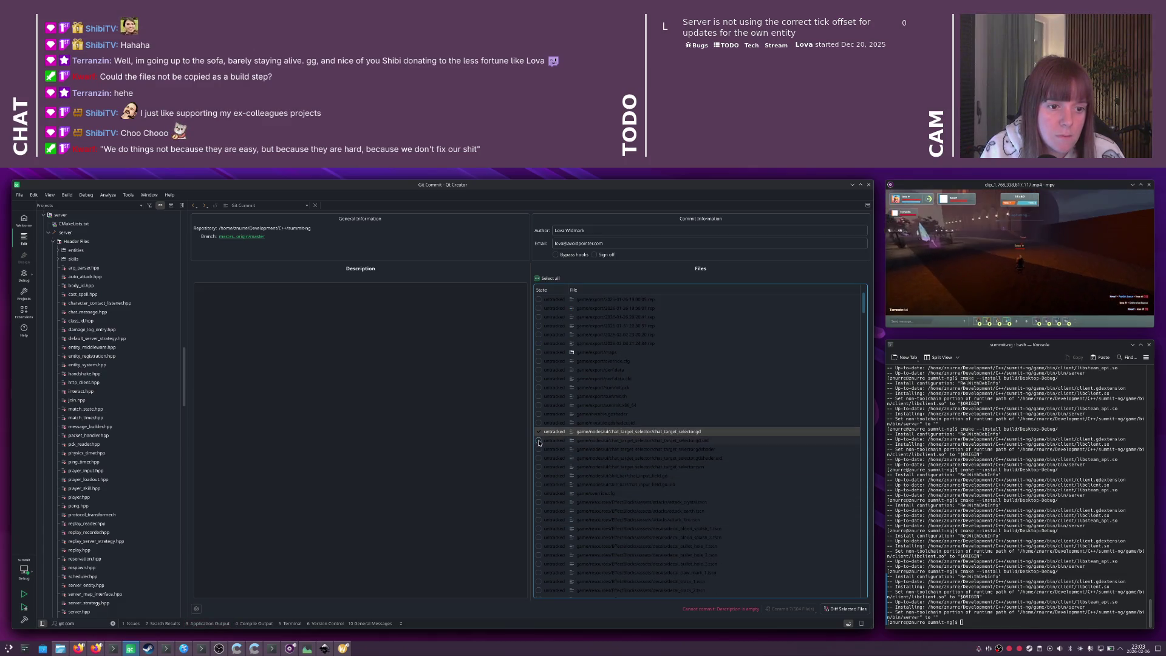
pyautogui.click(539, 440)
pyautogui.click(539, 449)
pyautogui.click(539, 458)
pyautogui.click(538, 466)
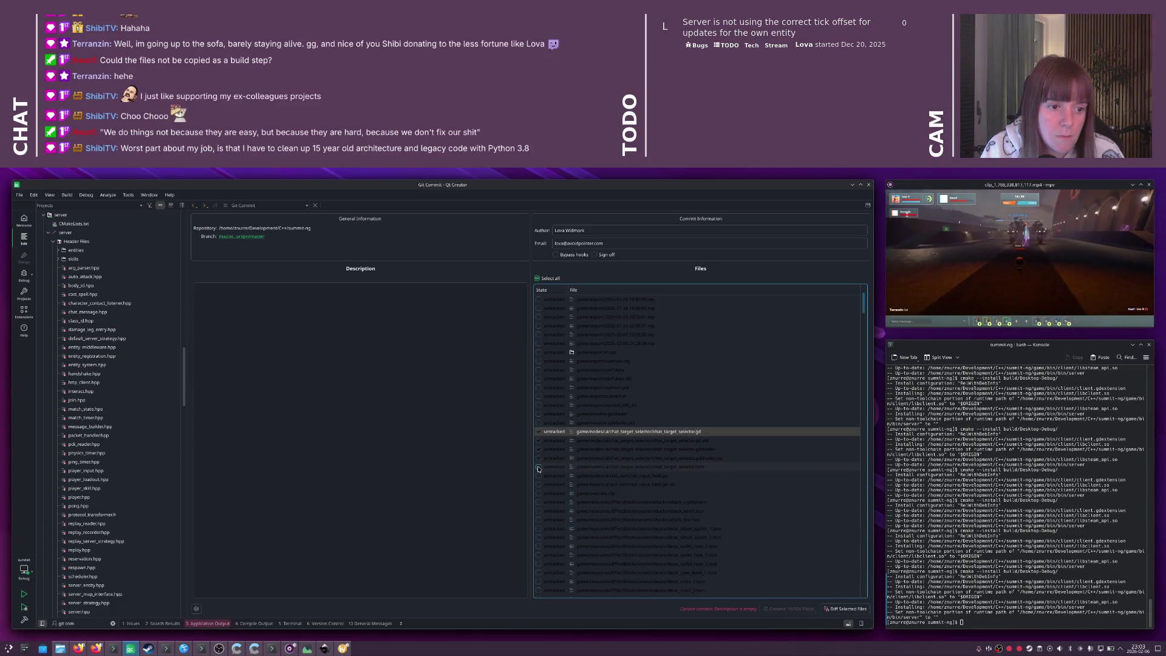
pyautogui.click(539, 475)
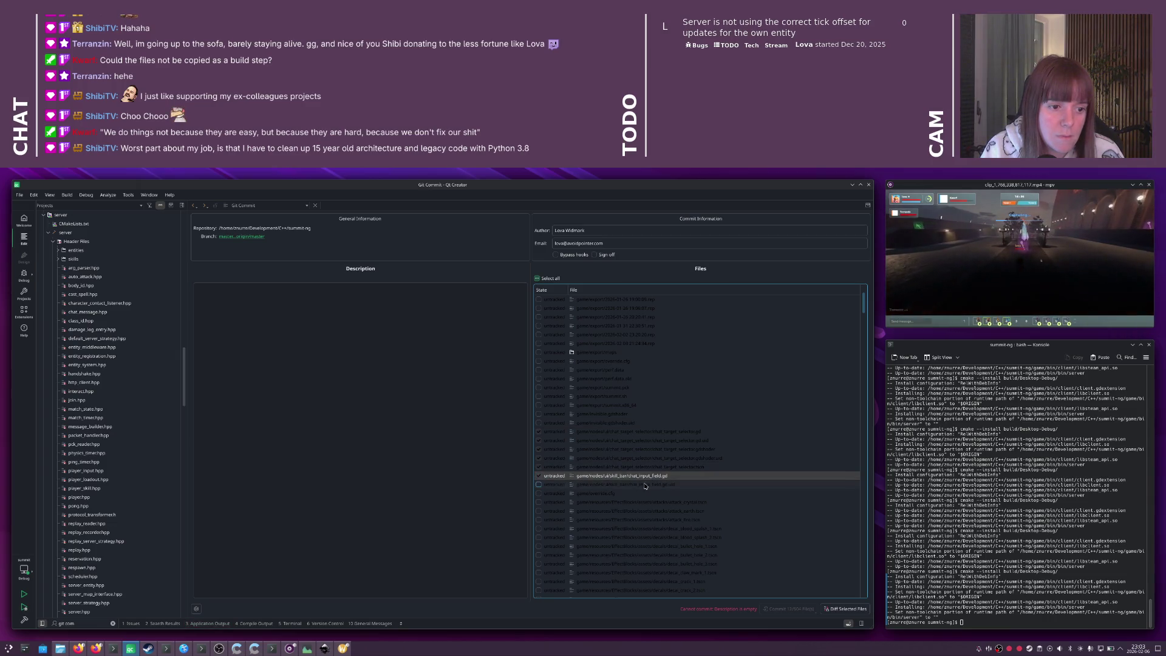
pyautogui.click(542, 486)
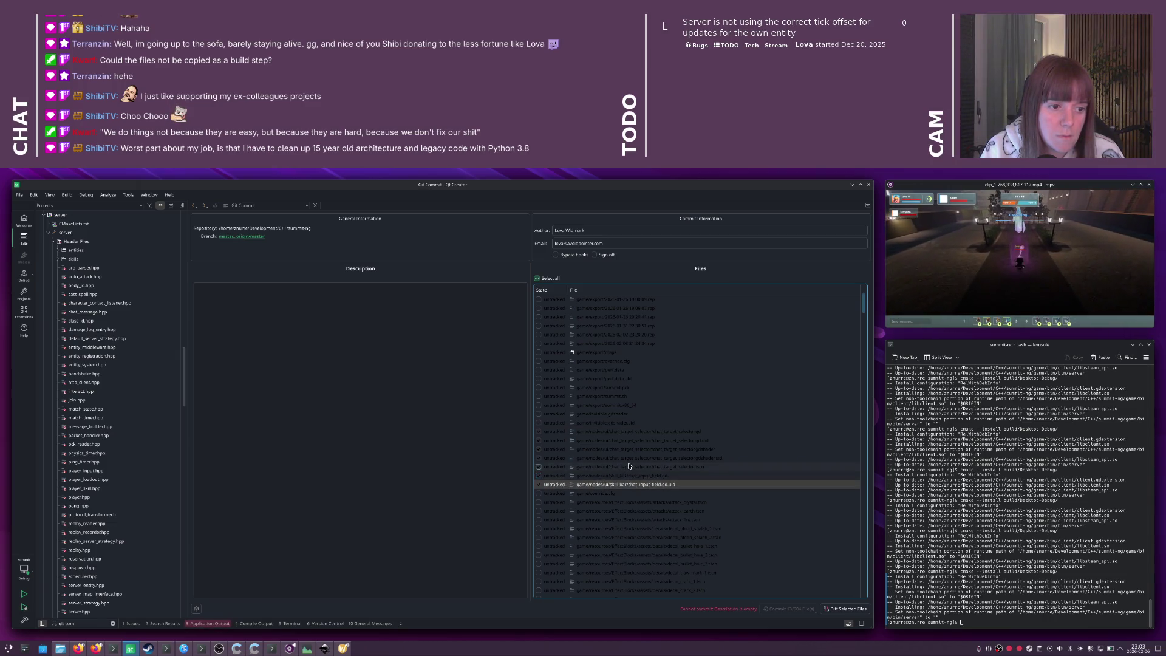
# - Enter 'Team chat ish' as the commit description
pyautogui.scroll(-7, 629, 465)
pyautogui.scroll(-20, 629, 466)
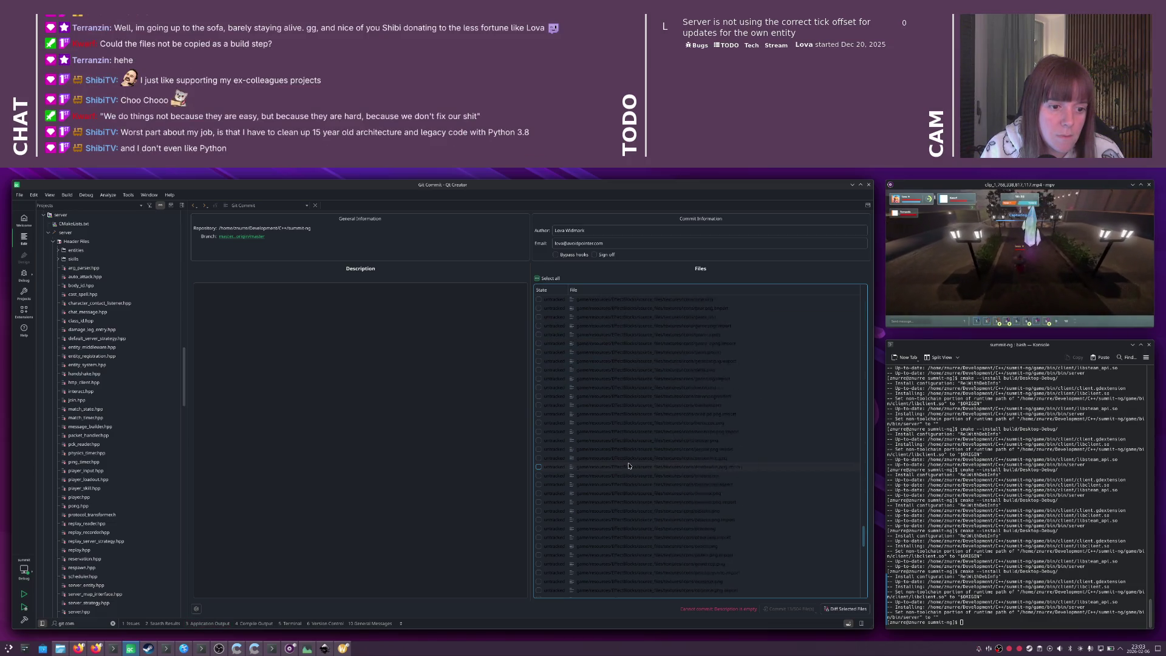
pyautogui.scroll(-5, 629, 465)
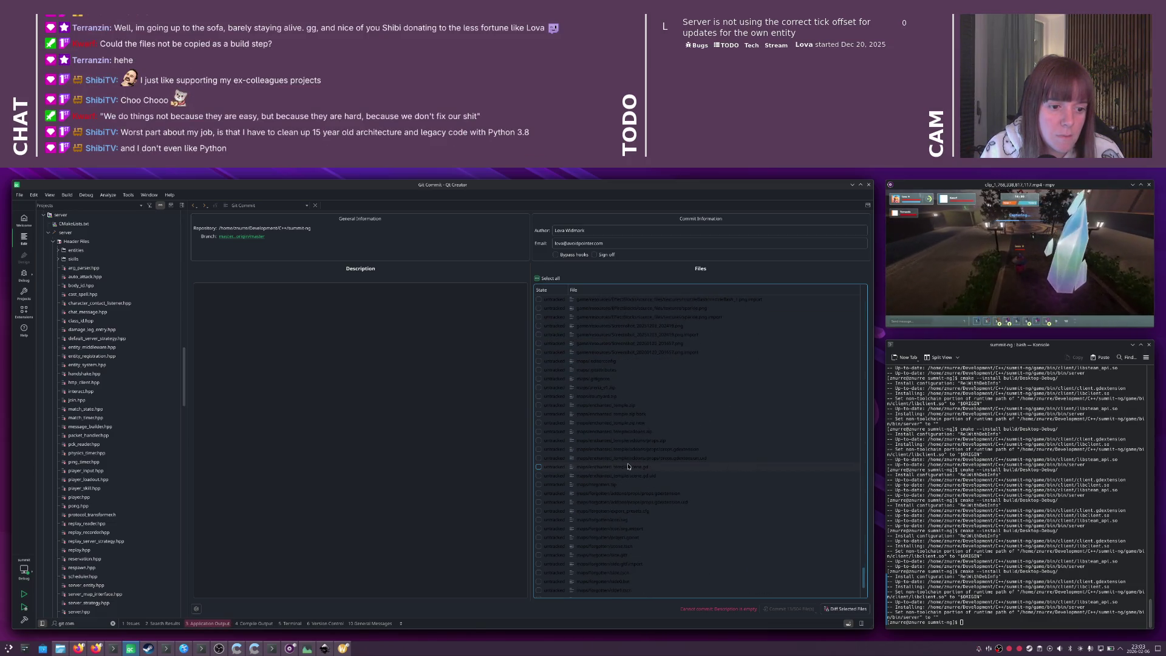
pyautogui.scroll(10, 628, 467)
pyautogui.scroll(10, 627, 464)
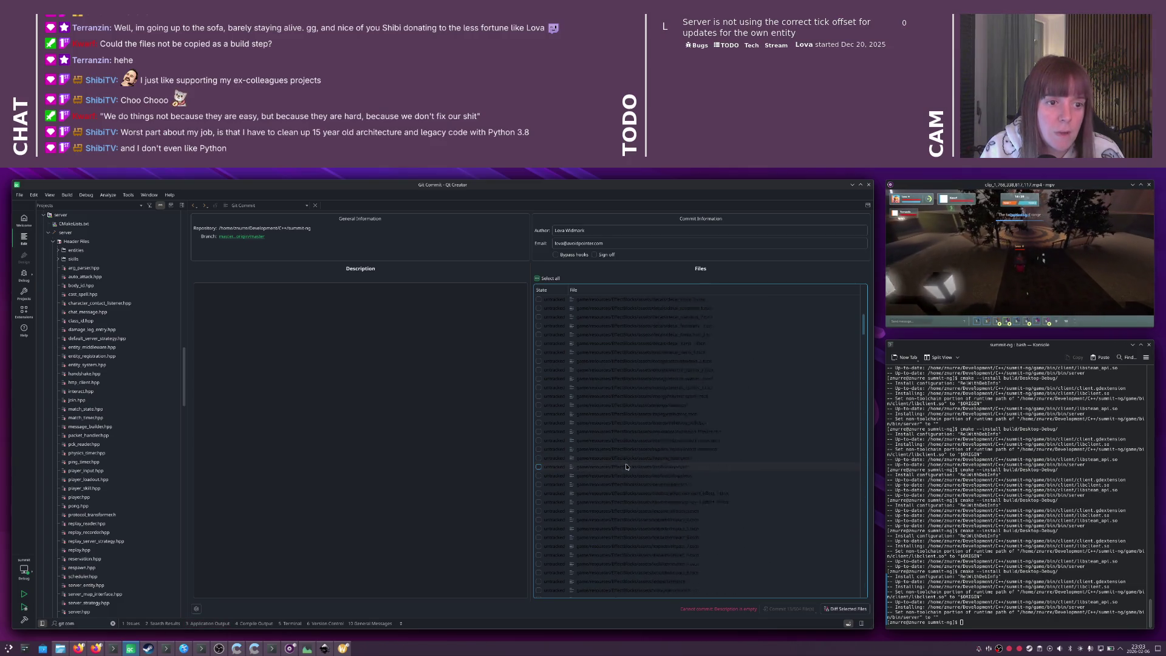
pyautogui.click(437, 427)
pyautogui.write('Team cha')
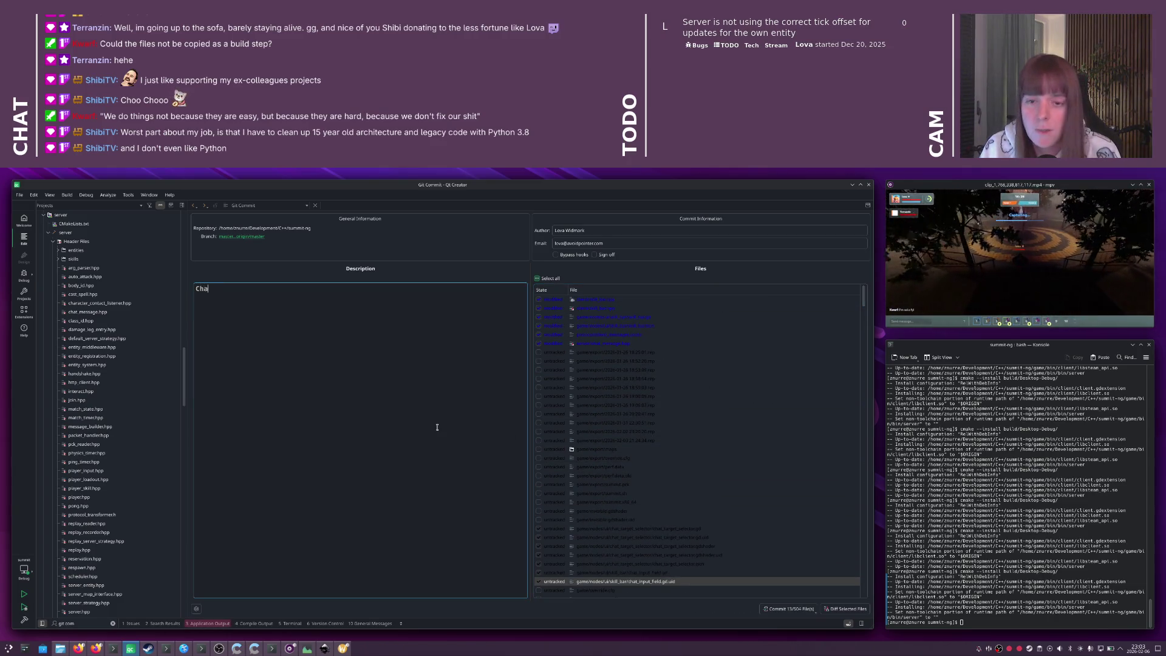
pyautogui.write('t ish')
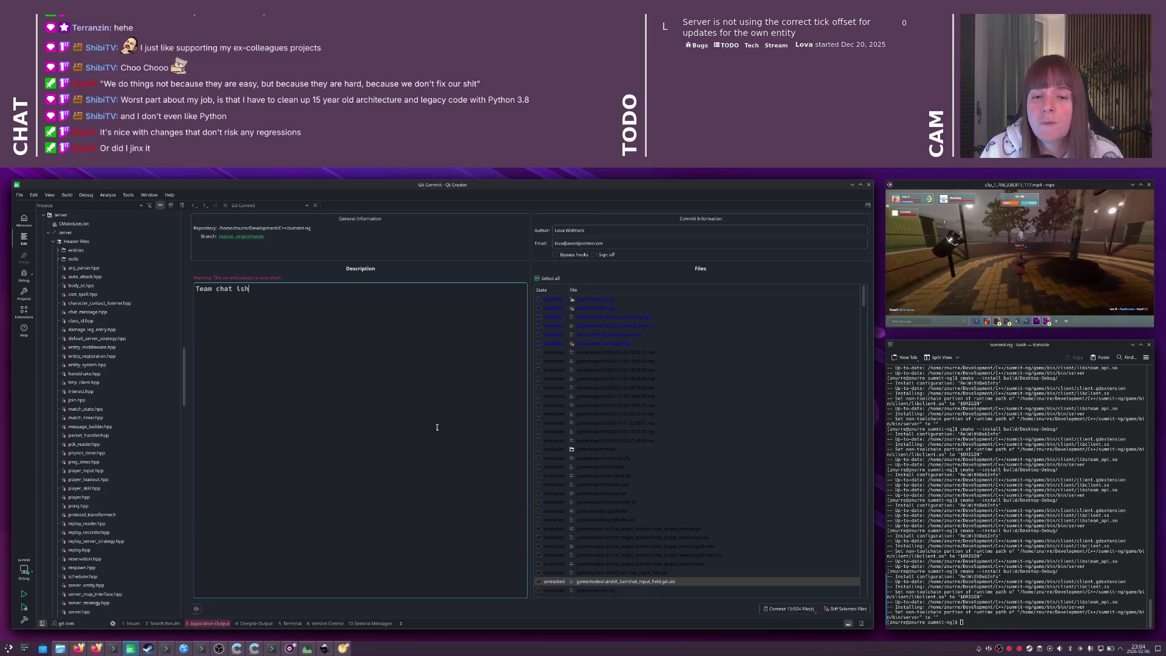
# - Commit the checked files with the description 'Team chat ish'
pyautogui.click(768, 610)
pyautogui.hotkey('ctrl', 'k')
# - Run 'git push' from the locator to push the commit, then switch to Godot
pyautogui.write('git pus')
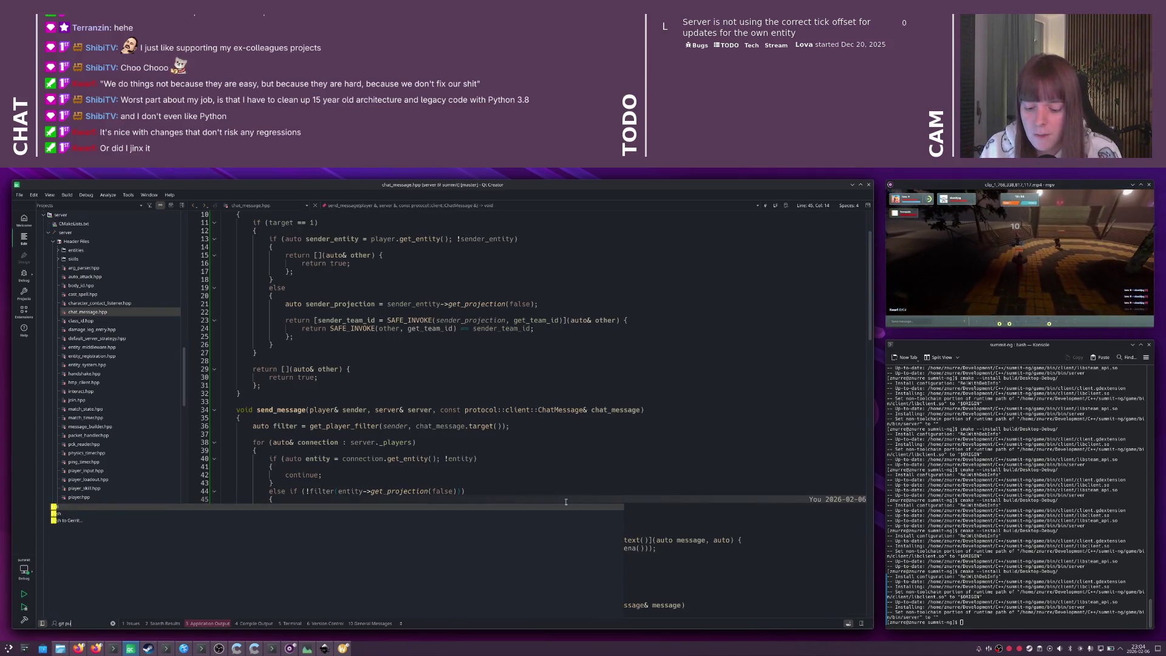
pyautogui.press('Return')
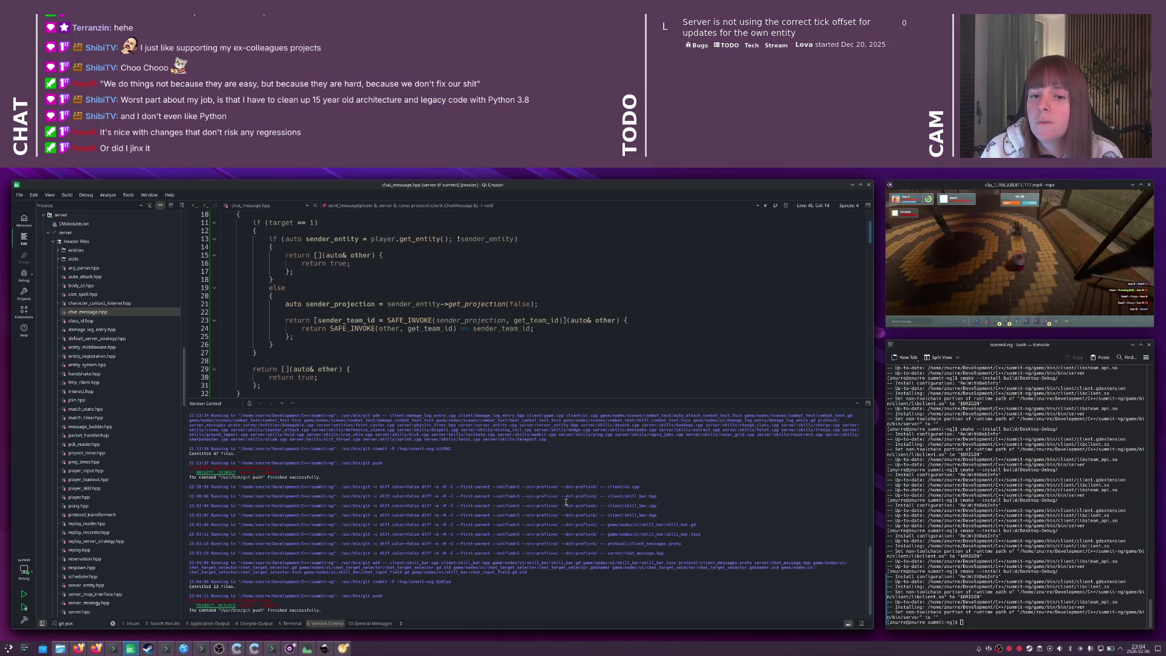
pyautogui.hotkey('alt', 'Tab')
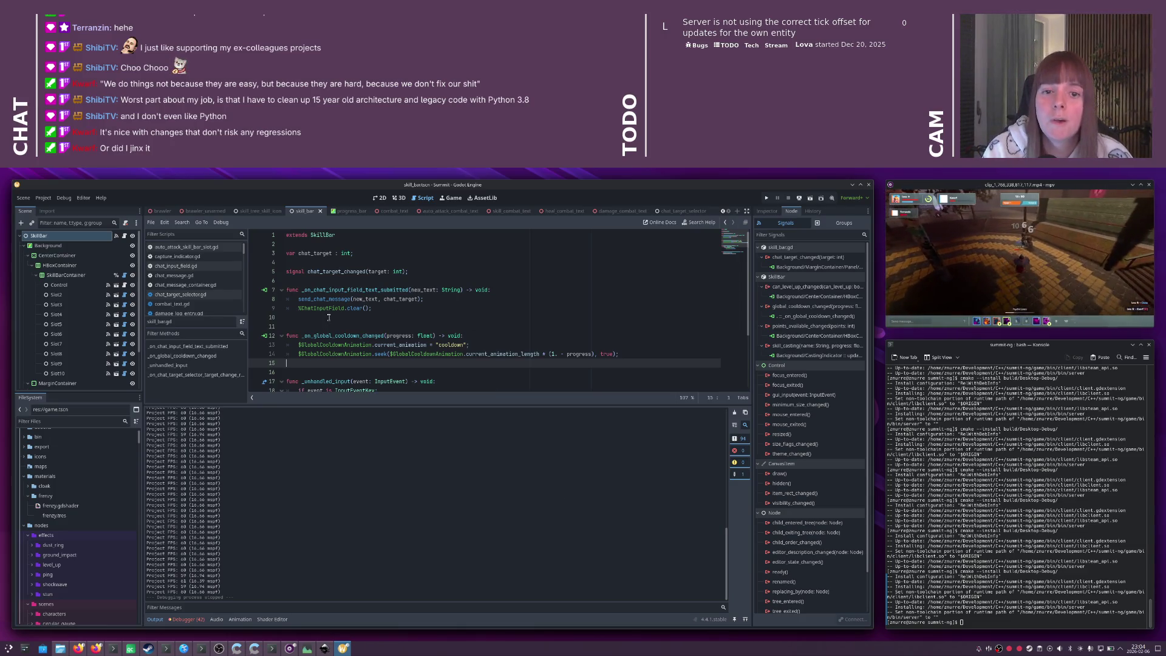
# - Drag the split divider down so the script editor shows more of skill_bar.gd
pyautogui.scroll(-2, 340, 316)
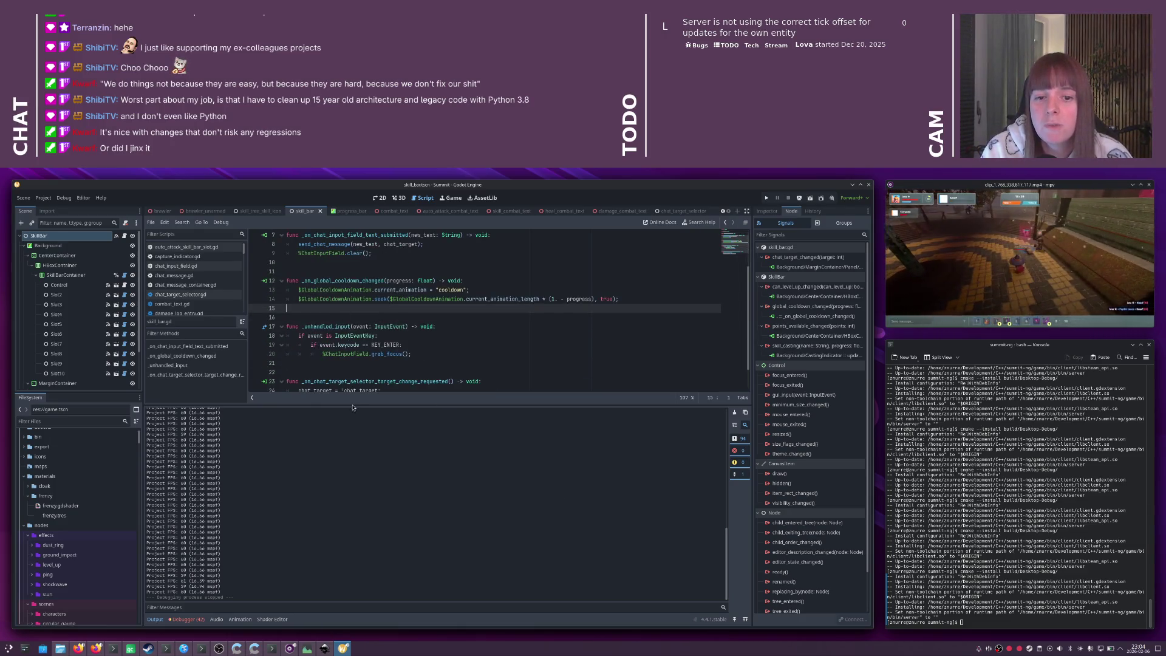
pyautogui.moveTo(353, 406); pyautogui.dragTo(353, 482)
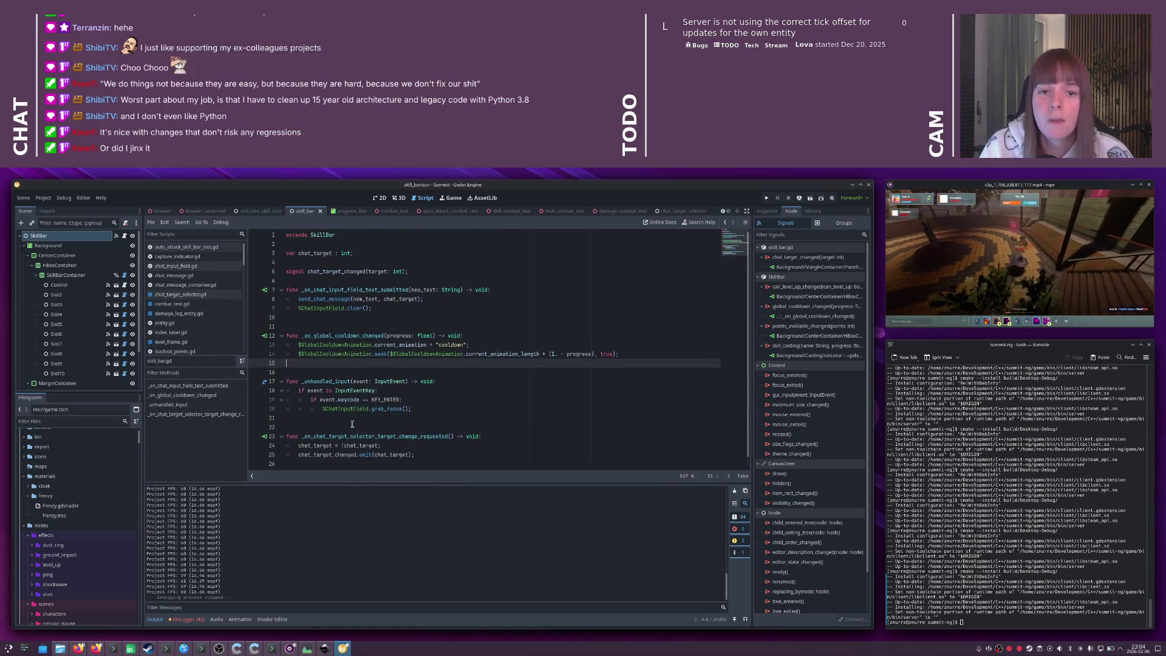
pyautogui.hotkey('alt', 'Tab')
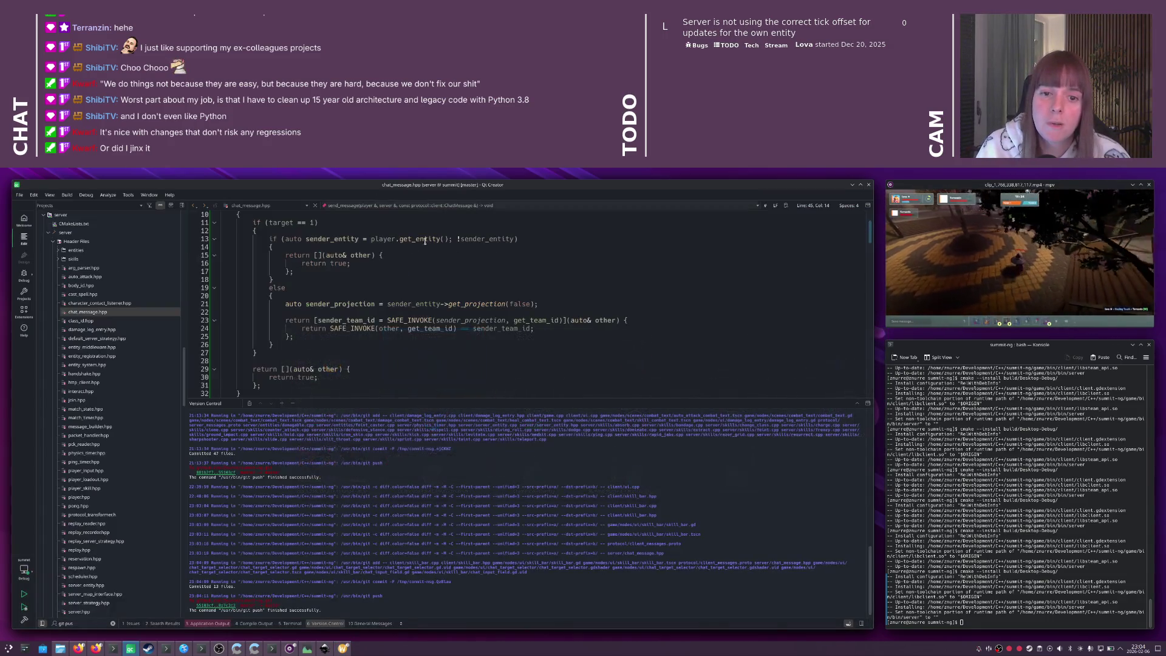
pyautogui.scroll(3, 403, 271)
pyautogui.hotkey('alt', 'Tab')
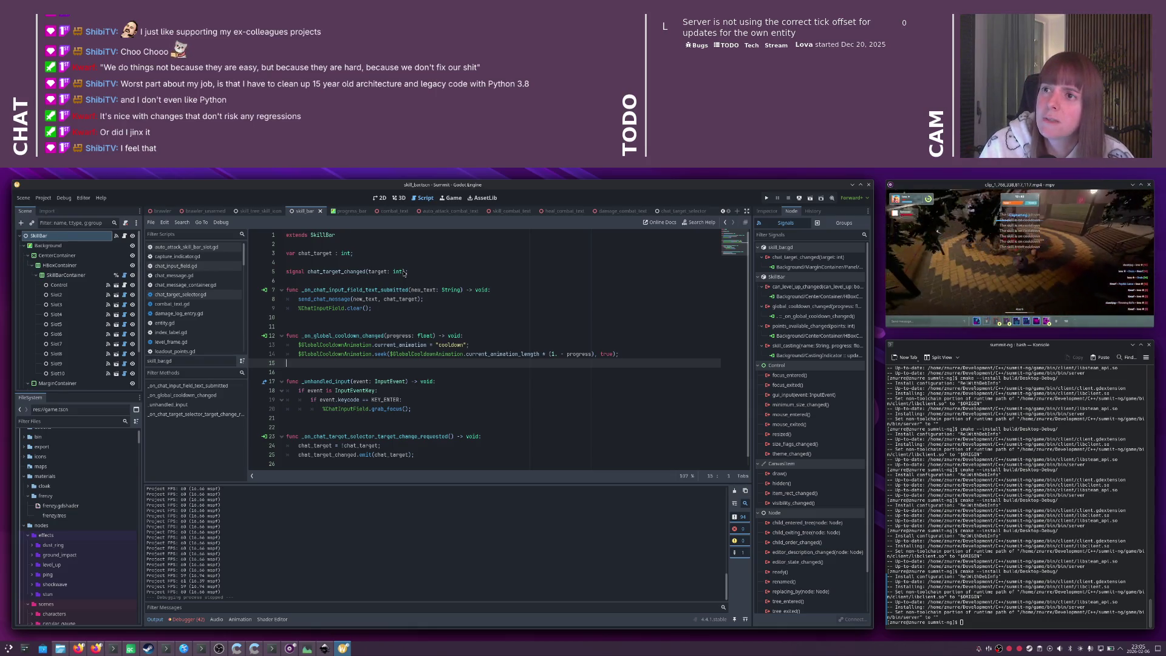
pyautogui.hotkey('alt', 'Tab')
pyautogui.hotkey('alt', 'Tab')
pyautogui.hotkey('alt', 'Tab')
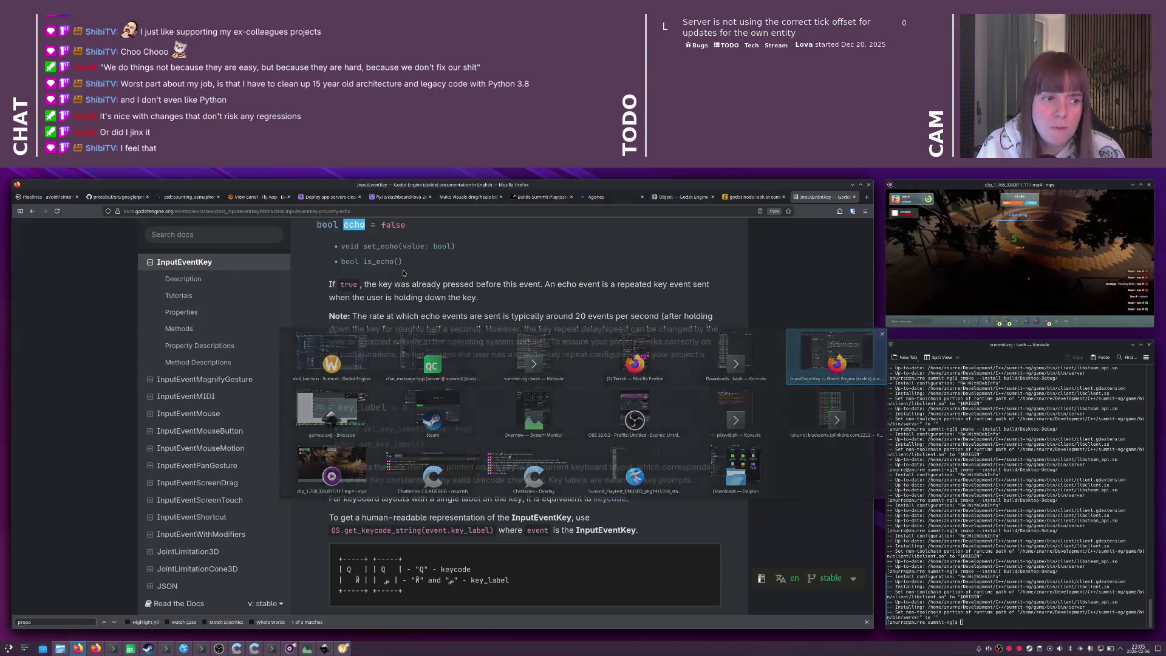
# - Search 'python 3.8' and open the 'What's New In Python 3.8' result
pyautogui.write('python 3.8')
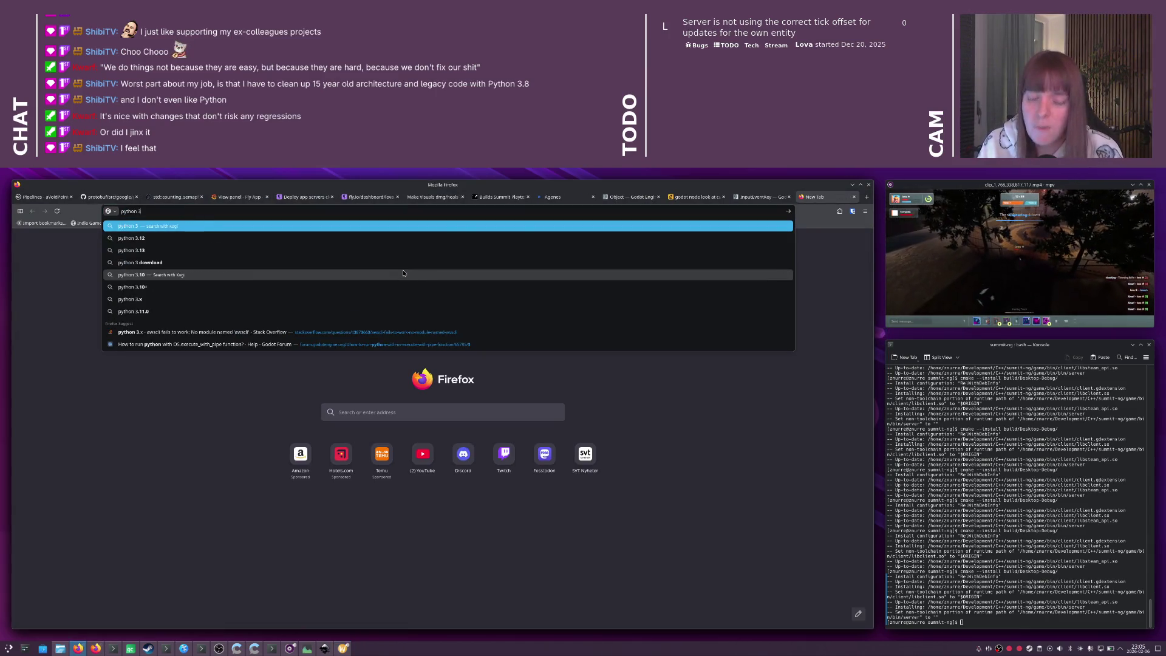
pyautogui.press('Return')
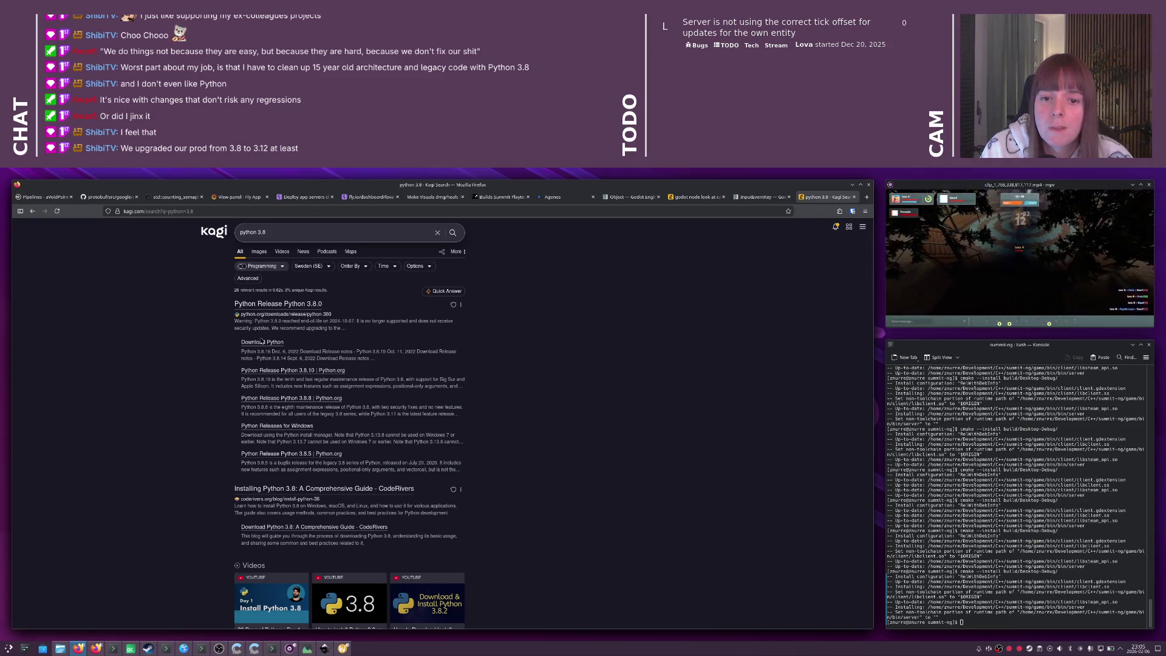
pyautogui.scroll(-5, 258, 344)
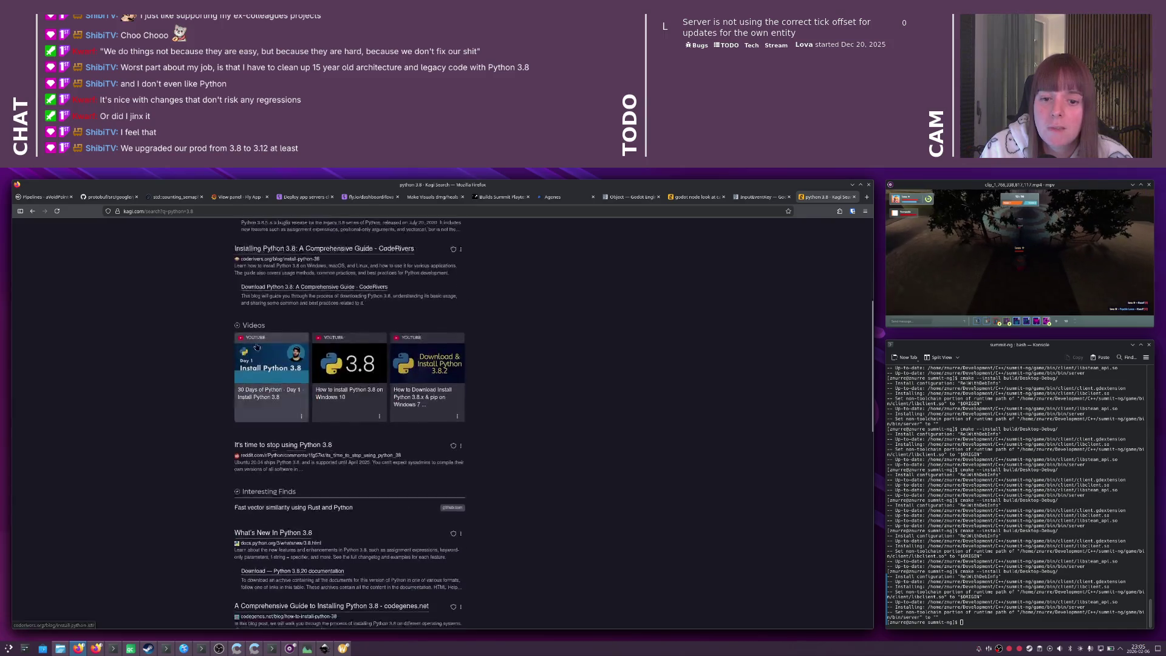
pyautogui.scroll(-1, 257, 347)
pyautogui.click(255, 364)
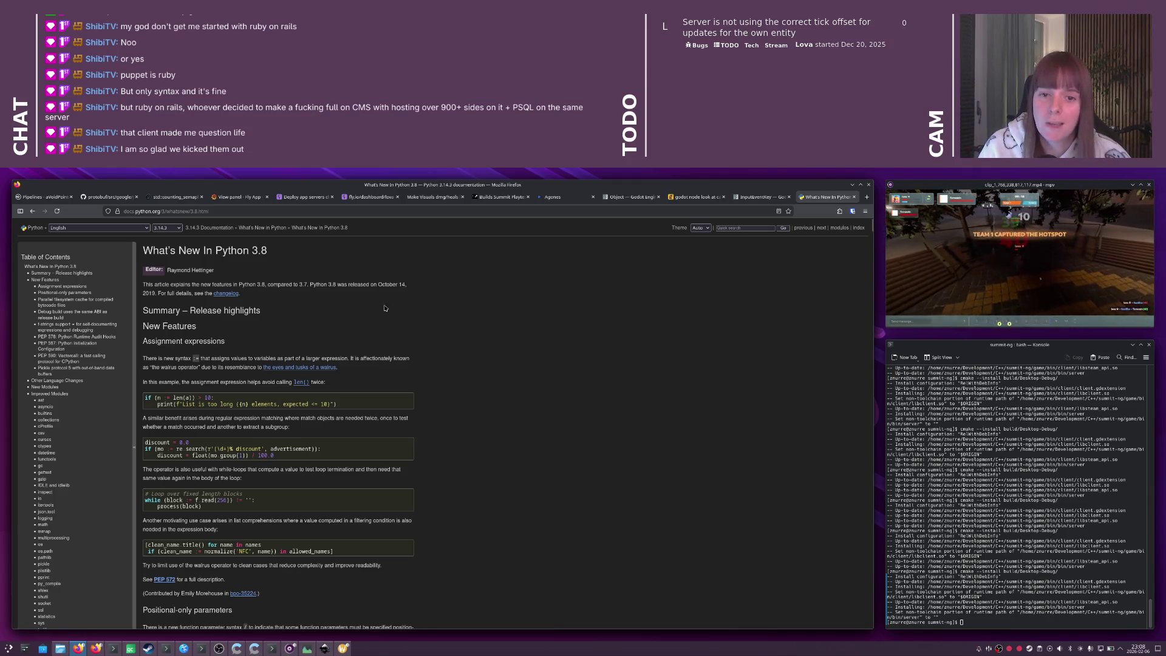
# - Search the web for 'ruby on rails' from the Firefox address bar
pyautogui.hotkey('ctrl', 'l')
pyautogui.write('ru')
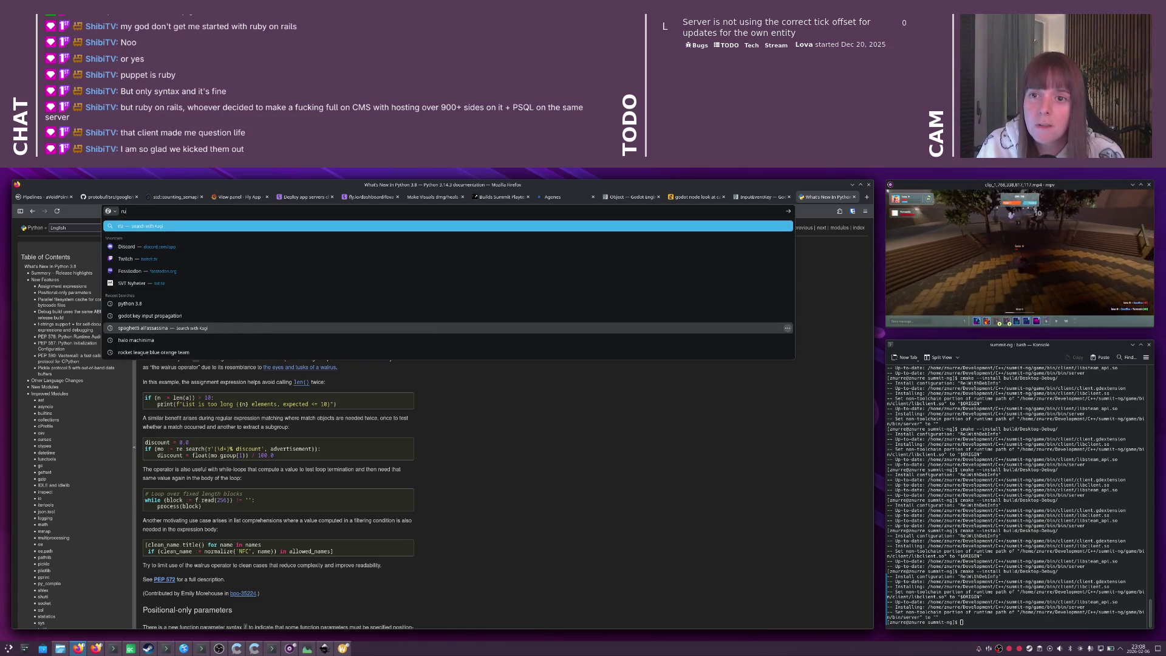
pyautogui.write('by on r')
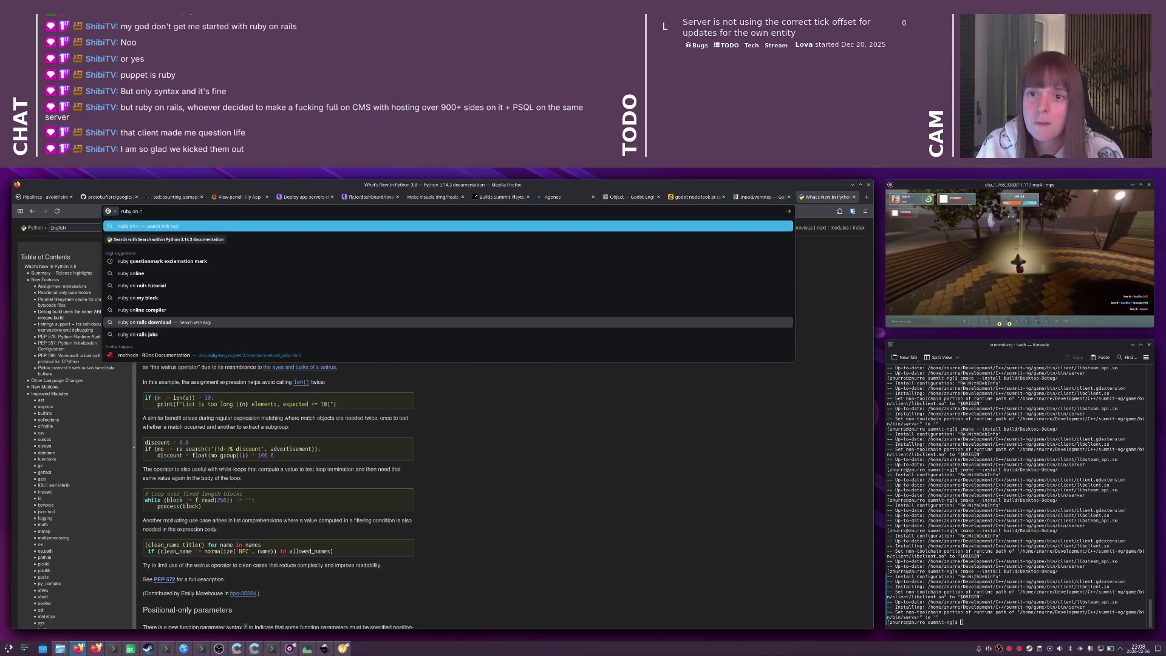
pyautogui.write('ails')
pyautogui.press('Return')
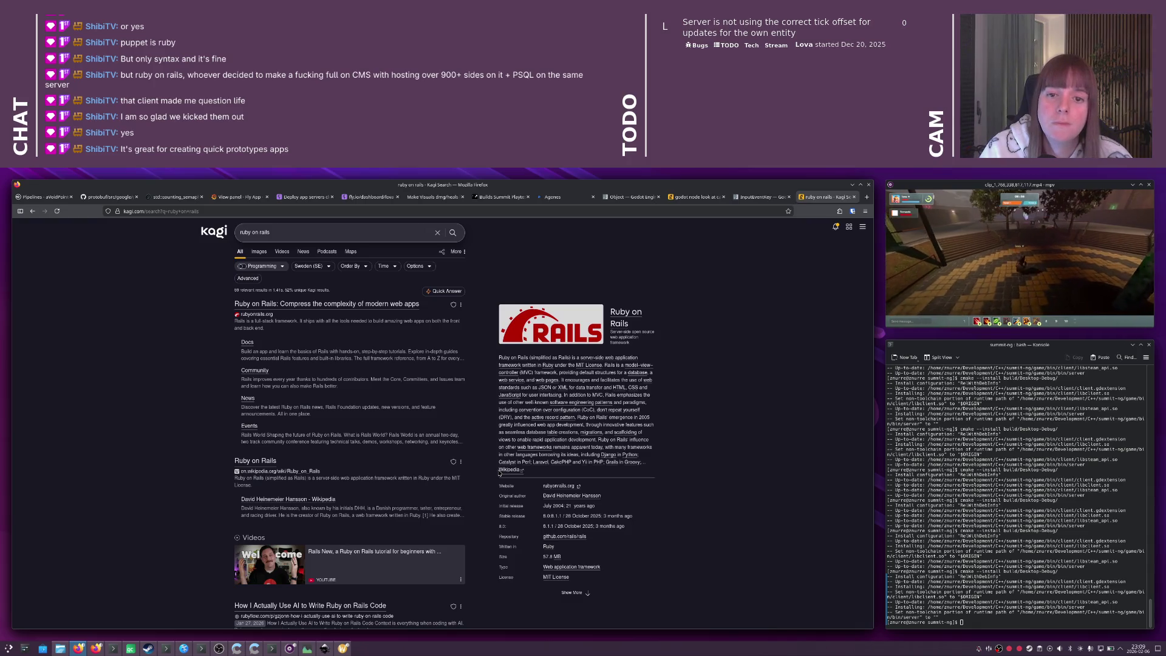
# - Open rubyonrails.org, view the Rails 8.1.2 heading and intro video, then go back
pyautogui.click(328, 303)
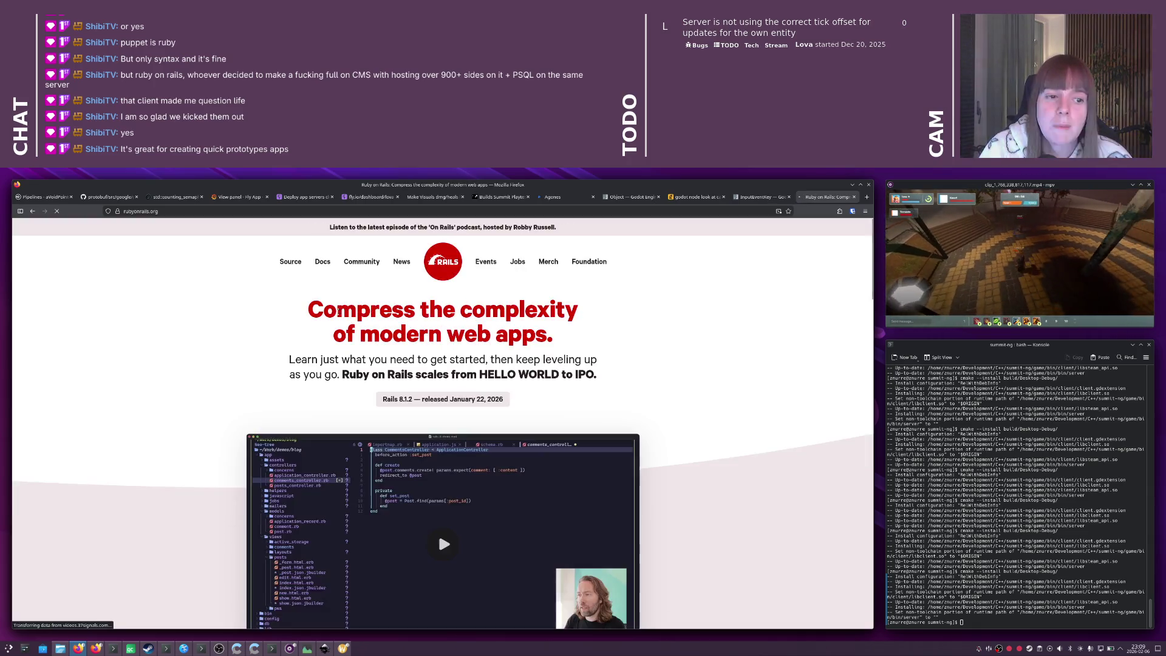
pyautogui.scroll(-3, 330, 325)
pyautogui.scroll(1, 329, 328)
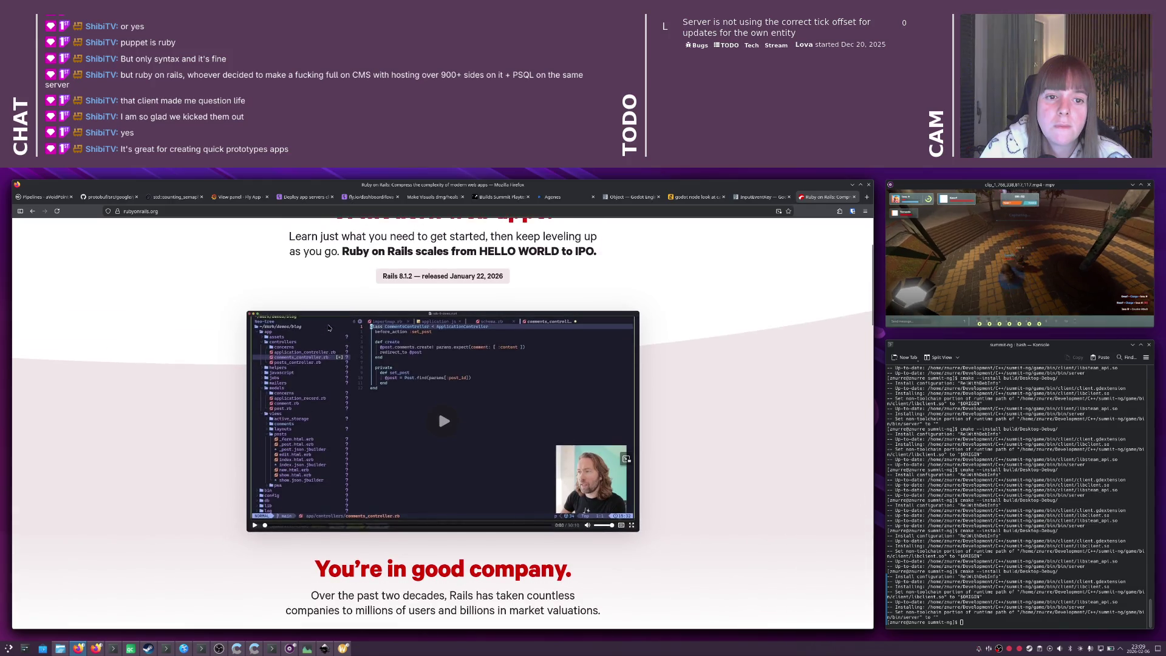
pyautogui.scroll(1, 329, 328)
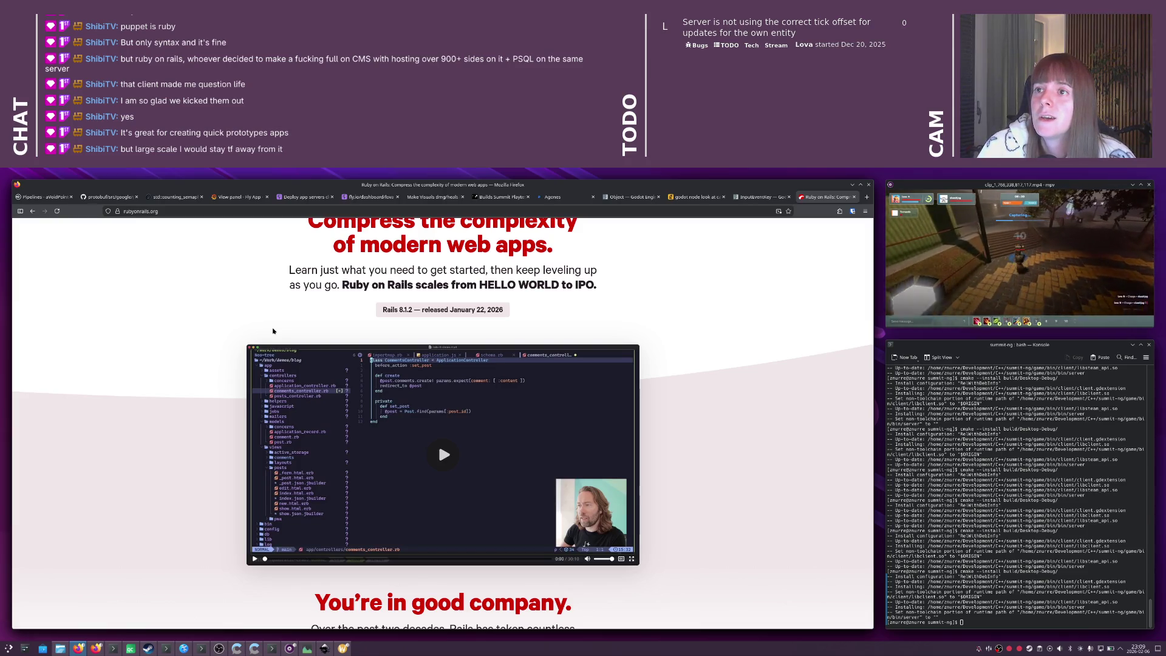
pyautogui.hotkey('alt', 'Left')
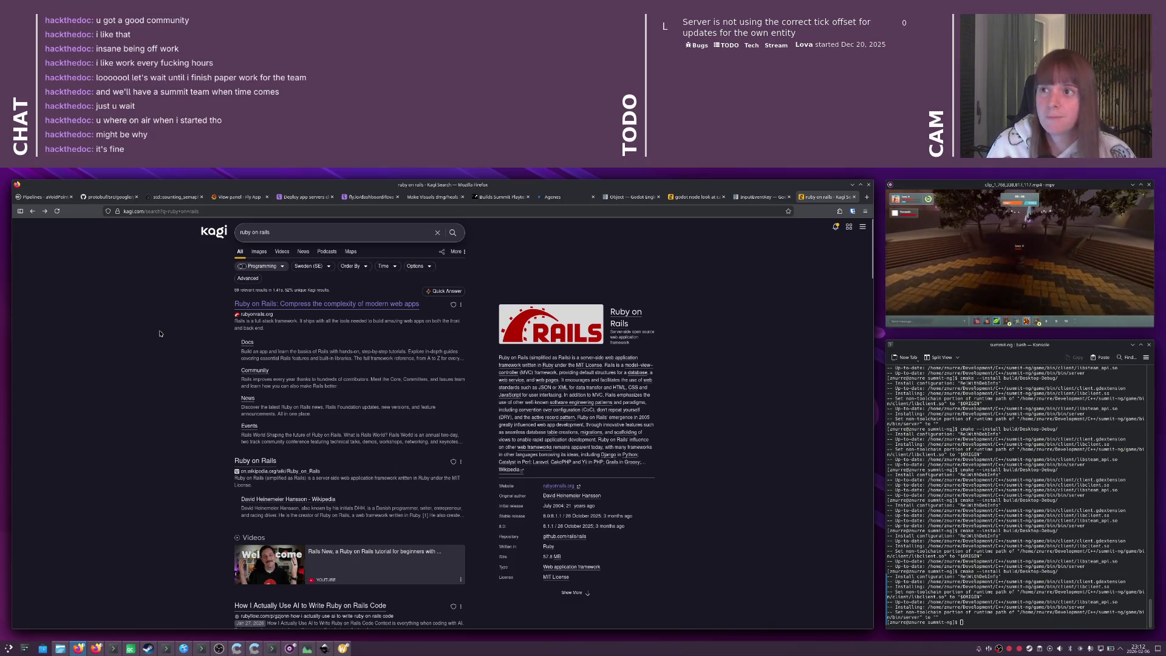
# - Focus the Firefox address bar to enter a new site address
pyautogui.hotkey('ctrl', 'l')
# - Load twitch.tv to show its recommended live channels
pyautogui.write('twitch.tv')
pyautogui.press('Return')
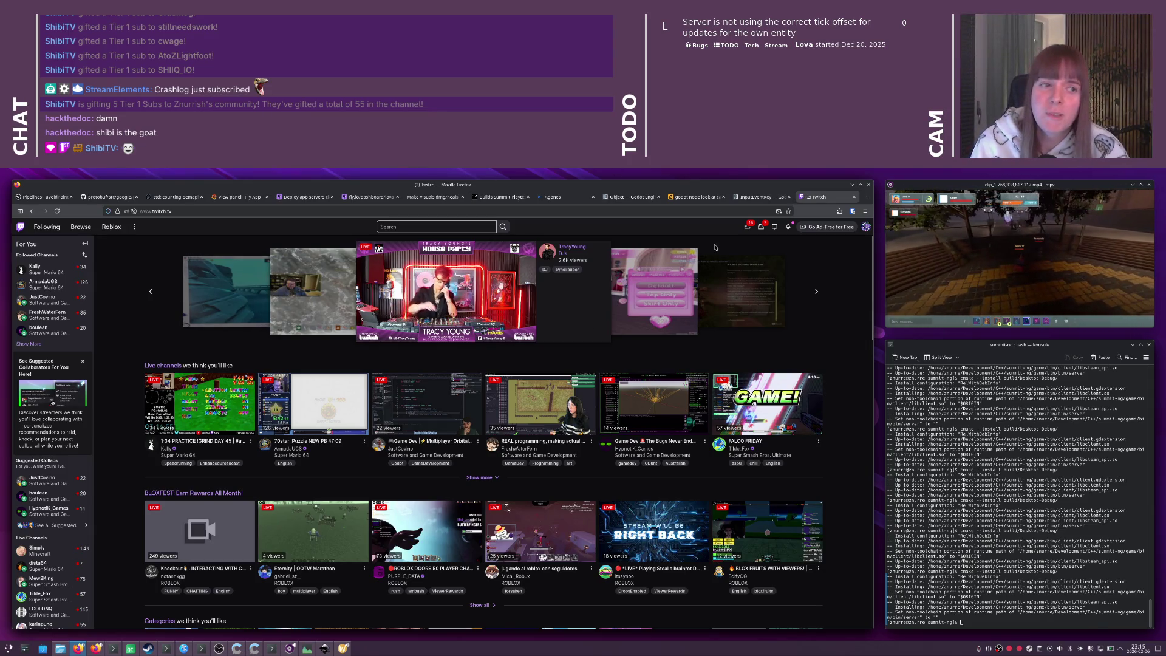
# - Minimize Firefox, switch to Qt Creator, and delete the trailing space after line 17's closing brace
pyautogui.click(852, 185)
pyautogui.click(553, 328)
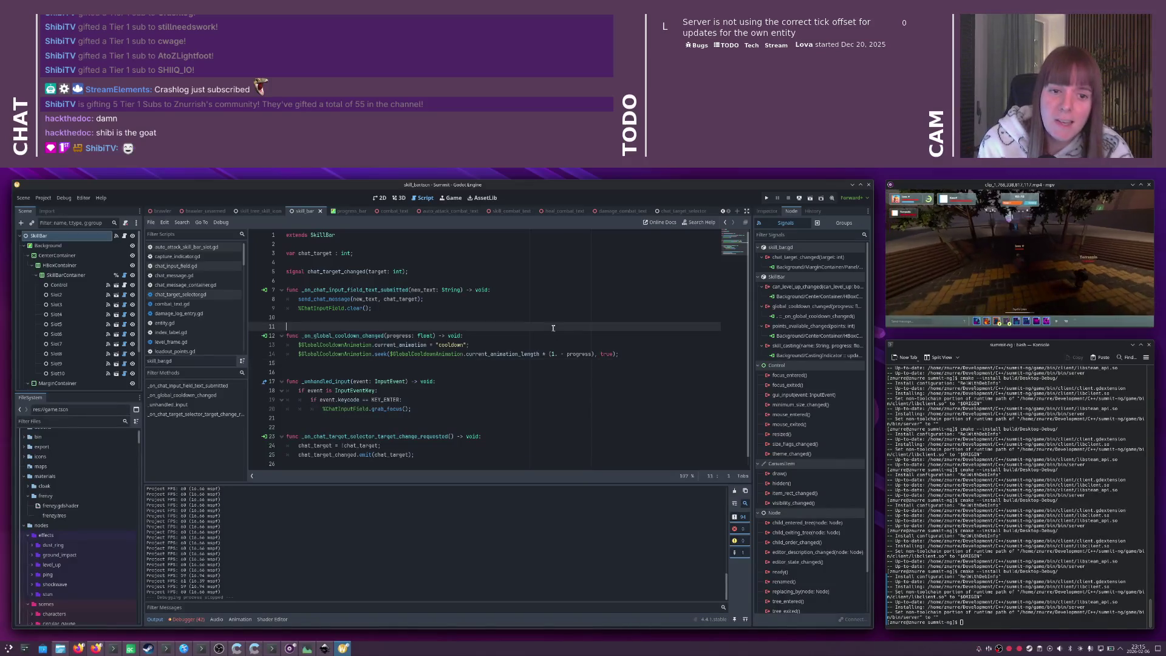
pyautogui.hotkey('alt', 'Tab')
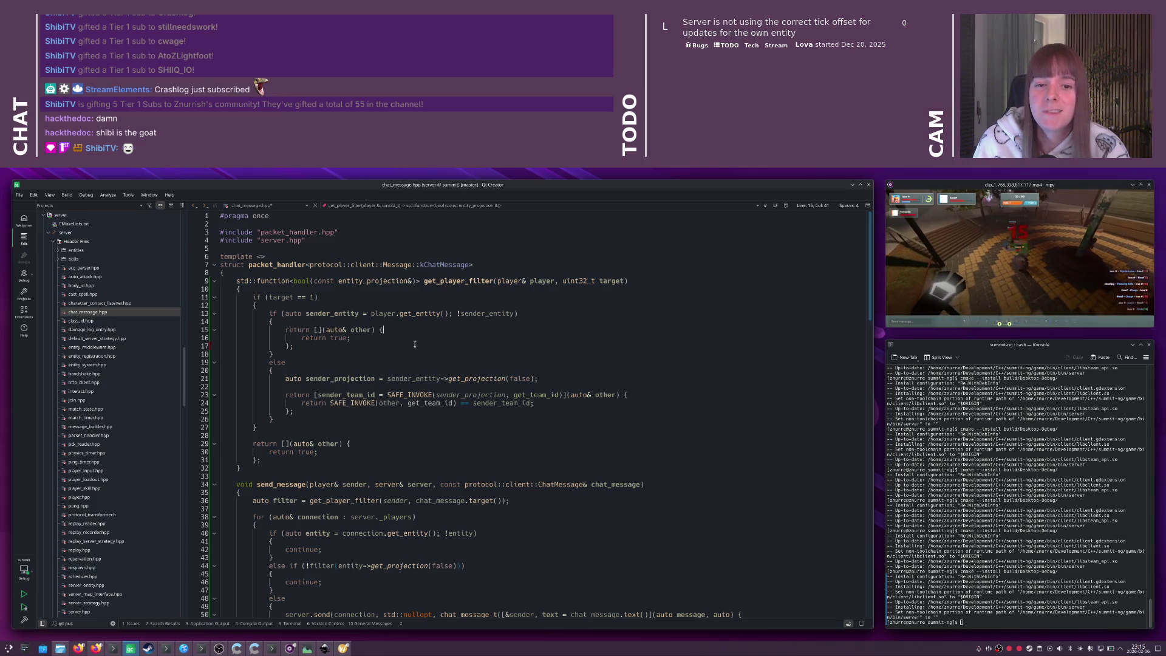
pyautogui.press('BackSpace')
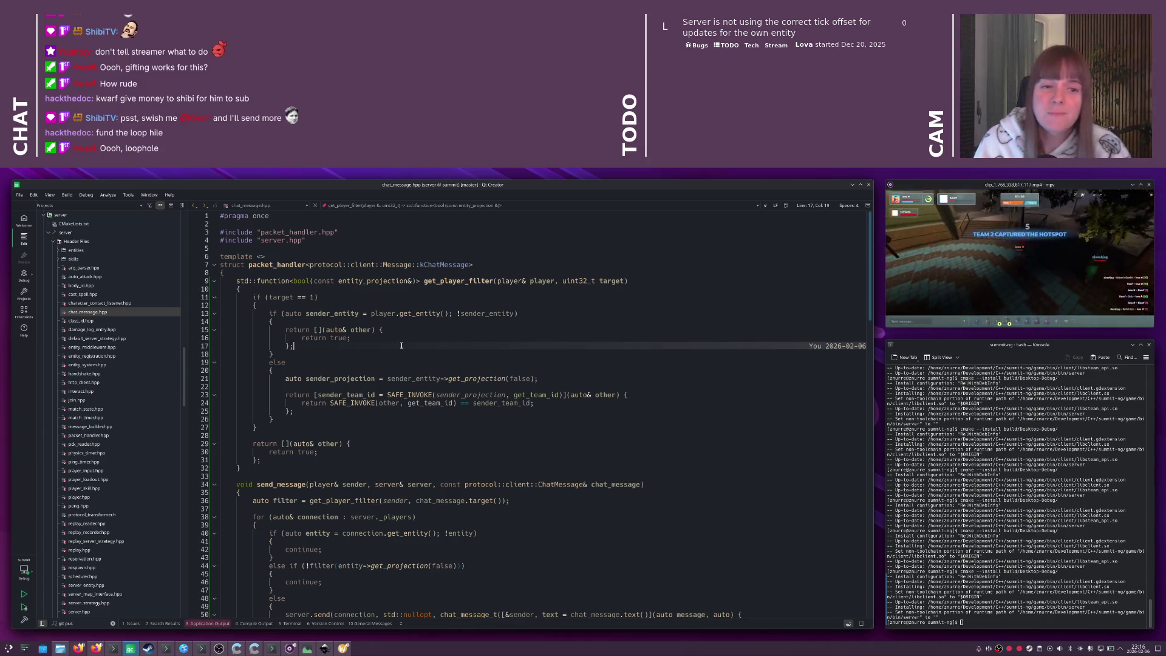
# - Open server_messages.proto with the locator and scroll up toward the message type list
pyautogui.hotkey('alt', 'Tab')
pyautogui.hotkey('alt', 'shift', 'Tab')
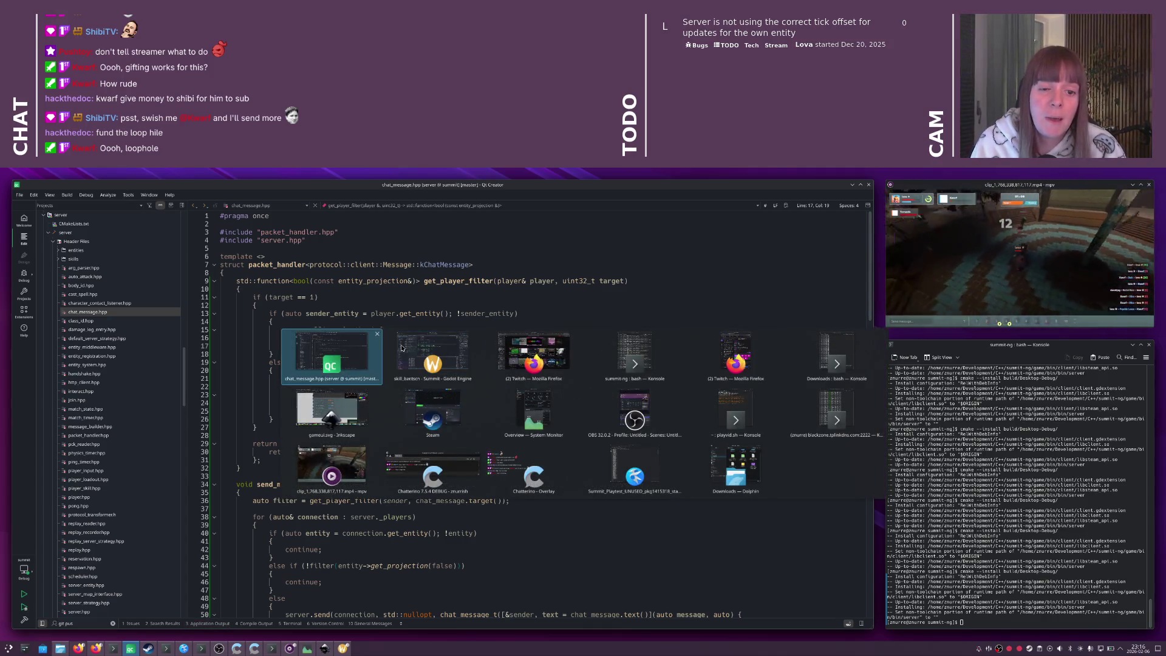
pyautogui.hotkey('ctrl', 'k')
pyautogui.write('server_mess')
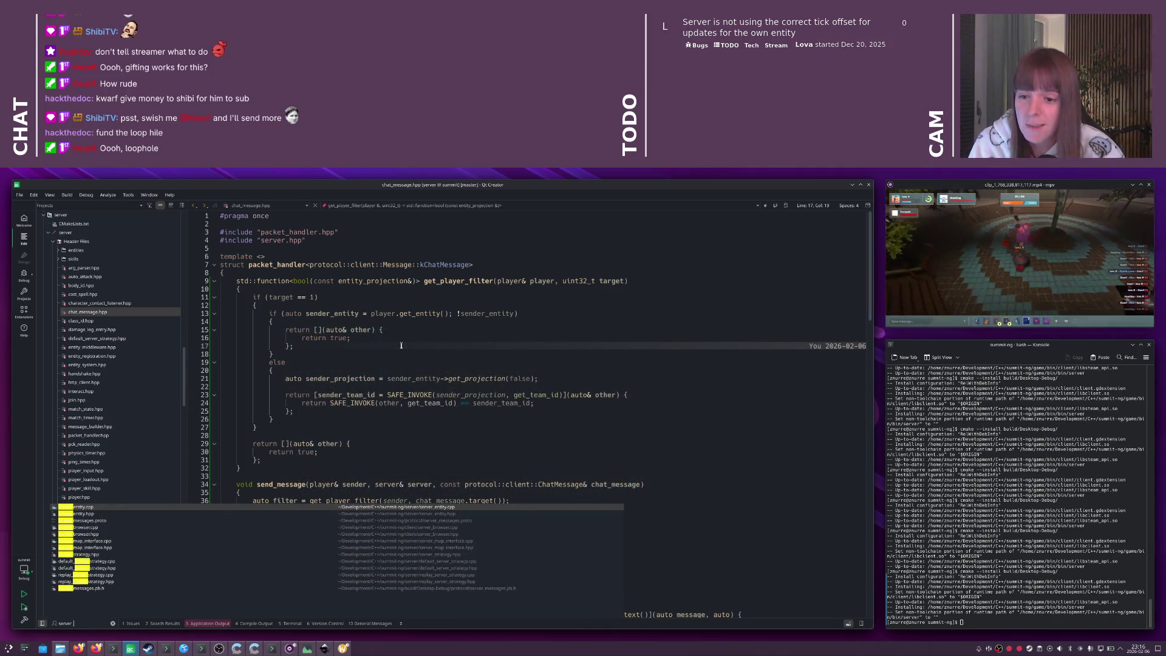
pyautogui.press('Return')
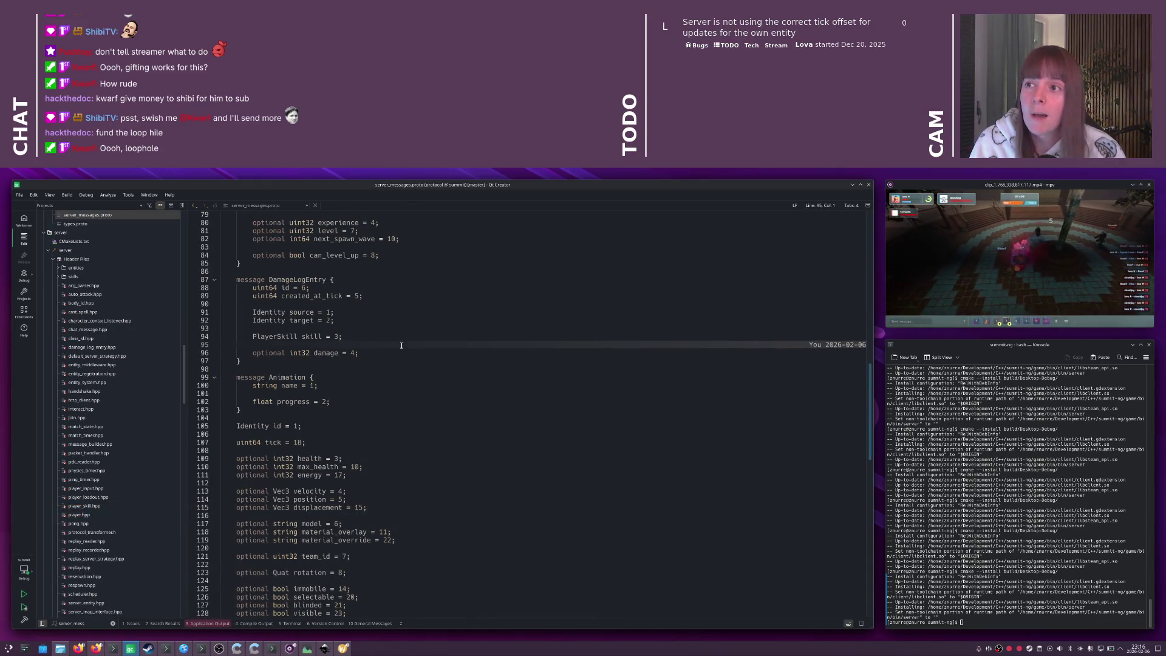
pyautogui.press('Up')
pyautogui.press('End')
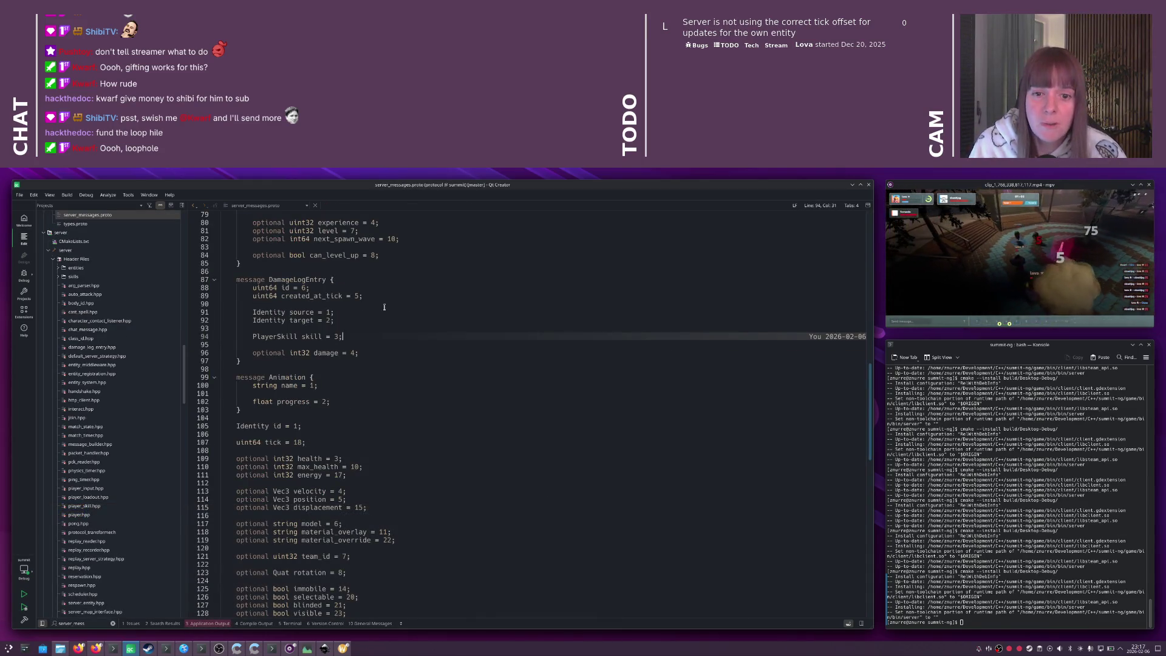
pyautogui.click(367, 326)
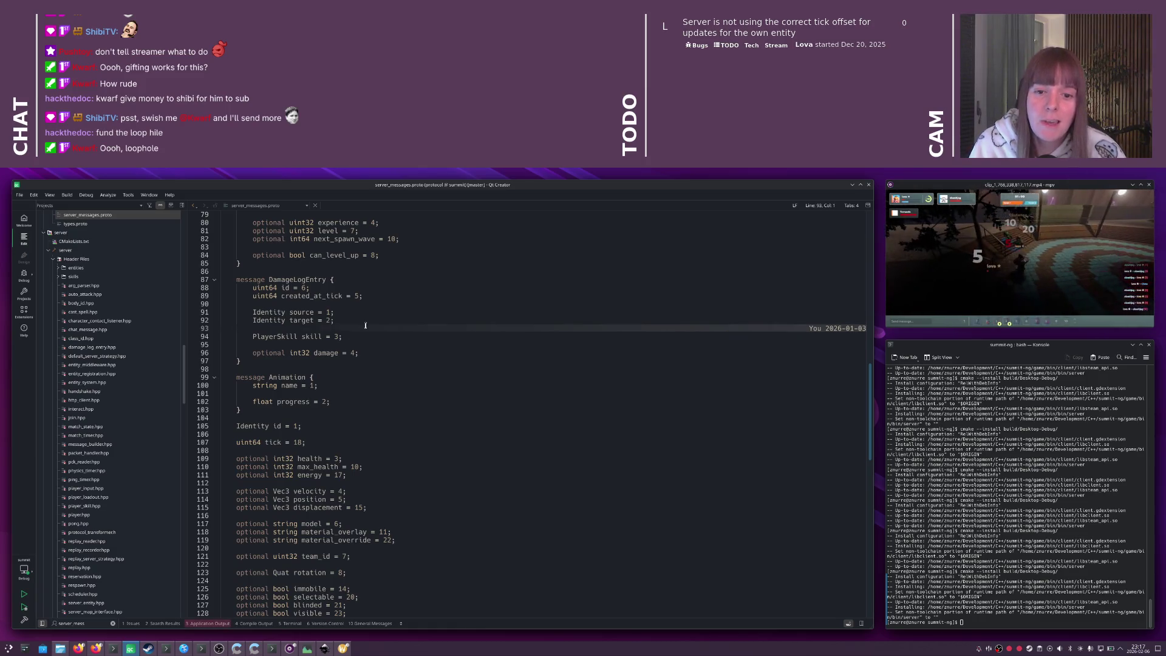
pyautogui.scroll(20, 366, 323)
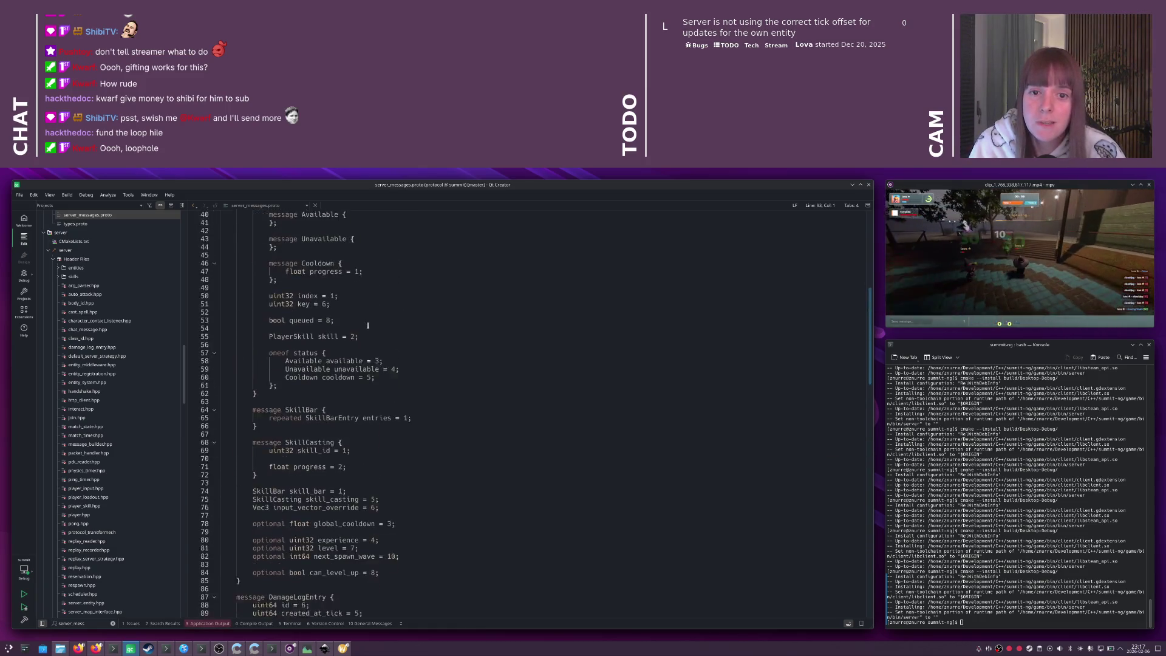
pyautogui.click(367, 325)
pyautogui.scroll(5, 367, 326)
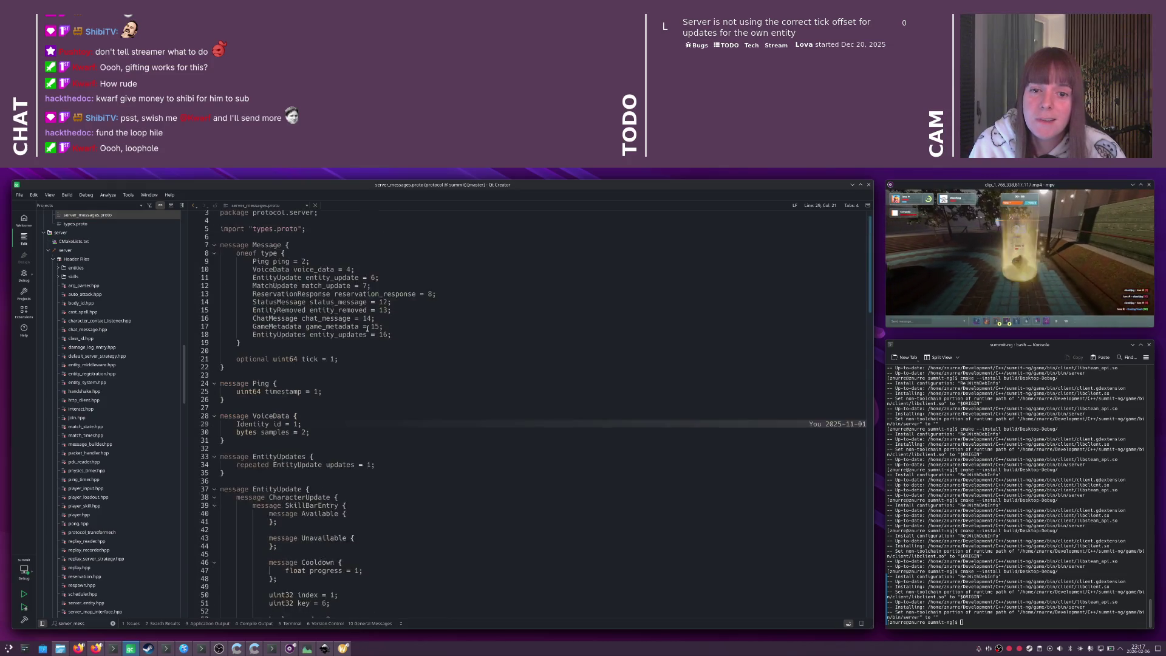
pyautogui.click(367, 329)
# - Find ChatMessage and add a 'uint32 team_id = 3;' field after sender
pyautogui.hotkey('ctrl', 'f')
pyautogui.write('ChatMessage')
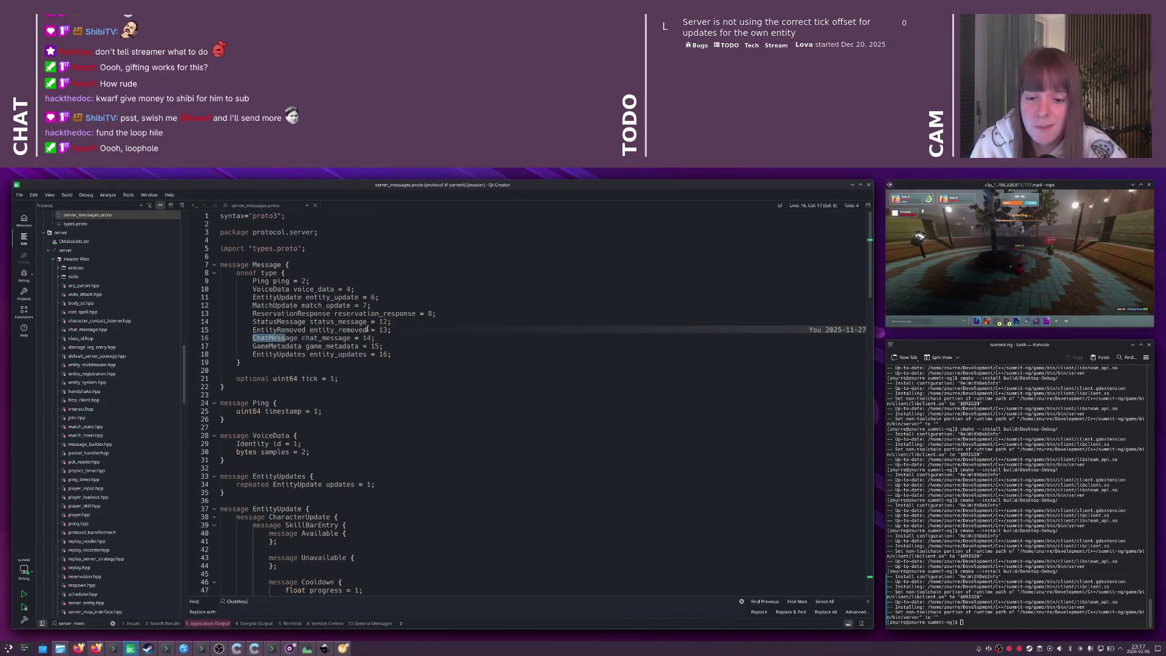
pyautogui.press('Return')
pyautogui.scroll(-3, 343, 514)
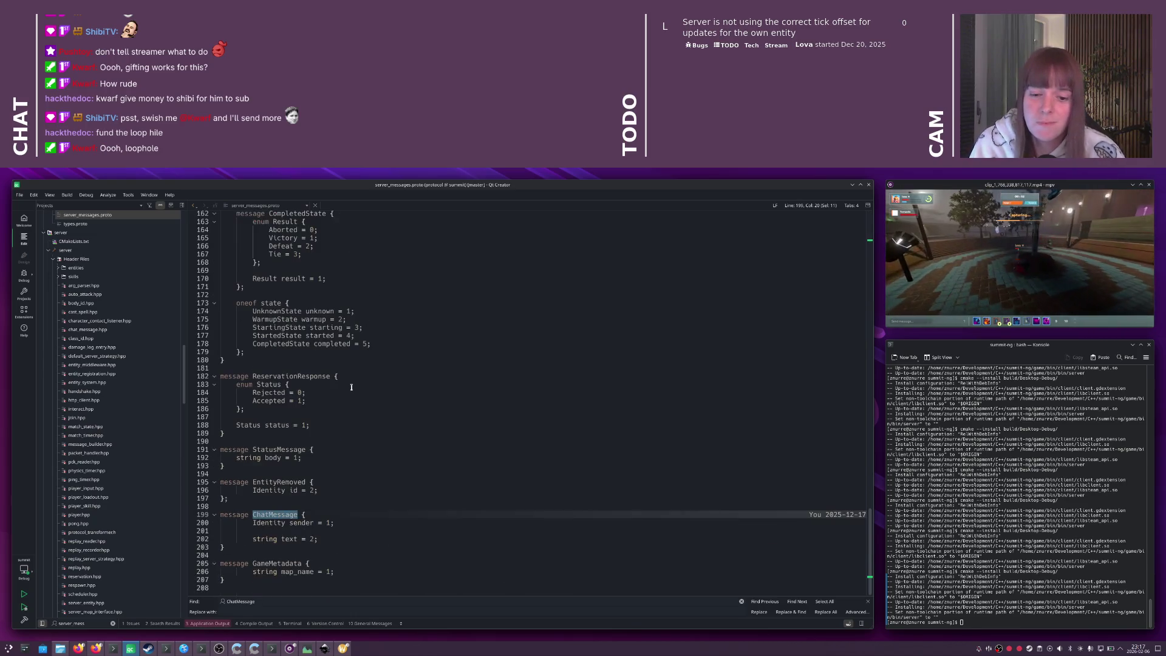
pyautogui.click(364, 533)
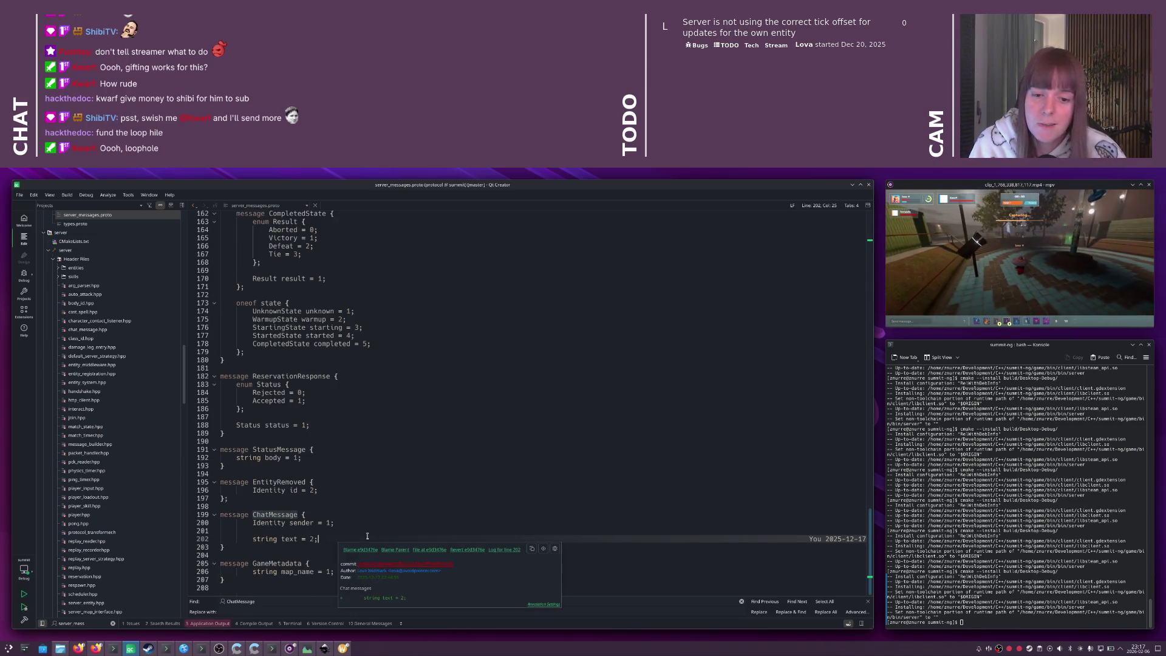
pyautogui.hotkey('ctrl', 'shift', 'Return')
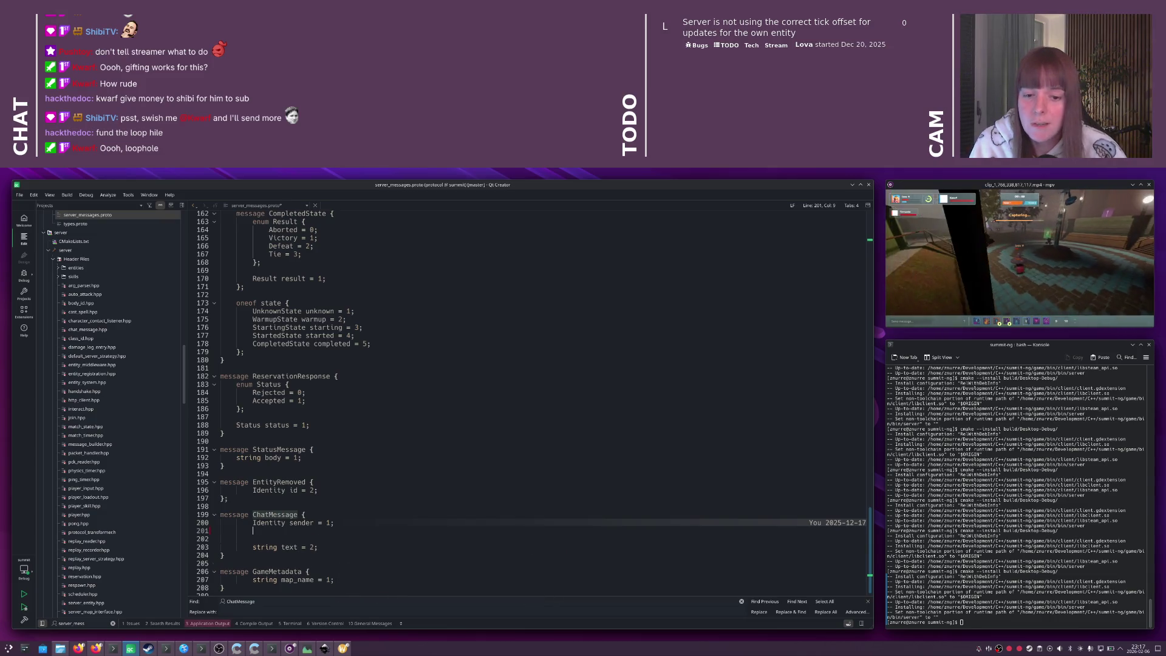
pyautogui.write('uint')
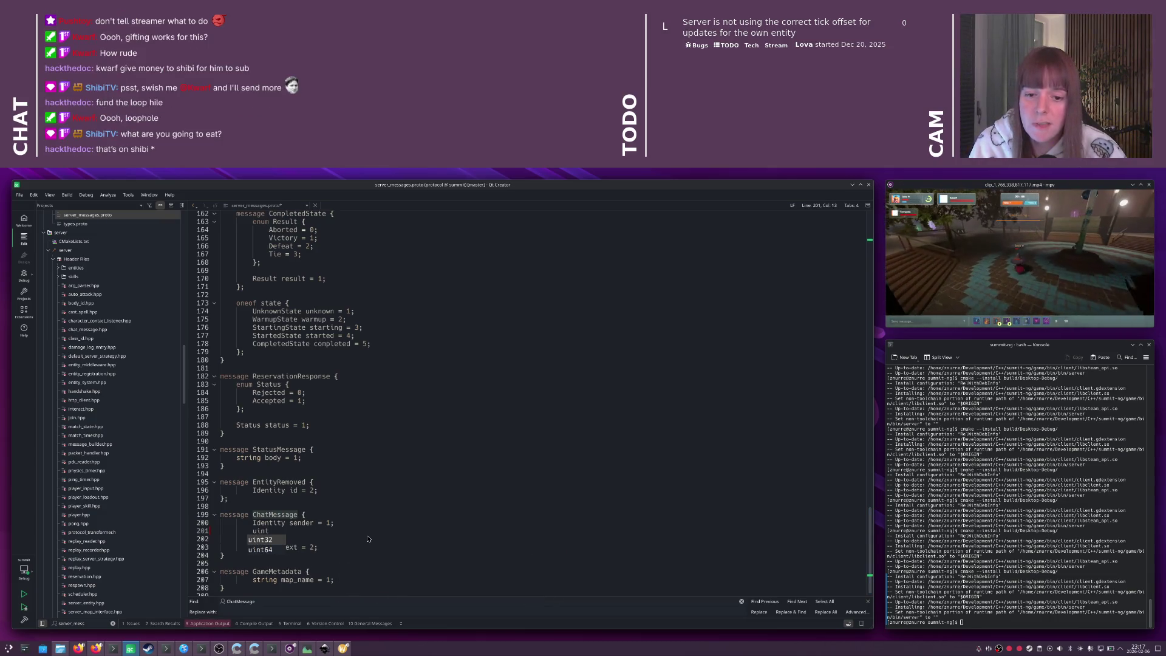
pyautogui.write('32 team_')
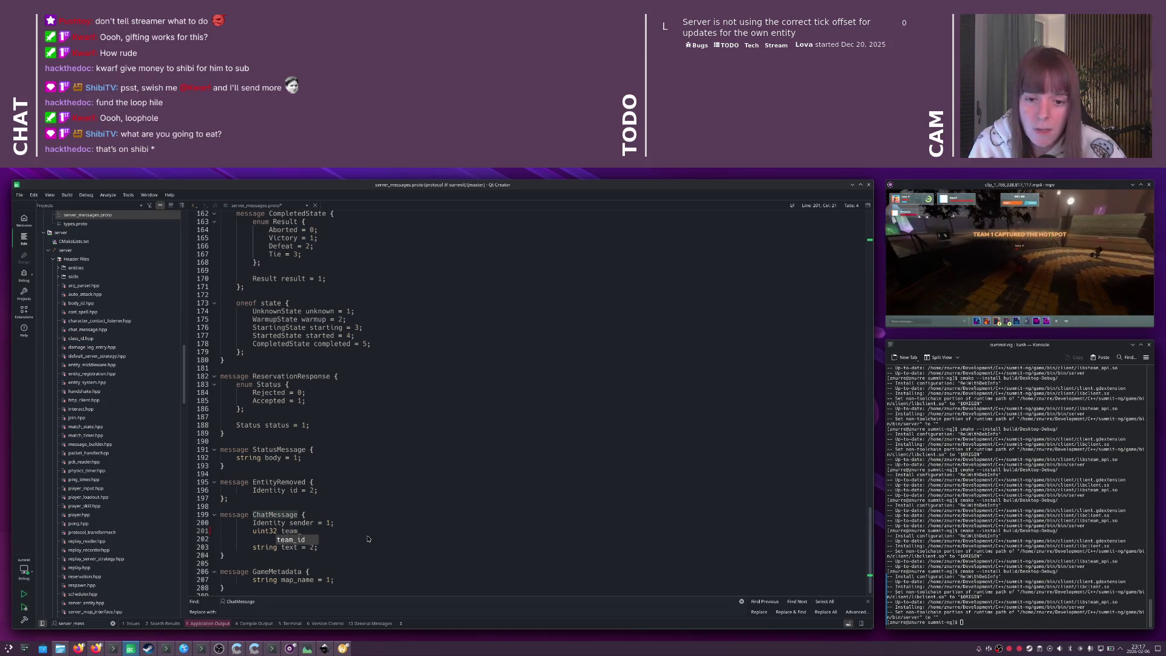
pyautogui.write('id = 2')
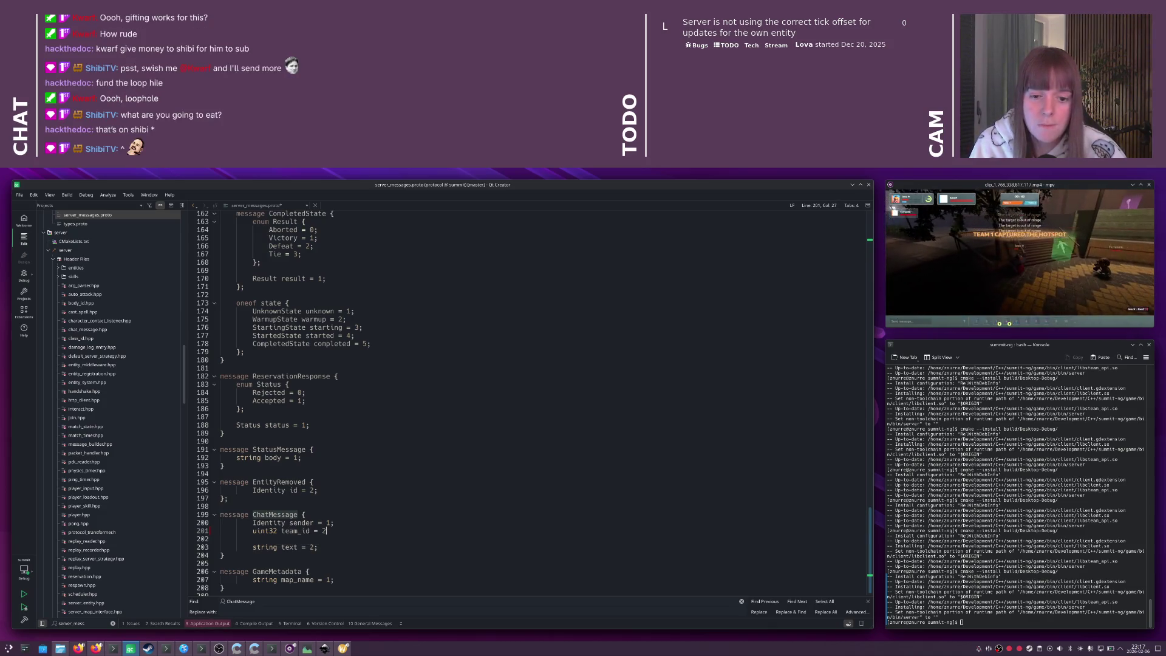
pyautogui.press('BackSpace')
pyautogui.write('3;')
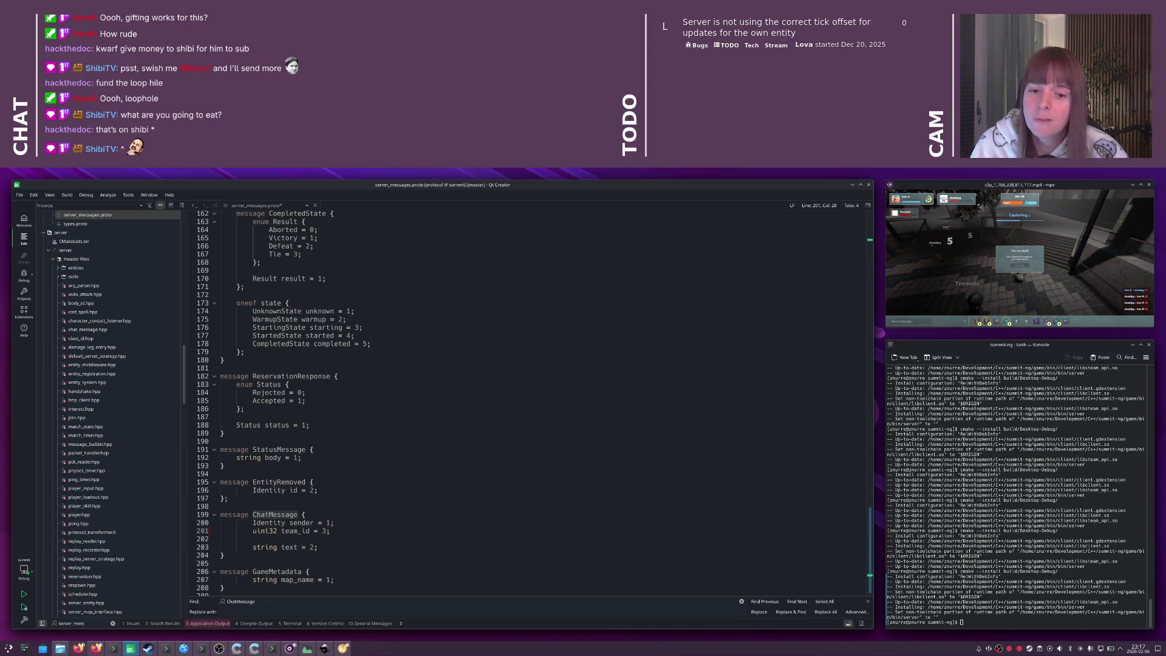
pyautogui.hotkey('ctrl', 'Tab')
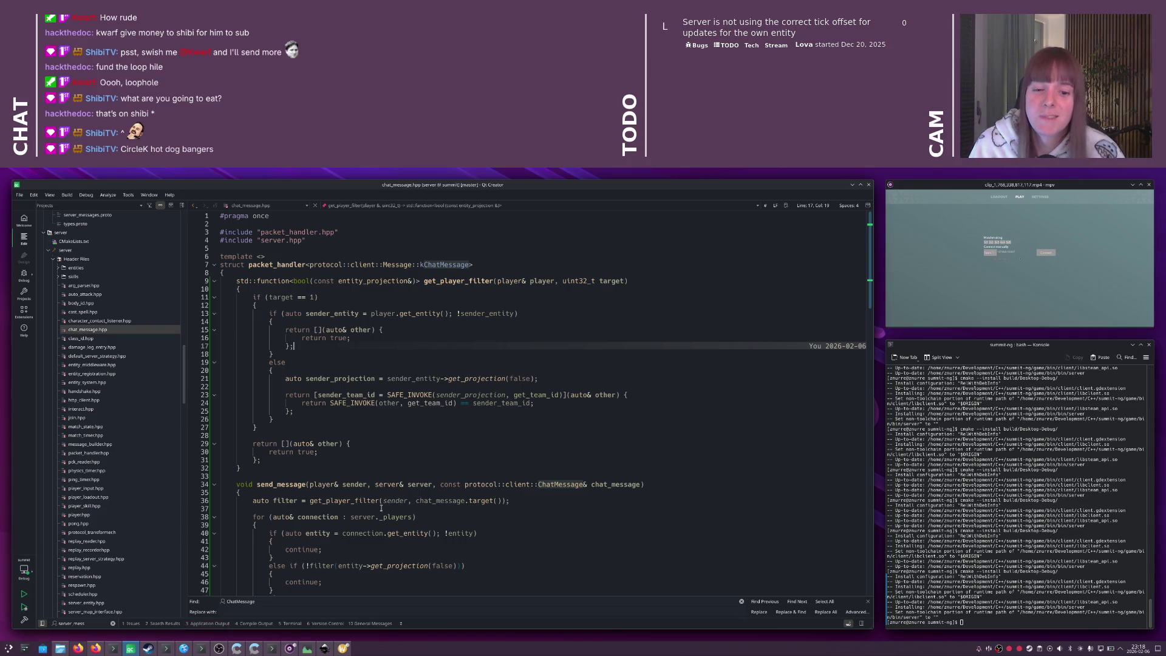
pyautogui.scroll(-2, 381, 508)
pyautogui.hotkey('ctrl', 'Tab')
pyautogui.click(394, 347)
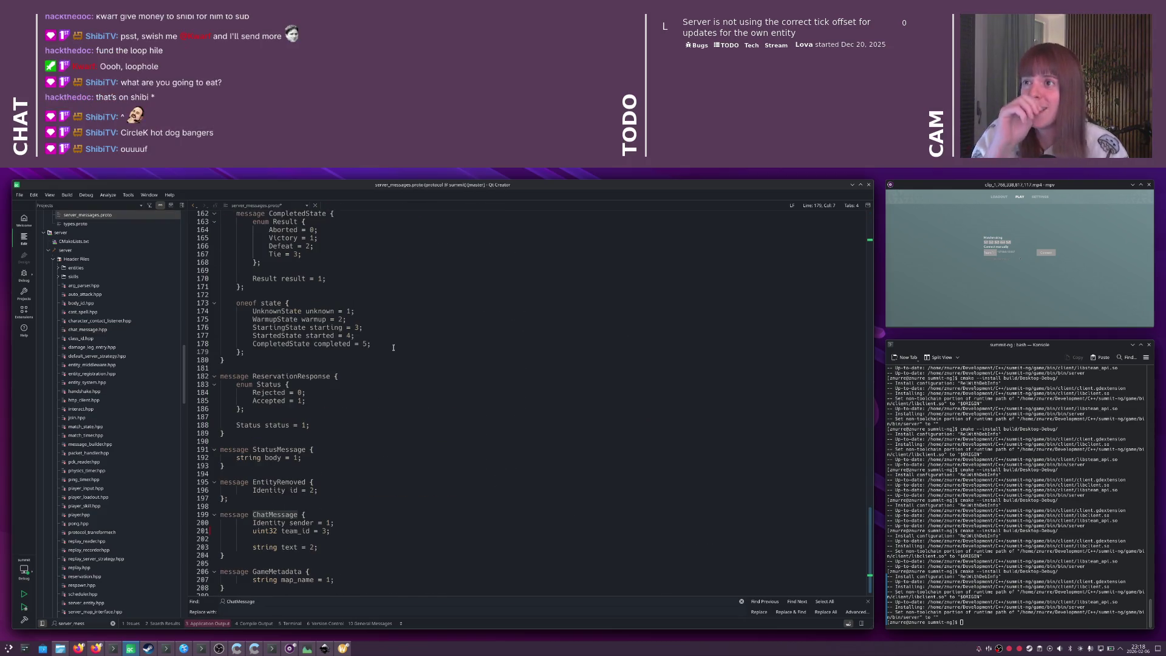
pyautogui.scroll(-1, 392, 342)
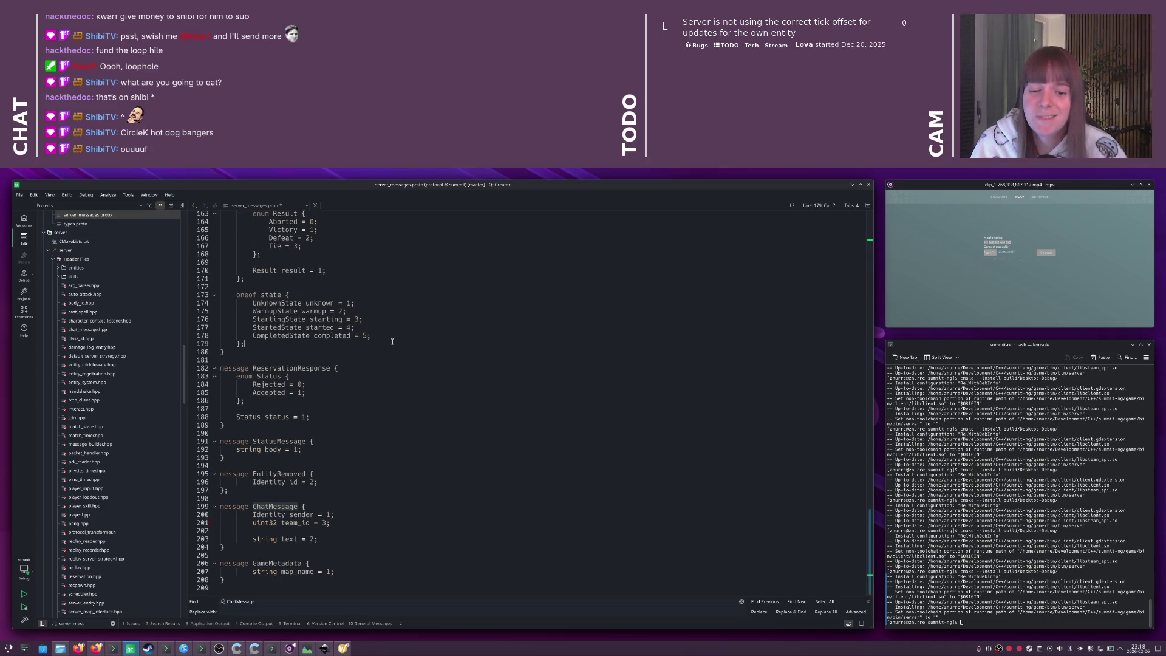
pyautogui.hotkey('ctrl', 'Tab')
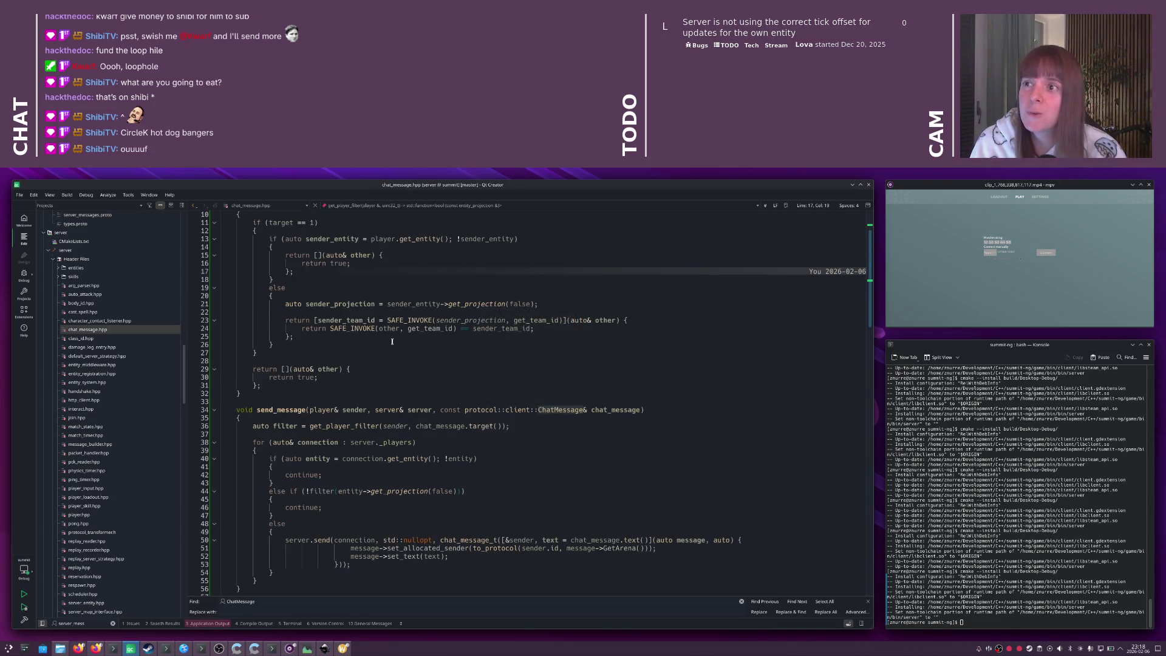
pyautogui.click(442, 354)
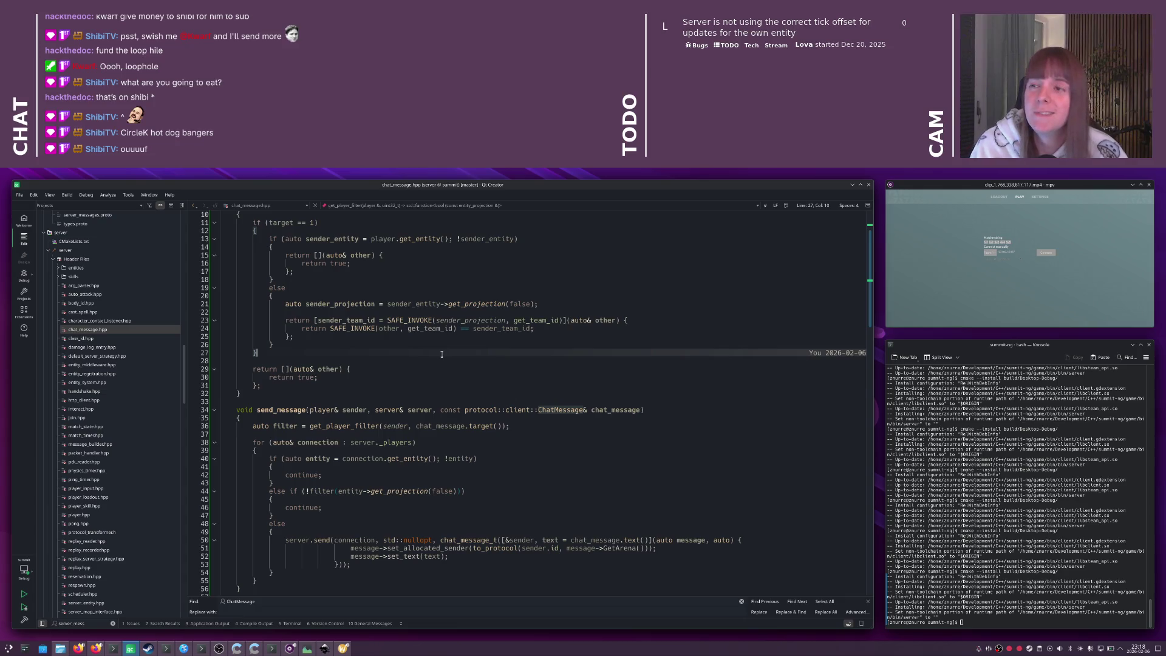
pyautogui.scroll(-6, 439, 356)
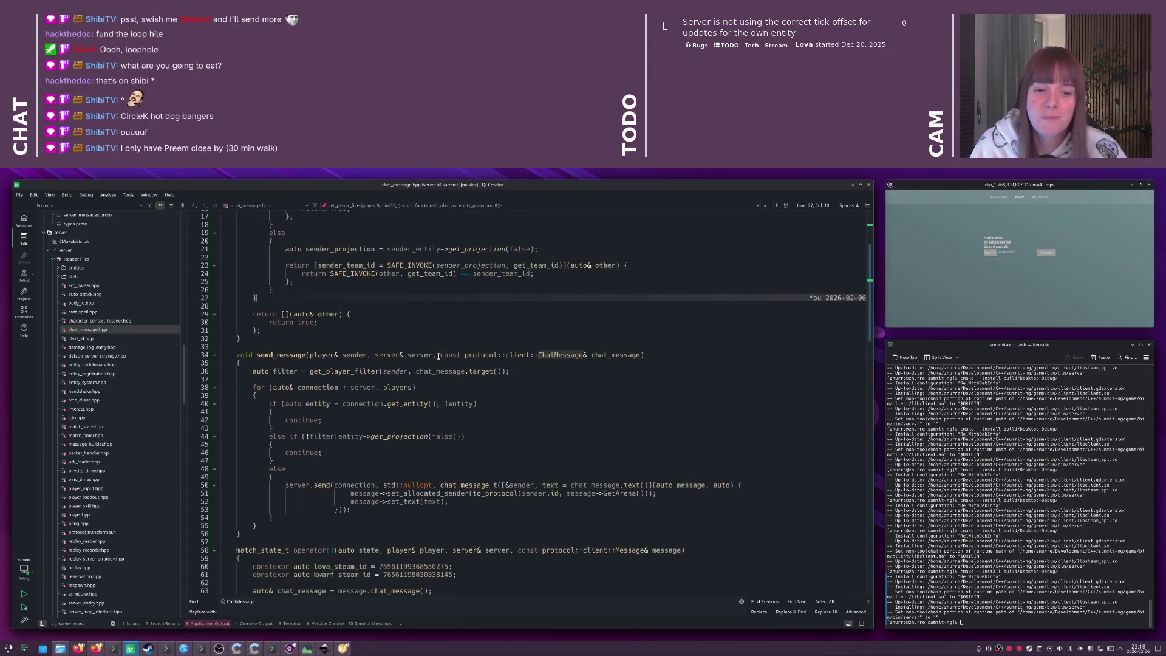
pyautogui.scroll(-10, 435, 358)
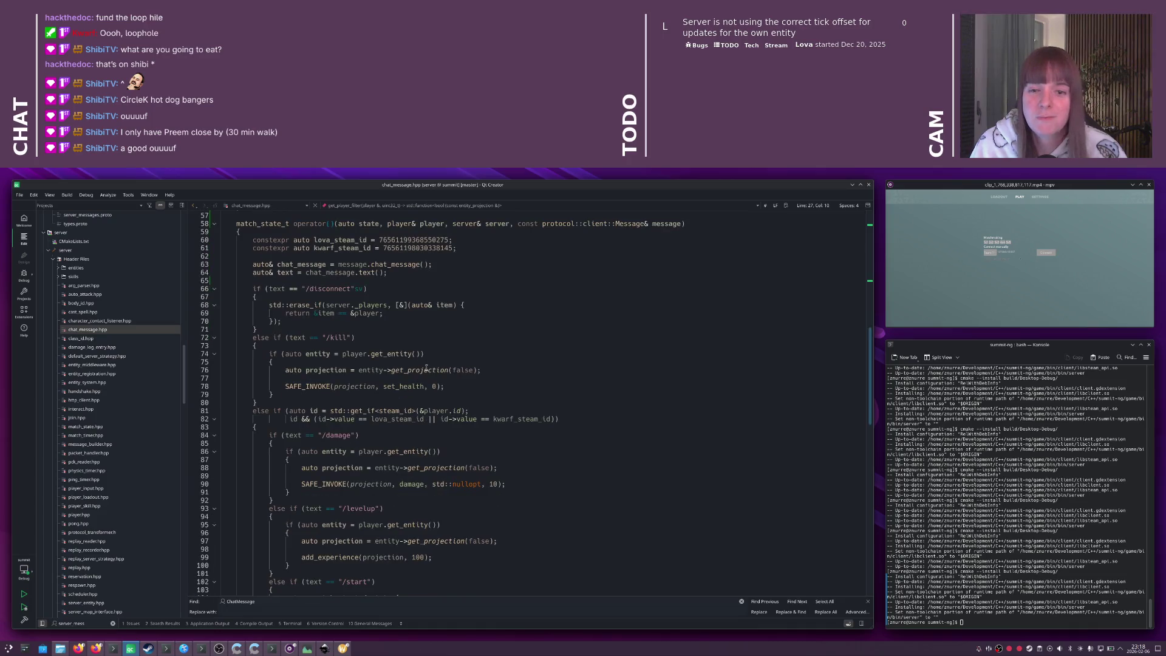
pyautogui.scroll(8, 427, 368)
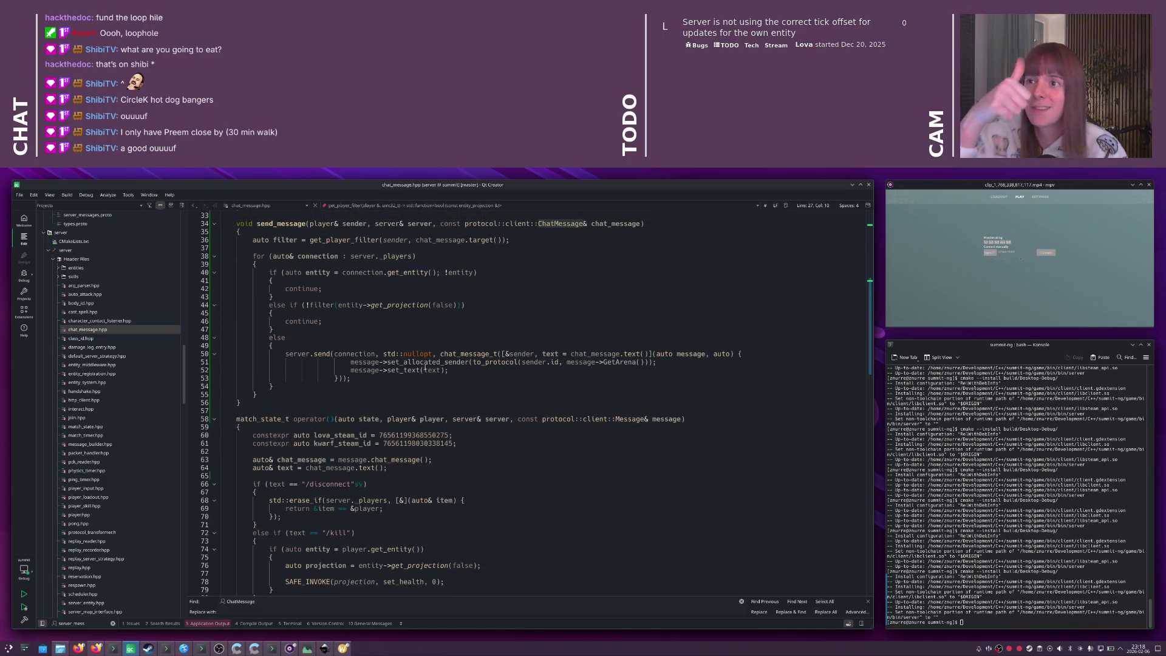
pyautogui.moveTo(423, 369)
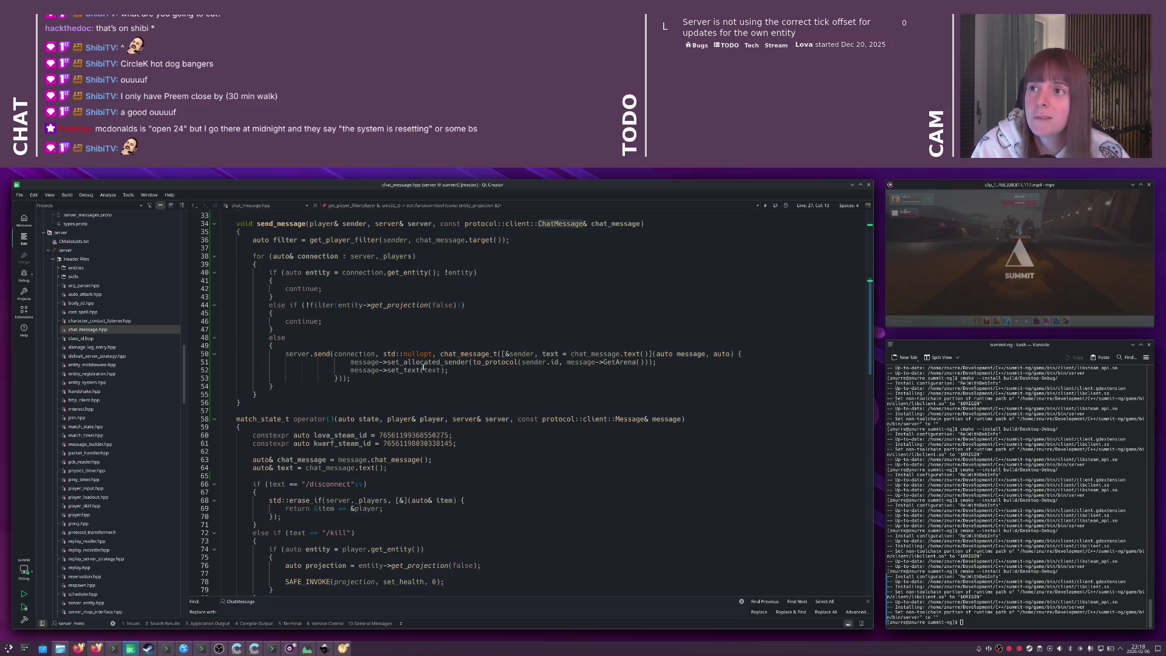
pyautogui.click(424, 370)
pyautogui.scroll(-9, 424, 369)
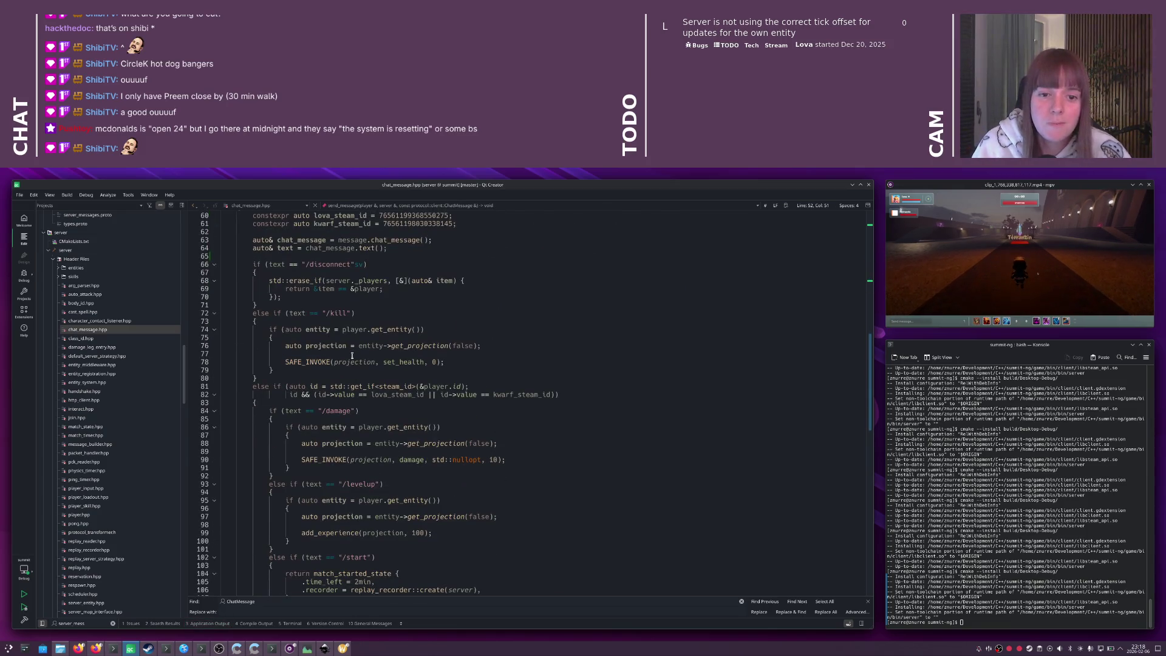
pyautogui.click(352, 354)
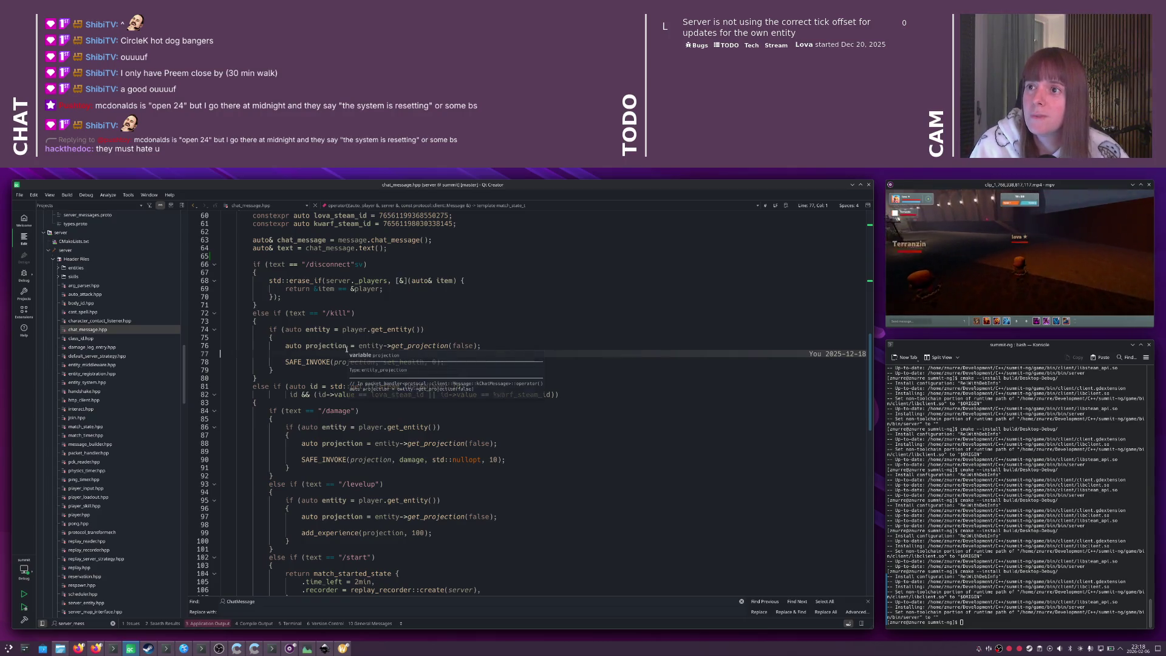
pyautogui.scroll(-20, 396, 314)
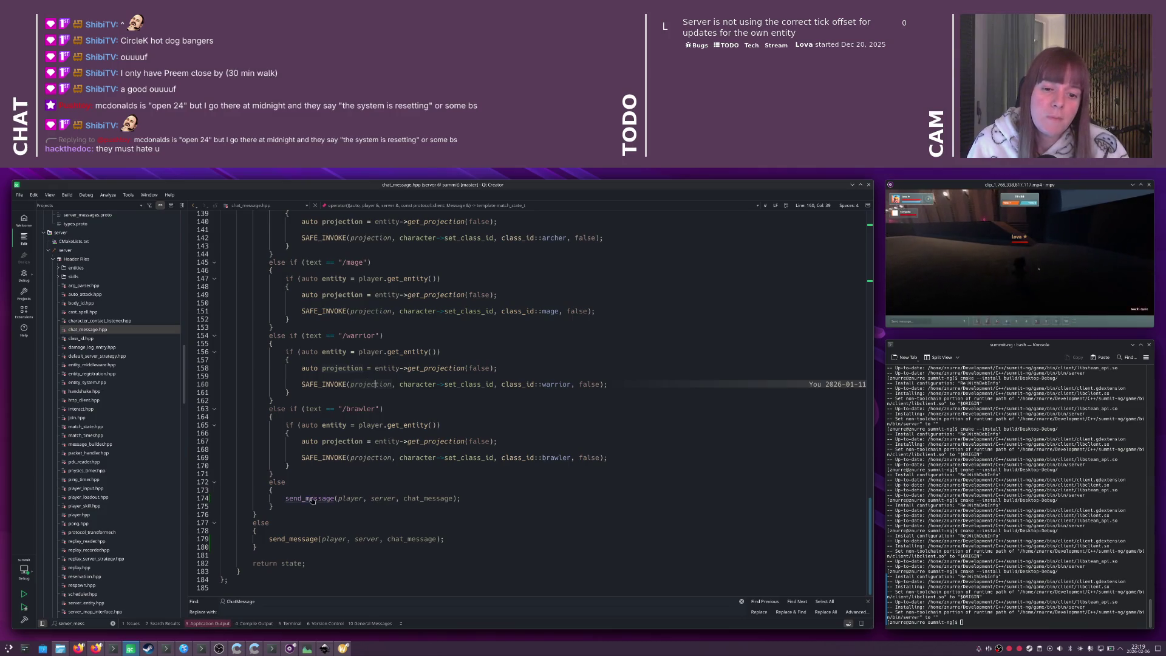
pyautogui.keyDown('ctrl'); pyautogui.click(322, 499); pyautogui.keyUp('ctrl')
pyautogui.scroll(-5, 330, 468)
# - Add a 'message->set_team_id();' line below the set_text call on line 52
pyautogui.click(482, 425)
pyautogui.press('Return')
pyautogui.write('message->s')
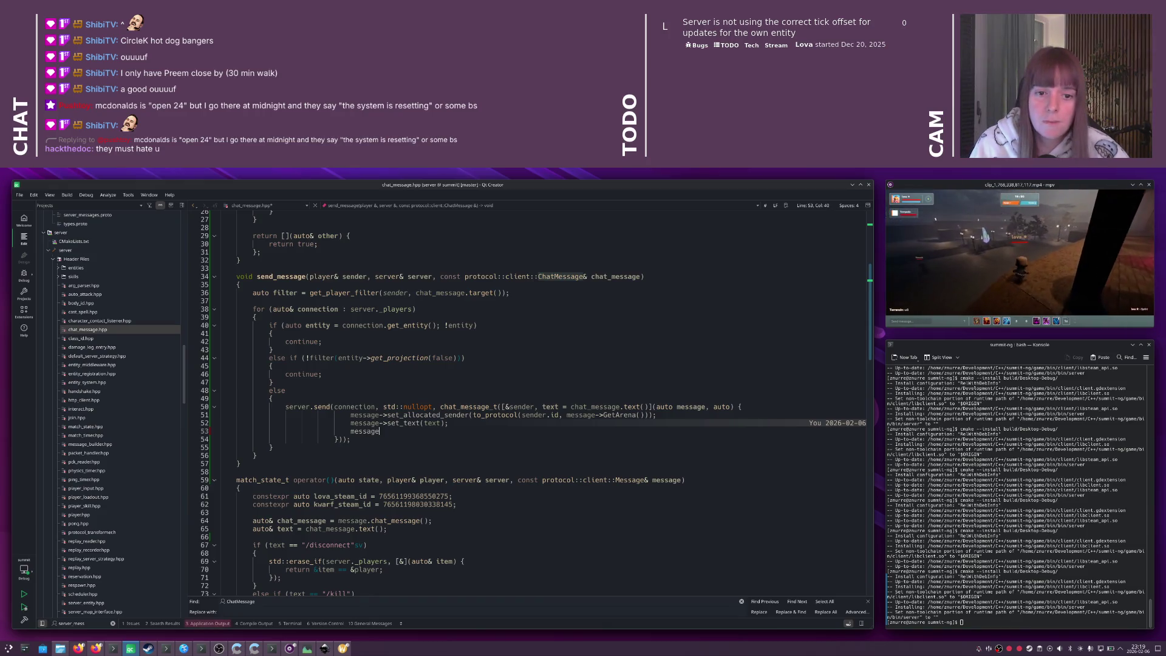
pyautogui.write('et_team_')
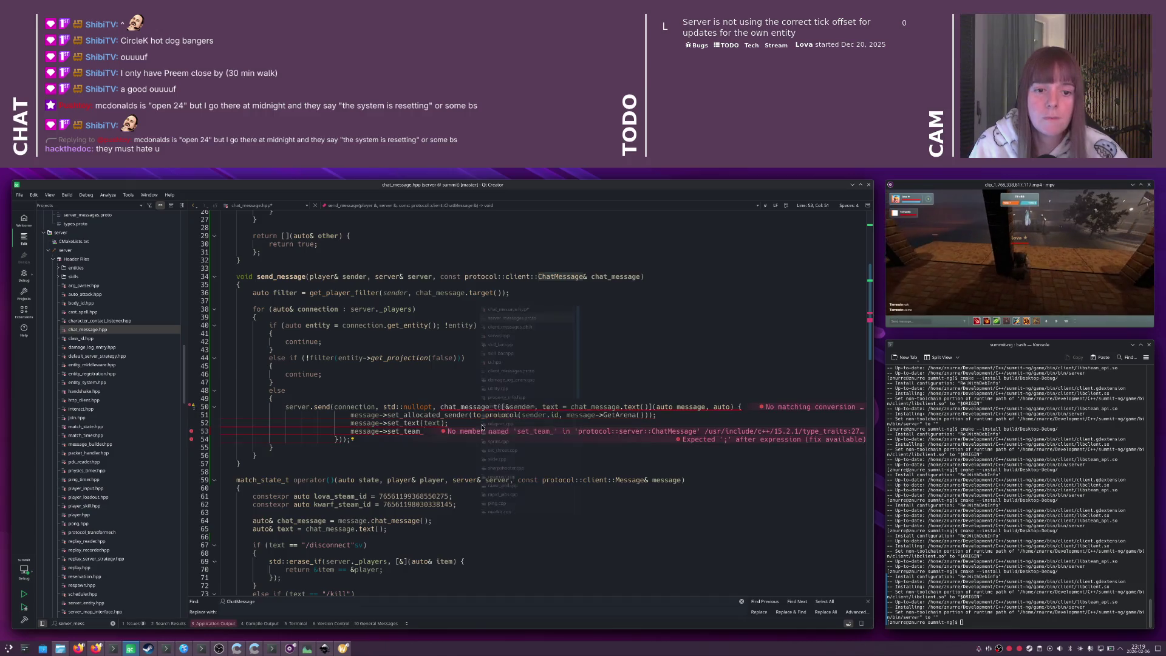
pyautogui.hotkey('ctrl', 'Tab')
pyautogui.hotkey('ctrl', 'Tab')
pyautogui.write('eam_id();')
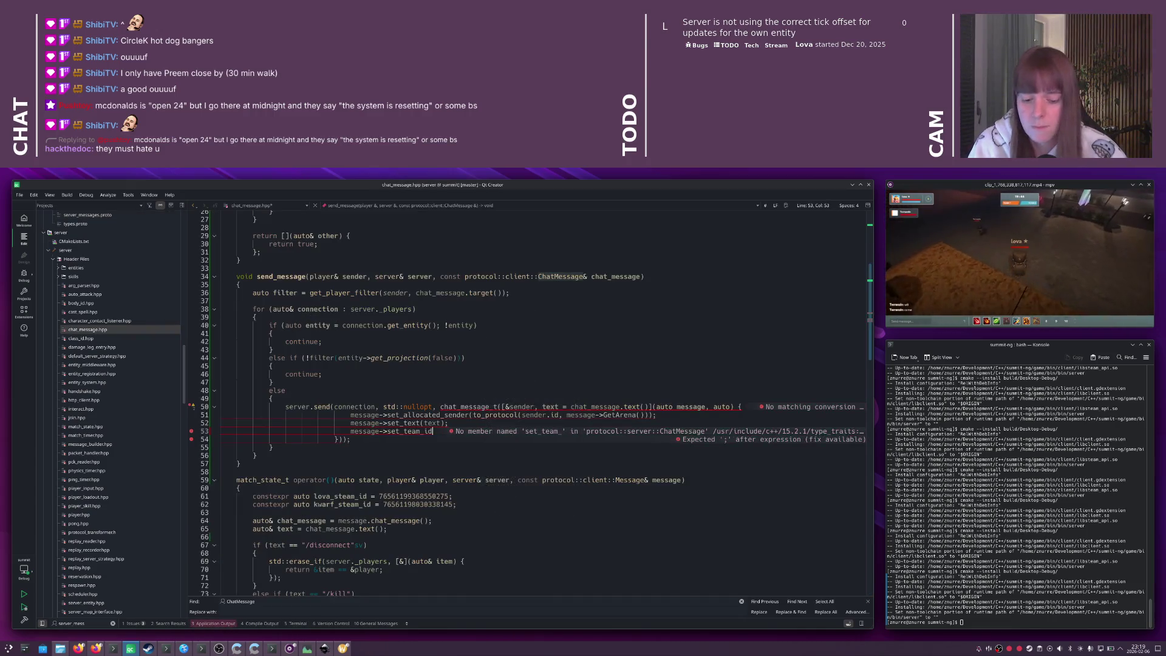
pyautogui.press('Left')
pyautogui.press('Left')
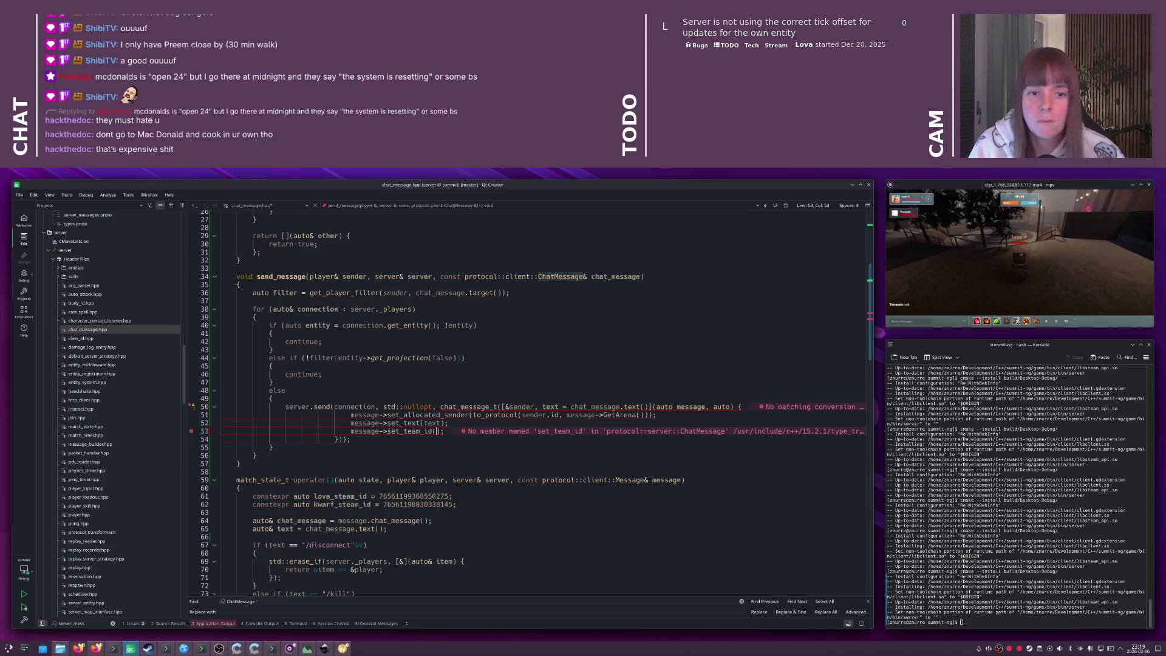
# - Follow get_player_filter to its definition, then jump to ChatMessage in server_messages.proto
pyautogui.scroll(3, 476, 369)
pyautogui.click(476, 368)
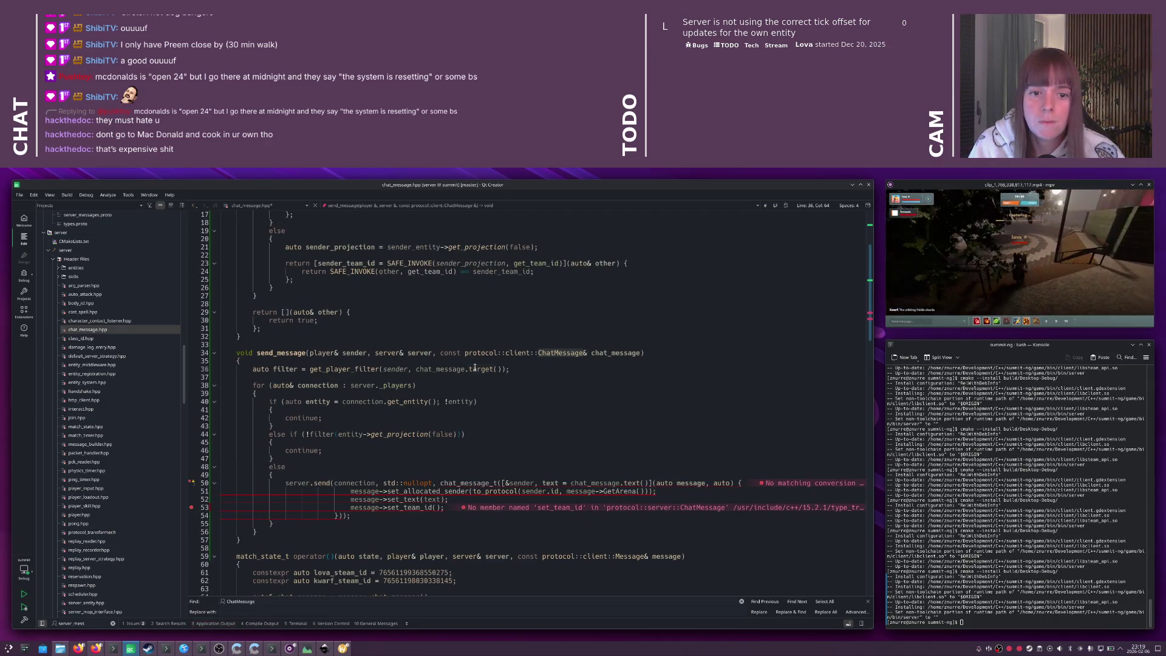
pyautogui.keyDown('ctrl'); pyautogui.click(343, 369); pyautogui.keyUp('ctrl')
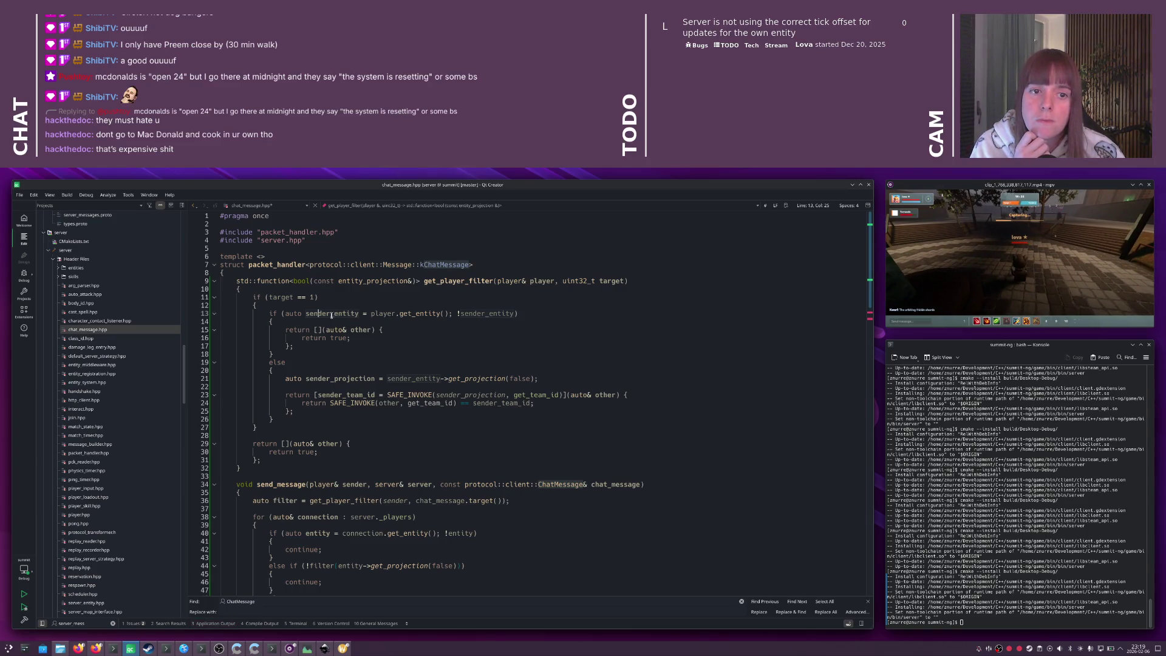
pyautogui.moveTo(318, 317)
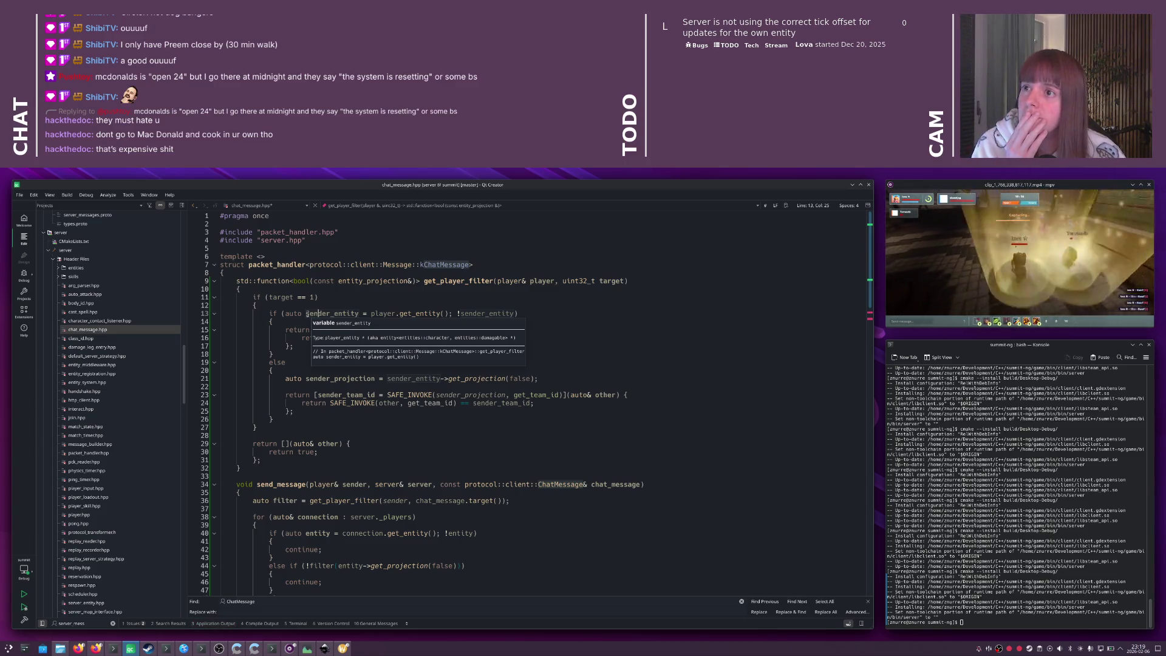
pyautogui.scroll(-6, 307, 314)
pyautogui.keyDown('ctrl'); pyautogui.click(559, 318); pyautogui.keyUp('ctrl')
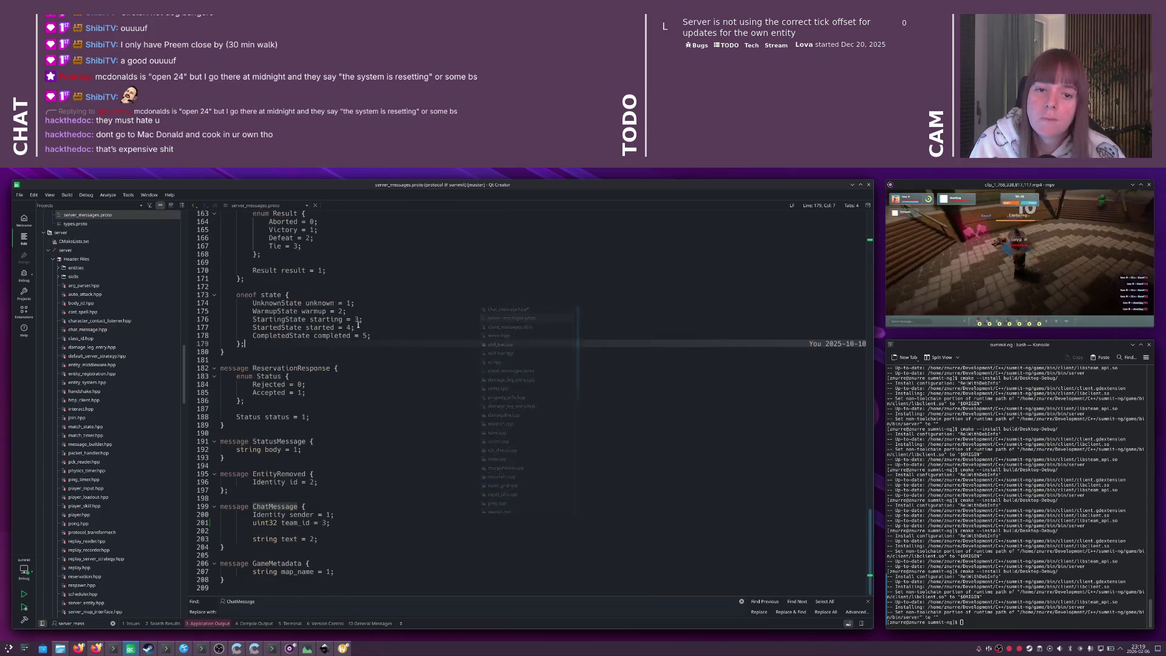
# - Retype ChatMessage field 3 as 'bool team_message', replacing 'uint32 team_id'
pyautogui.doubleClick(292, 524)
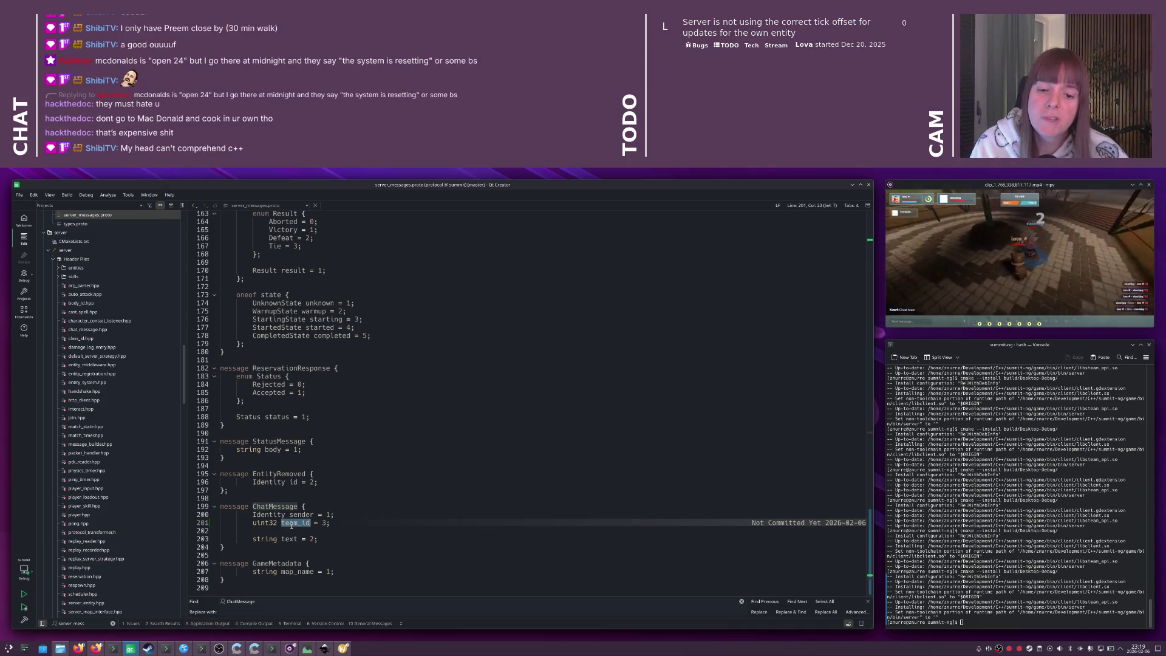
pyautogui.click(278, 523)
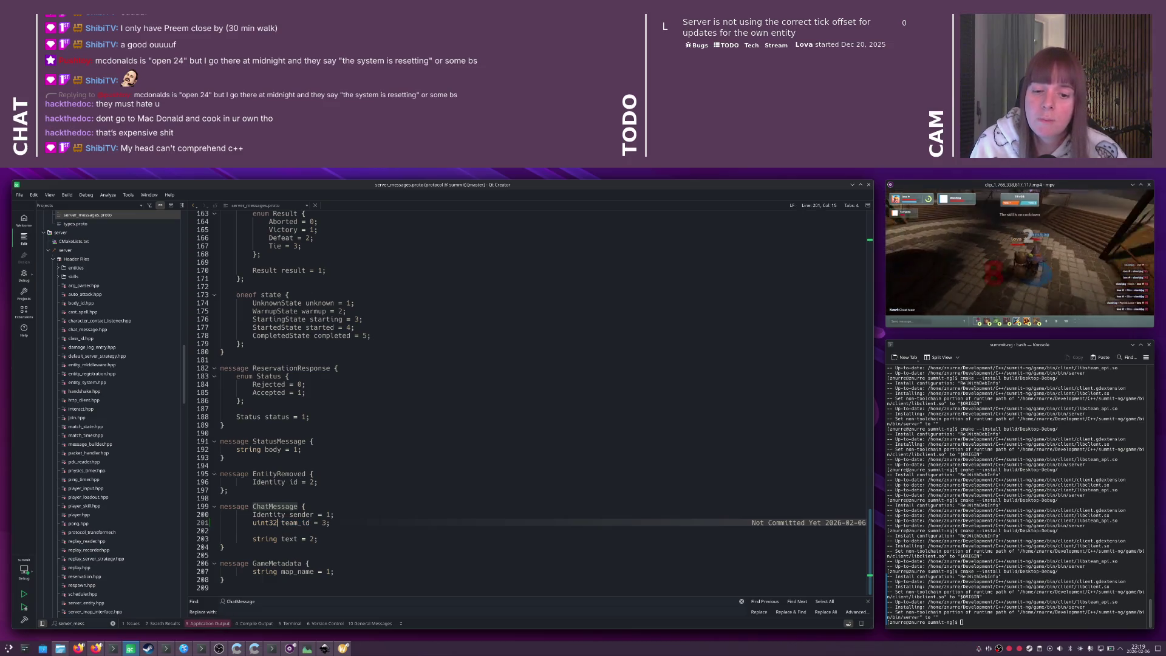
pyautogui.moveTo(278, 523); pyautogui.dragTo(253, 524)
pyautogui.write('bool')
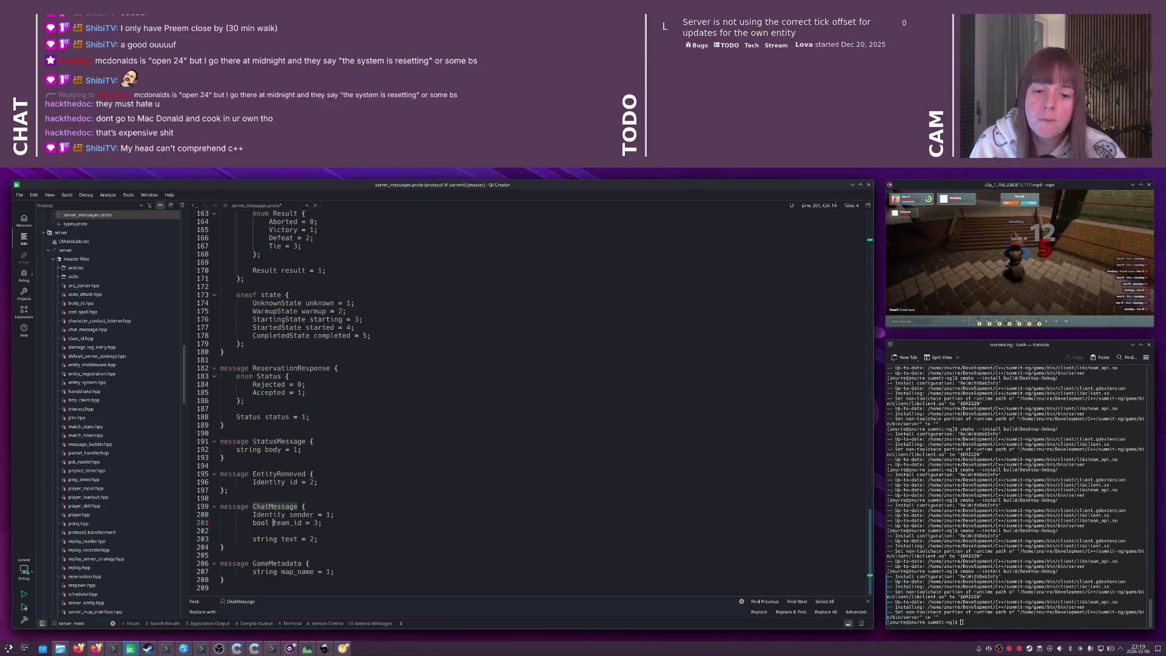
pyautogui.hotkey('shift', 'Right')
pyautogui.hotkey('shift', 'Right')
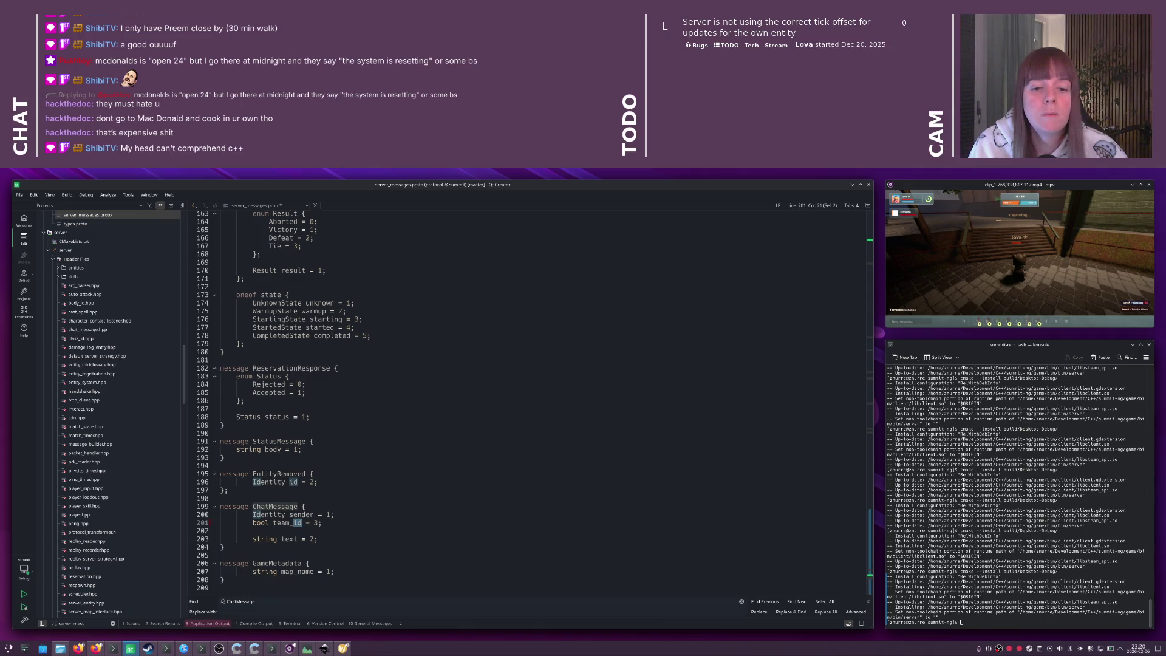
pyautogui.press('BackSpace')
pyautogui.press('BackSpace')
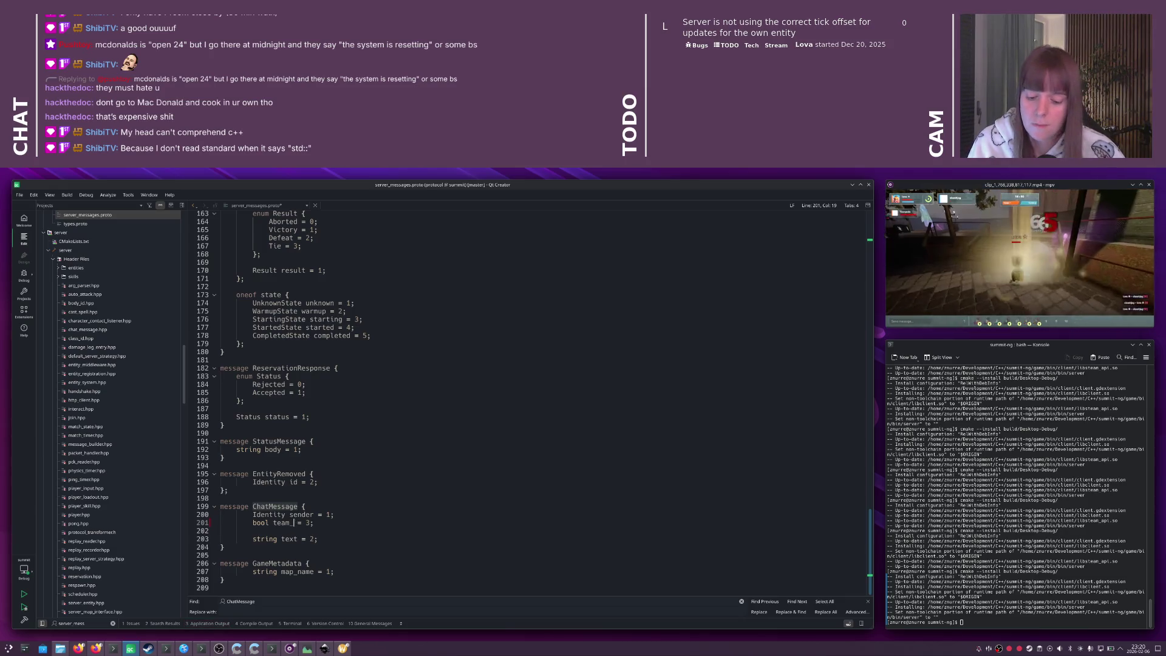
pyautogui.write('mesage')
pyautogui.press('End')
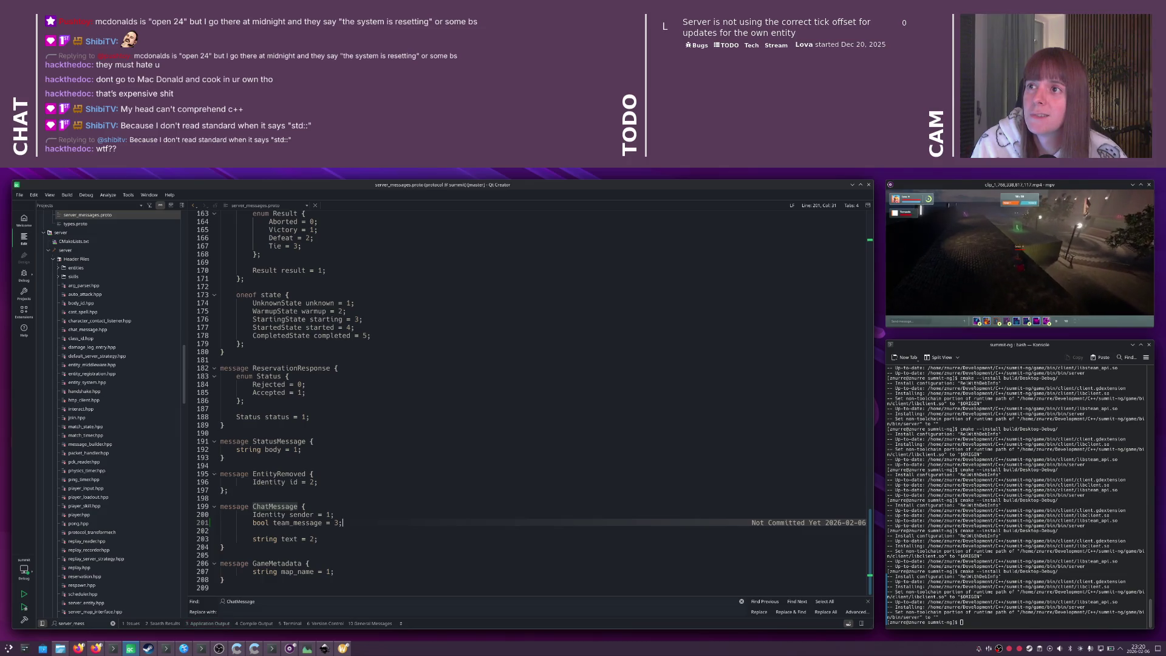
pyautogui.hotkey('ctrl', 'Tab')
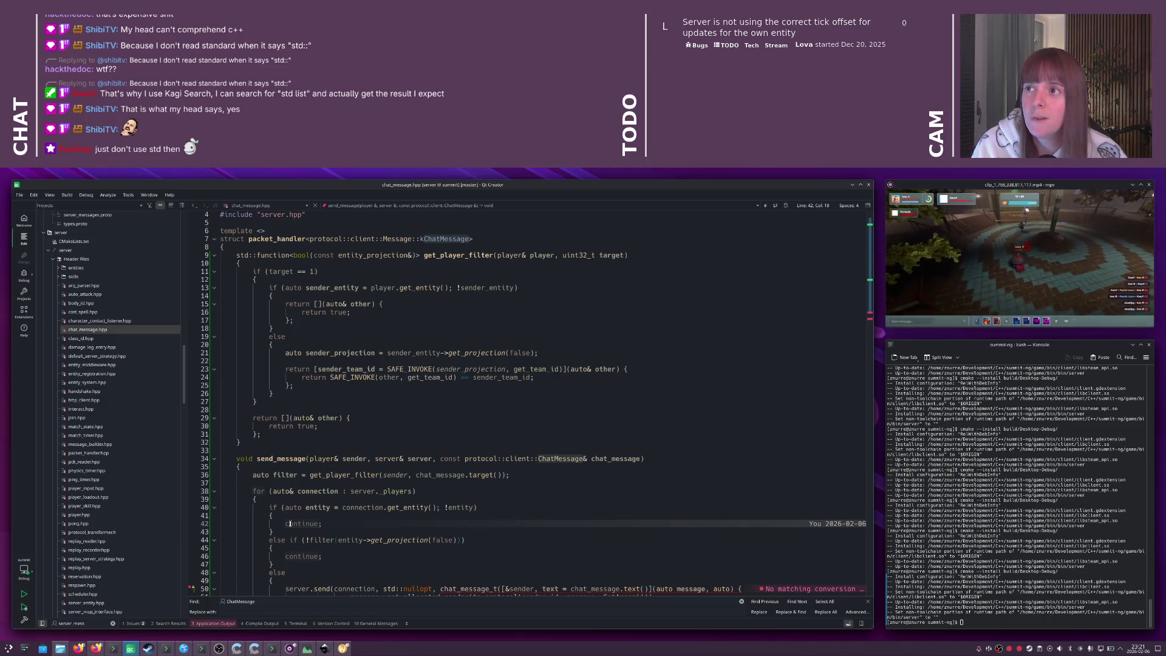
# - Rename line 53's set_team_id call to set_team_message and start typing chat_message.t as its argument
pyautogui.scroll(-2, 425, 428)
pyautogui.click(424, 428)
pyautogui.scroll(-3, 424, 427)
pyautogui.click(424, 485)
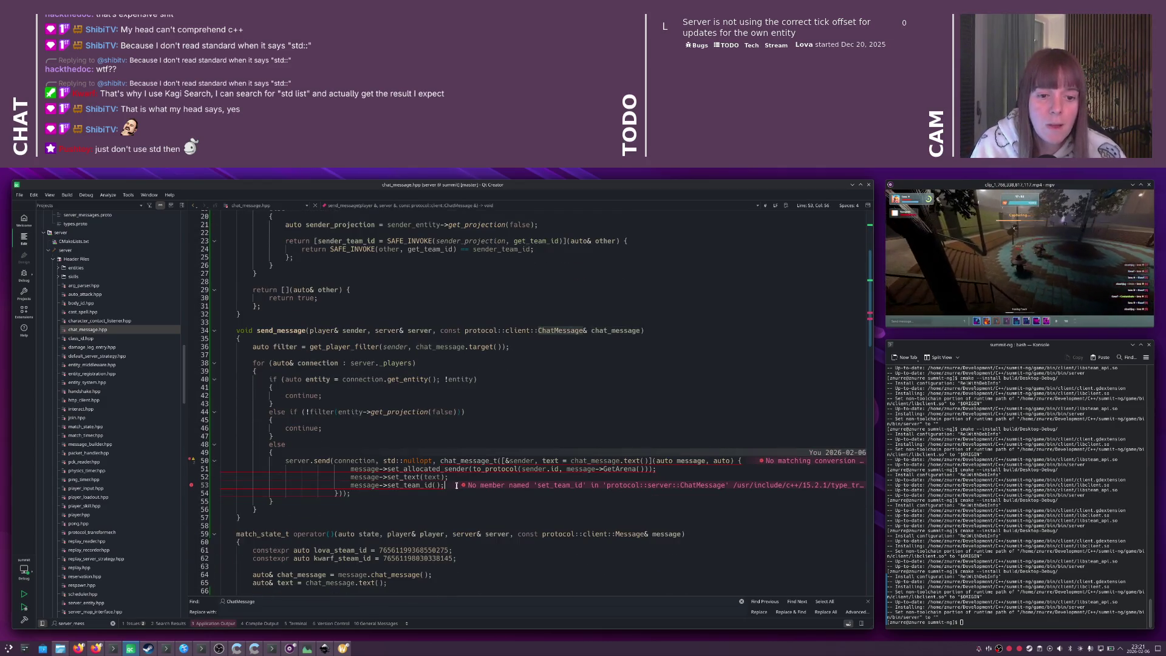
pyautogui.press('Delete')
pyautogui.press('Delete')
pyautogui.write('message')
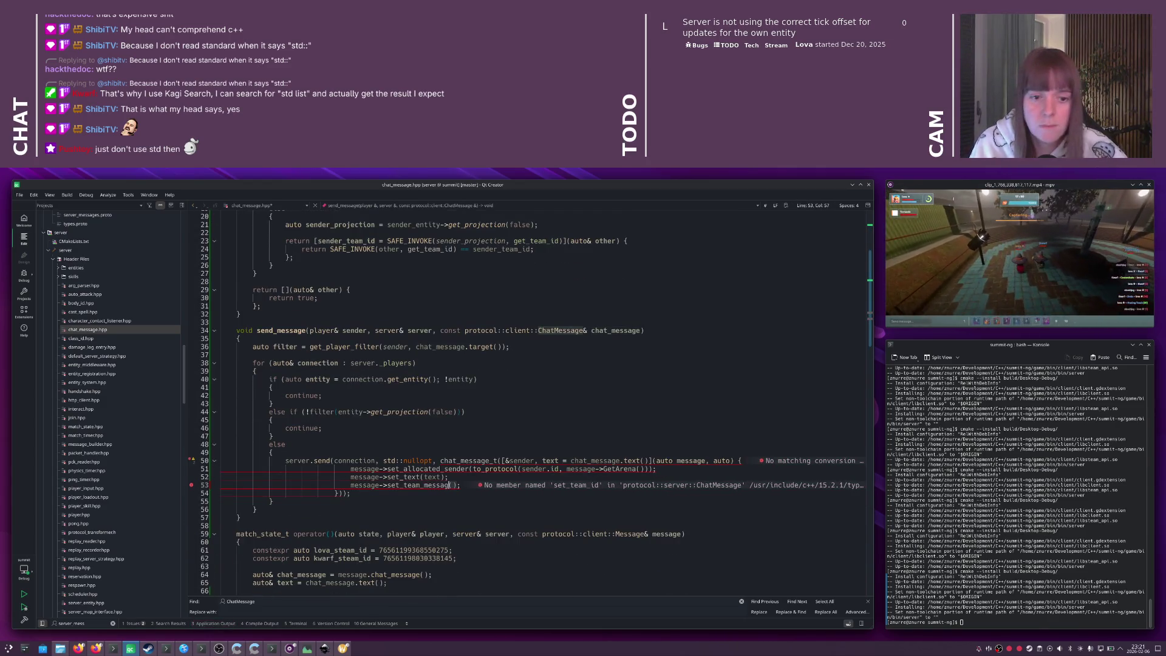
pyautogui.press('Right')
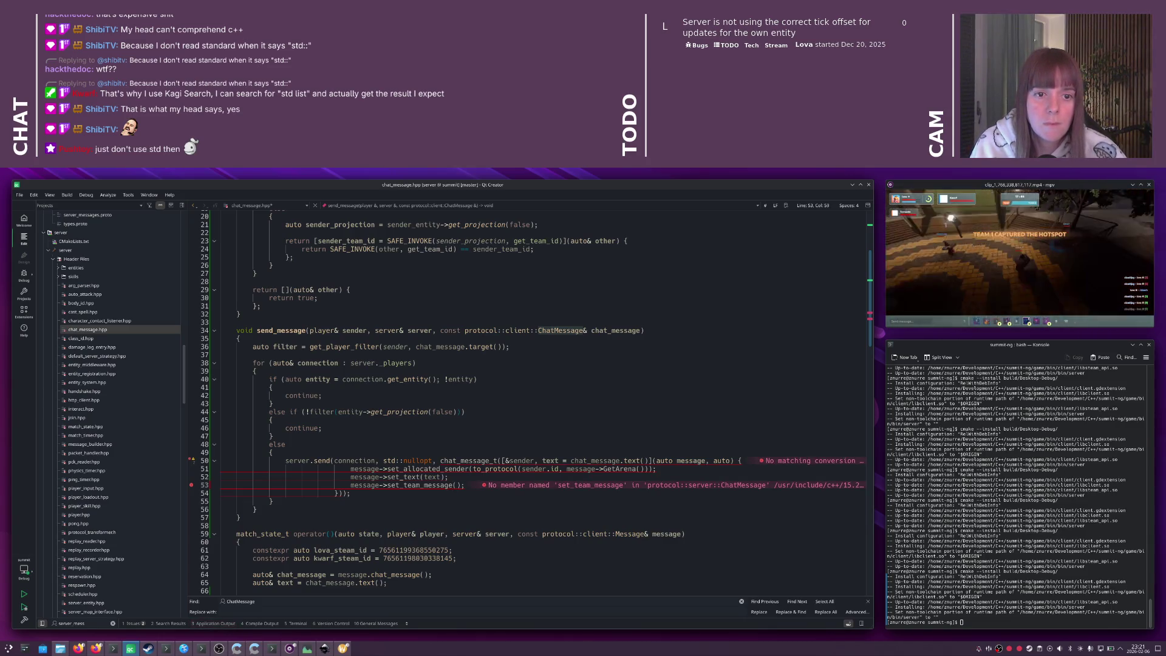
pyautogui.scroll(-2, 456, 463)
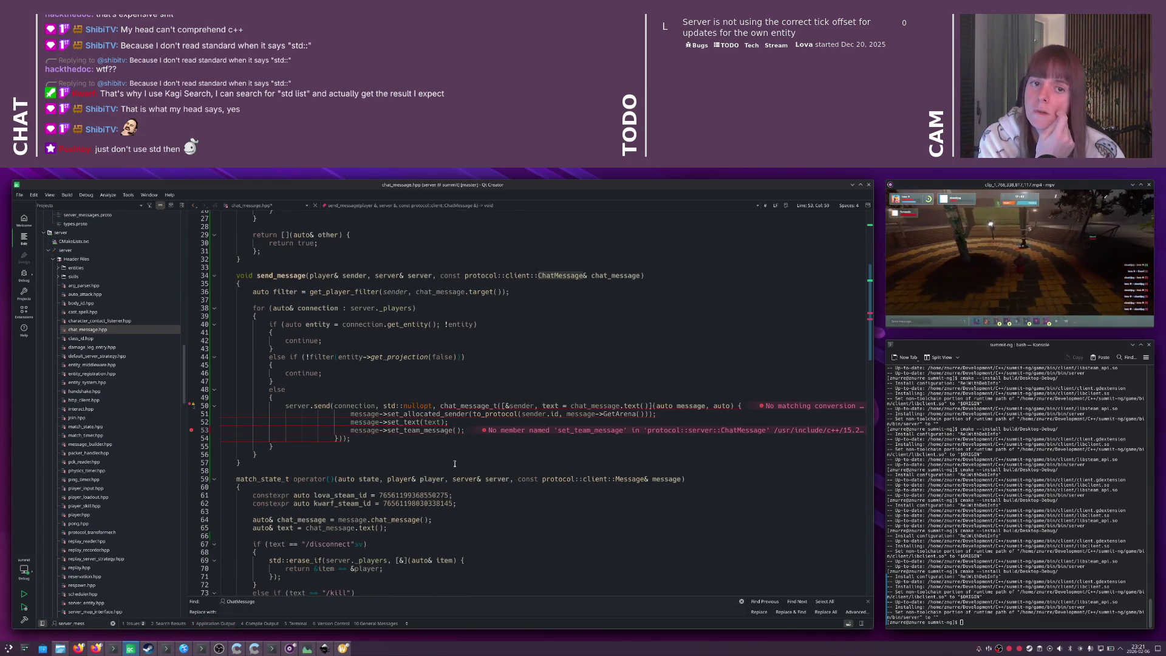
pyautogui.write('chat_me')
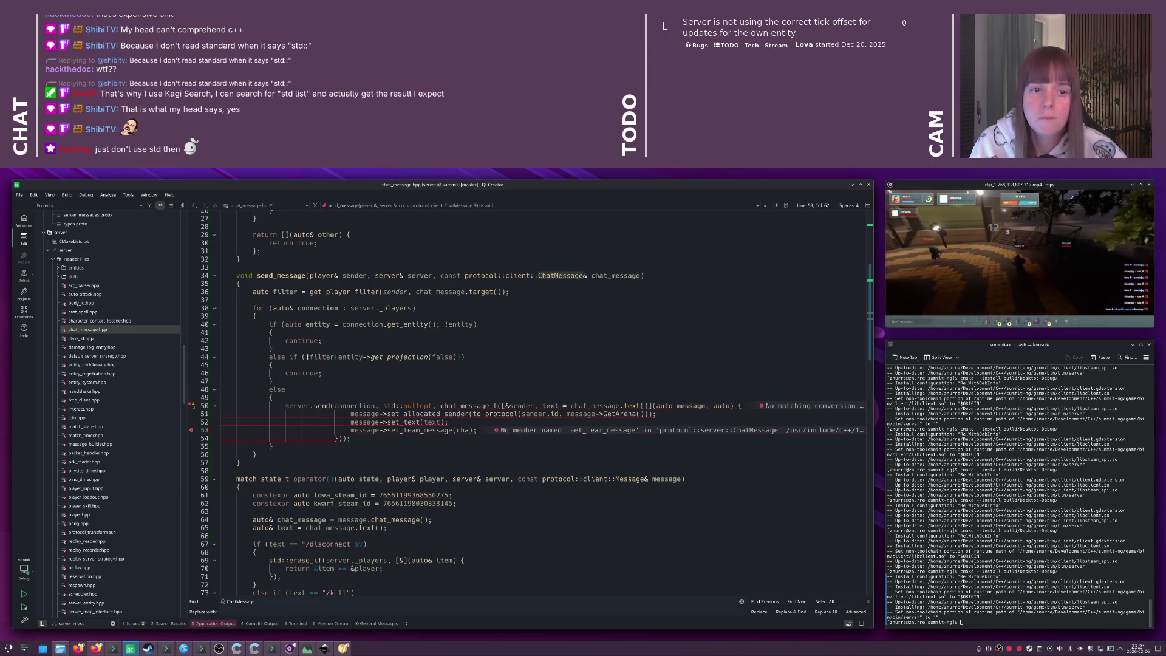
pyautogui.write('ssage.t')
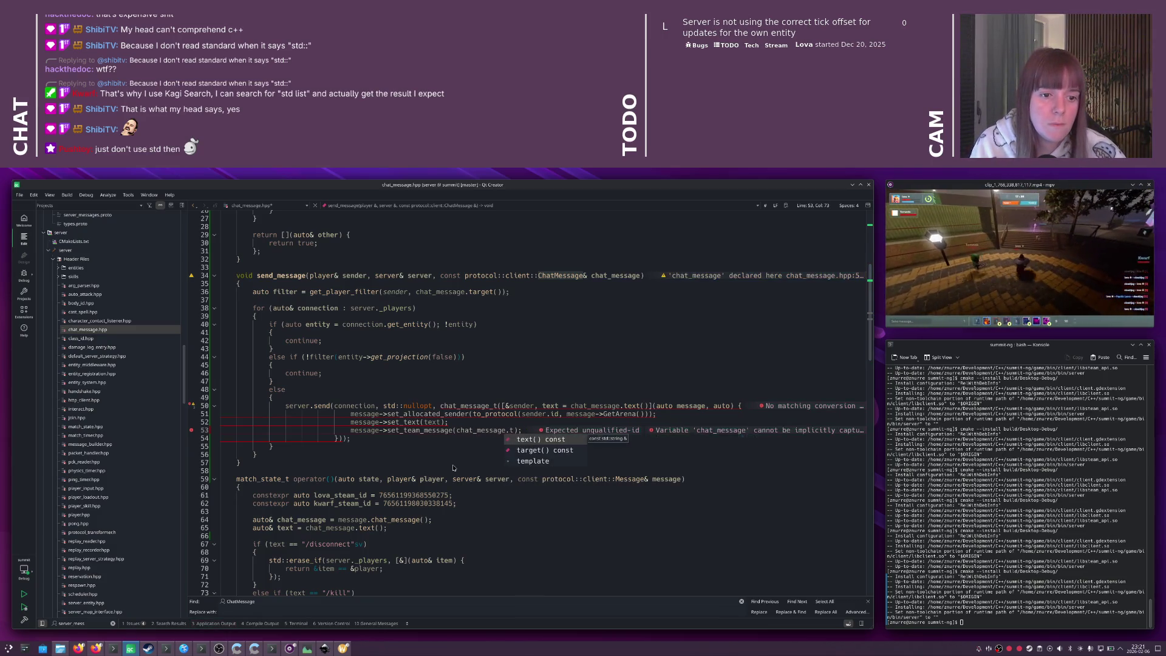